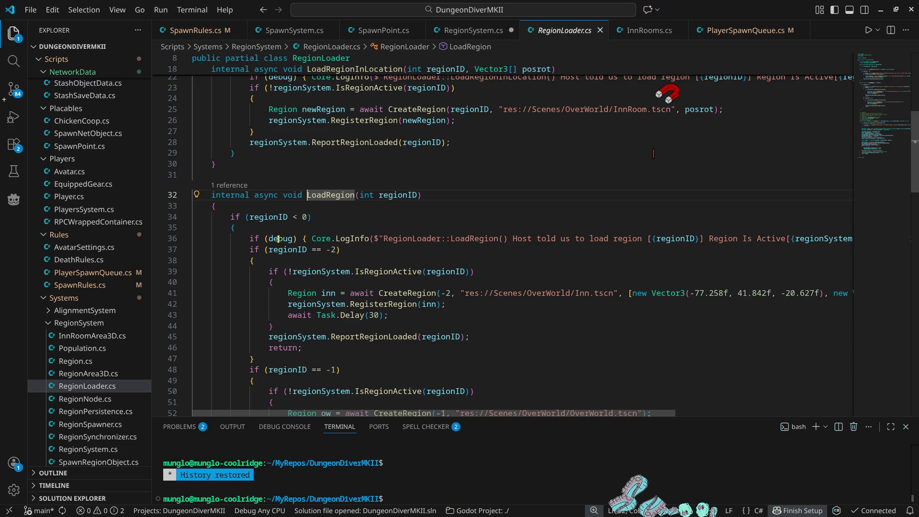
Step: Close RegionLoader.cs and save RegionSystem.cs
{"action": "left_click", "coordinate": [388, 274]}
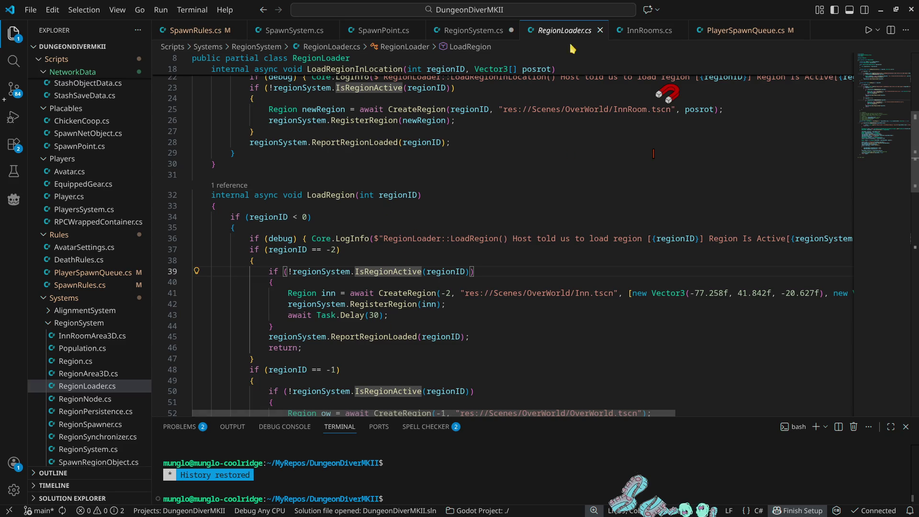
{"action": "key", "text": "ctrl+w"}
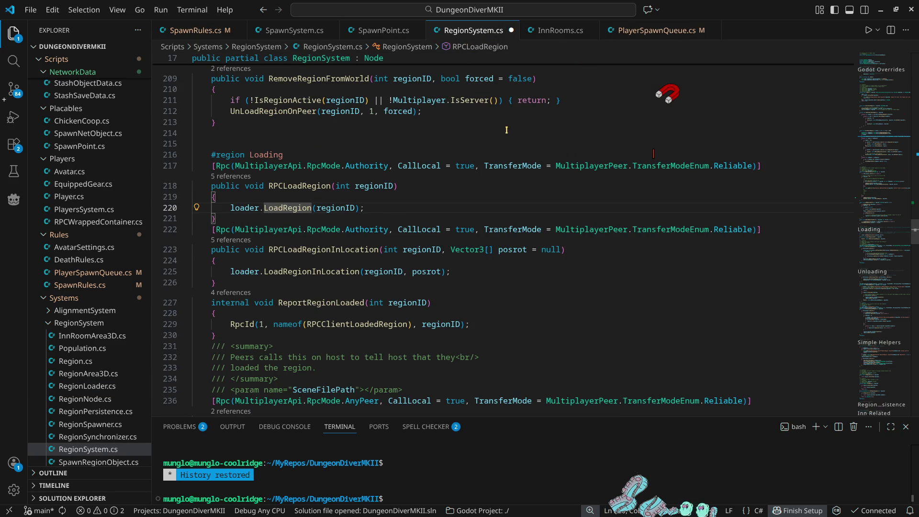
{"action": "key", "text": "ctrl+s"}
{"action": "mouse_move", "coordinate": [900, 237]}
{"action": "left_mouse_down"}
{"action": "mouse_move", "coordinate": [893, 114]}
{"action": "mouse_move", "coordinate": [893, 152]}
{"action": "left_mouse_up"}
Step: Trace AddPlayerToWorld from SpawnRules.cs to AddRegionToWorld and select its regionID < -9 condition
{"action": "left_click", "coordinate": [206, 30]}
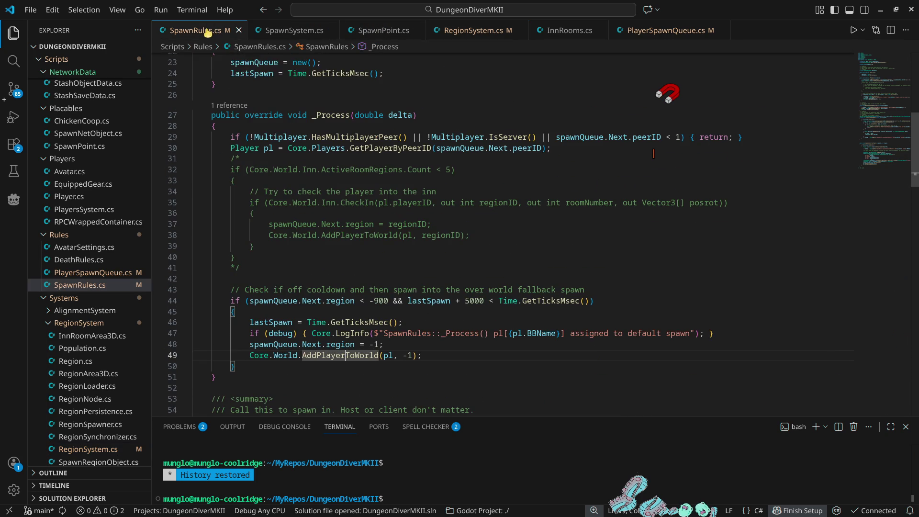
{"action": "left_click", "coordinate": [440, 369]}
{"action": "left_click", "coordinate": [335, 355], "text": "ctrl"}
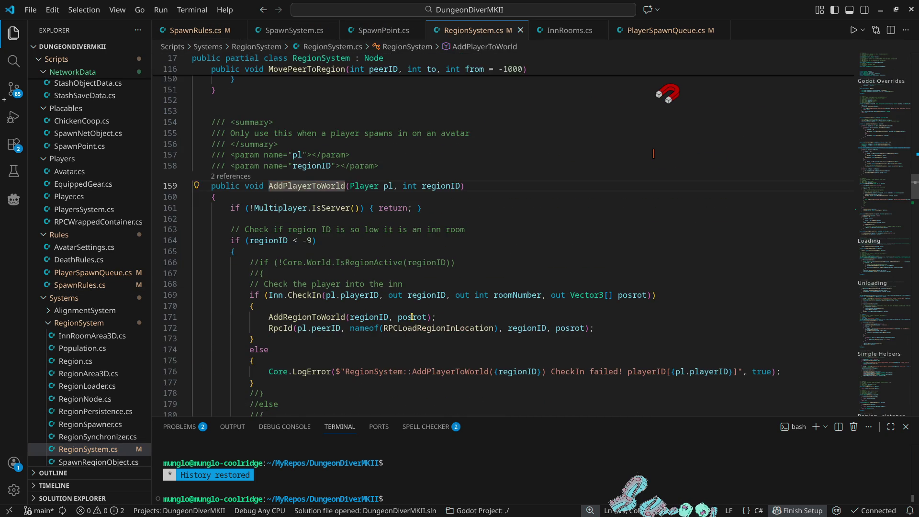
{"action": "scroll", "coordinate": [333, 265], "scroll_direction": "down", "scroll_amount": 5}
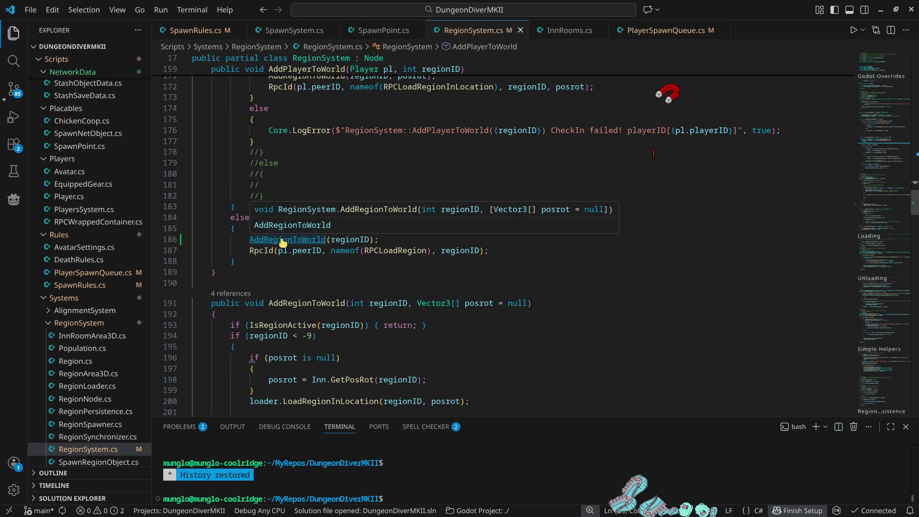
{"action": "left_click", "coordinate": [282, 239], "text": "ctrl"}
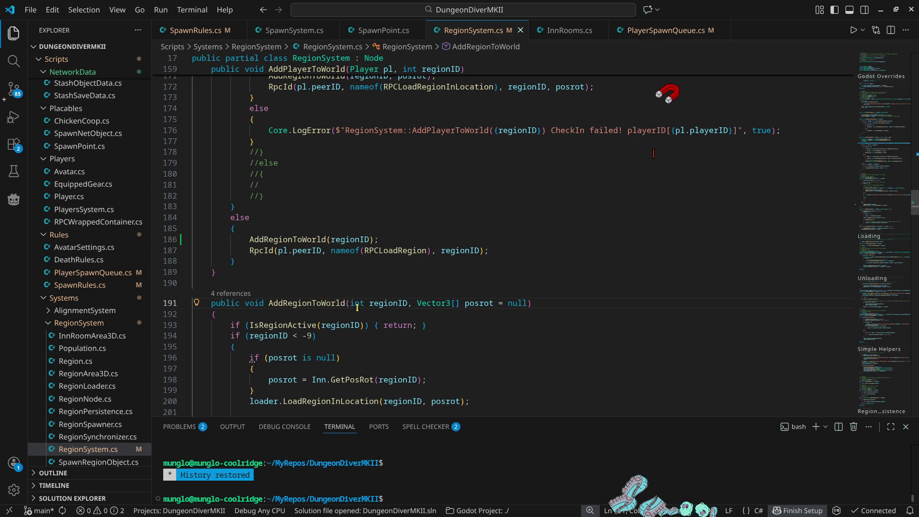
{"action": "scroll", "coordinate": [299, 162], "scroll_direction": "down", "scroll_amount": 5}
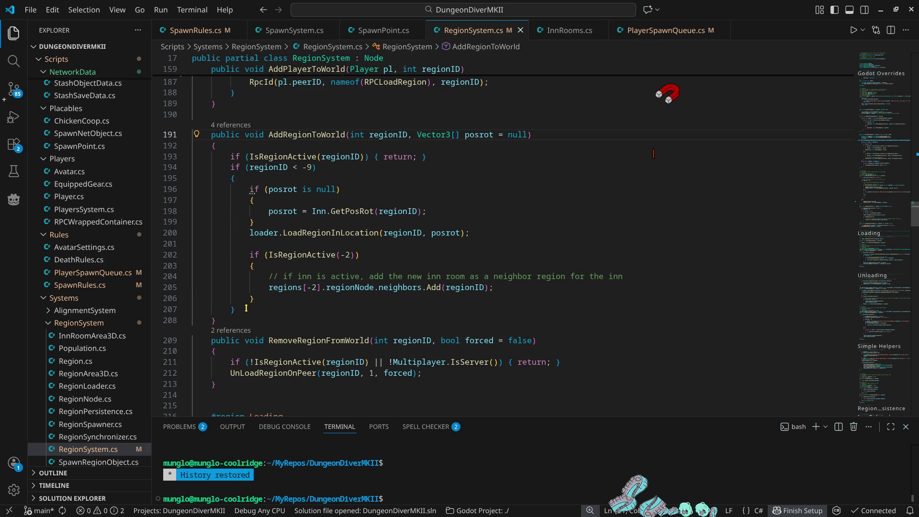
{"action": "left_click_drag", "start_coordinate": [238, 178], "coordinate": [230, 167]}
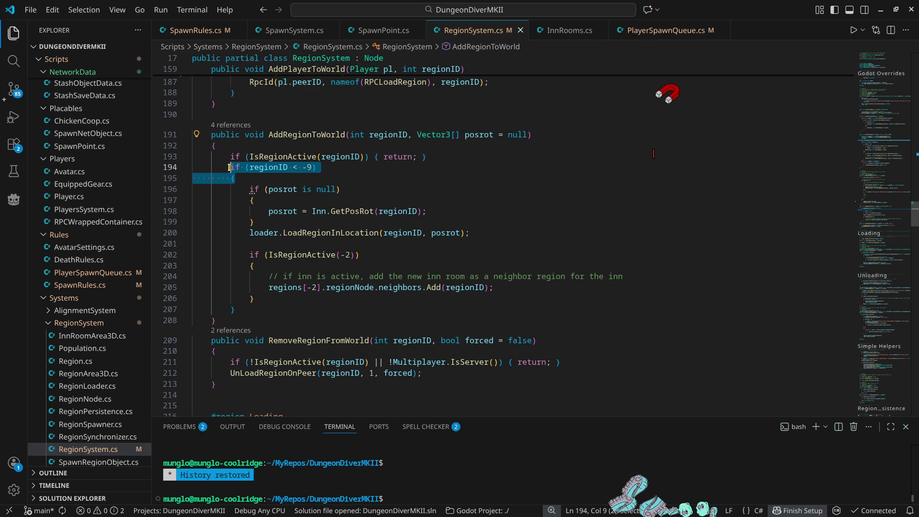
Step: Add an else if (regionID < -9) branch with an empty brace block after the inner-region block
{"action": "left_click", "coordinate": [237, 311]}
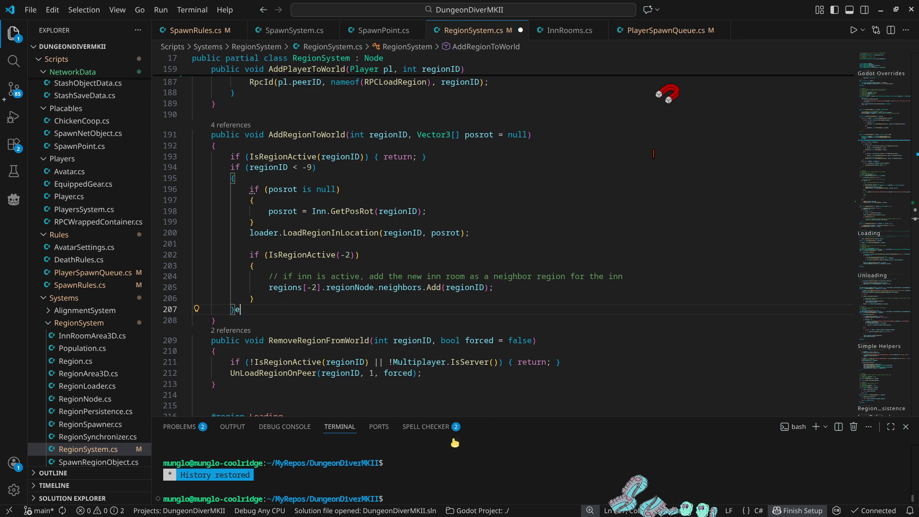
{"action": "type", "text": "else if (regionID < -9)"}
{"action": "key", "text": "Return"}
{"action": "type", "text": "{"}
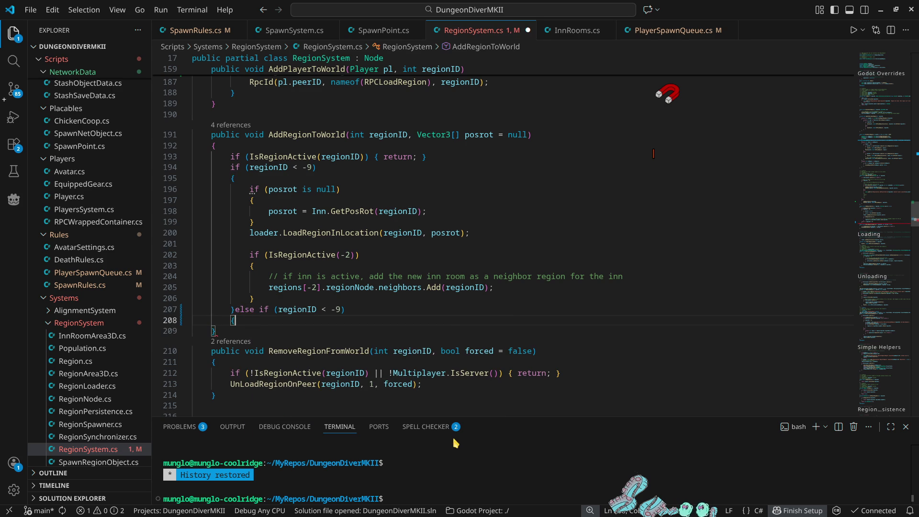
{"action": "key", "text": "Return"}
{"action": "key", "text": "Down"}
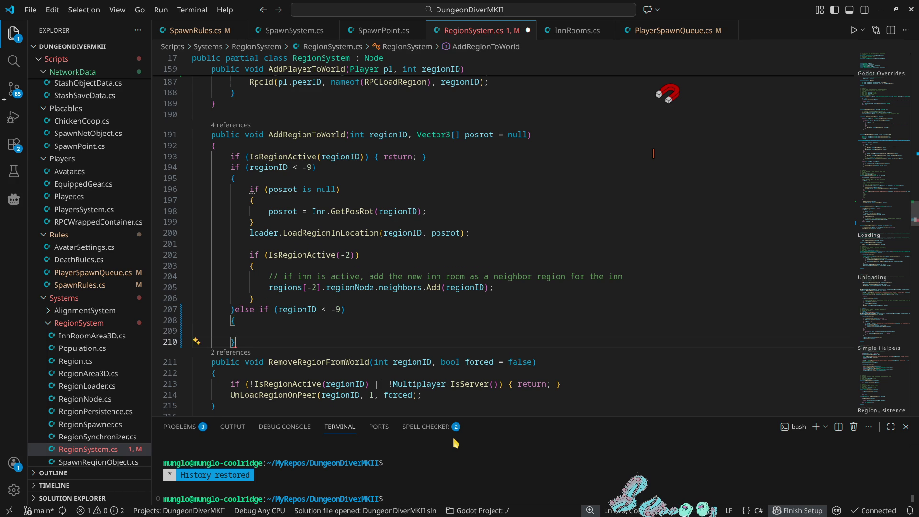
{"action": "key", "text": "Return"}
{"action": "key", "text": "BackSpace"}
{"action": "key", "text": "BackSpace"}
Step: Change the new branch's condition from -9 to regionID < 0
{"action": "key", "text": "Up"}
{"action": "key", "text": "Up"}
{"action": "key", "text": "Up"}
{"action": "key", "text": "End"}
{"action": "key", "text": "Left"}
{"action": "key", "text": "Left"}
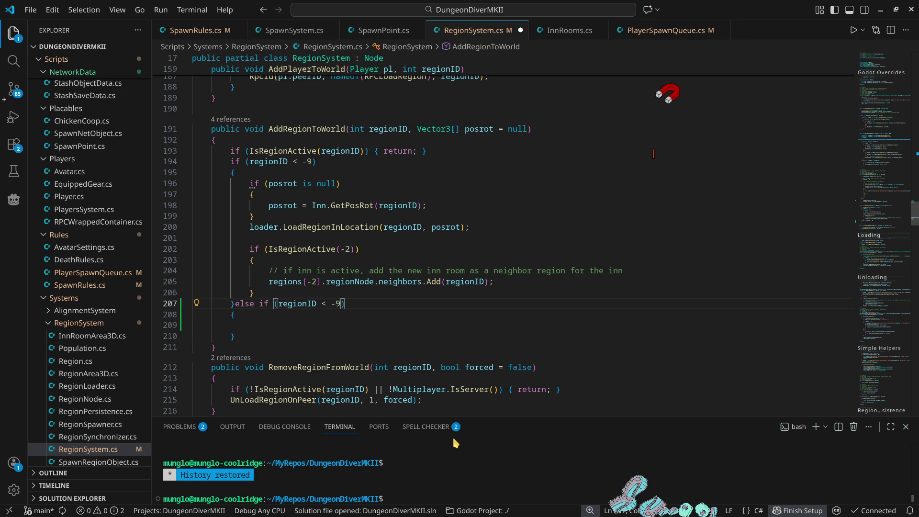
{"action": "key", "text": "Delete"}
{"action": "key", "text": "BackSpace"}
{"action": "type", "text": "0"}
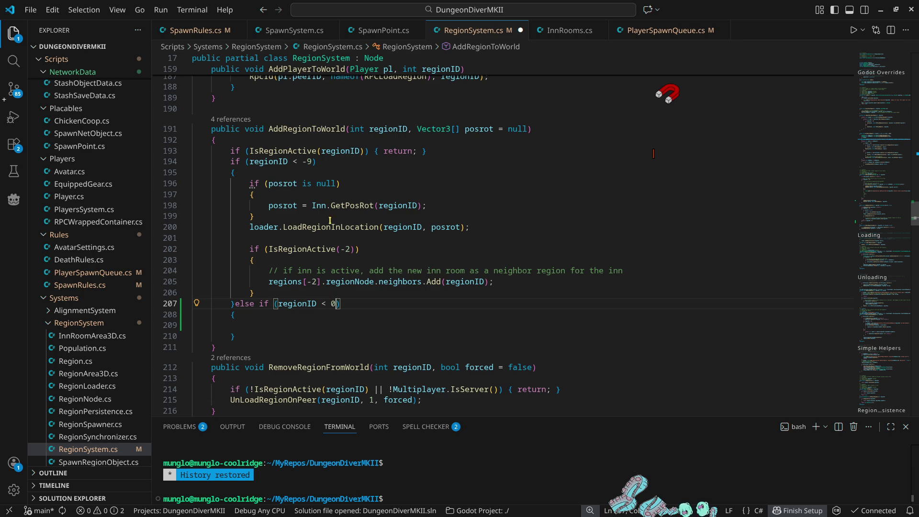
Step: Select the region-loading block above for copying into the new branch
{"action": "left_click", "coordinate": [287, 183]}
{"action": "left_click", "coordinate": [264, 227]}
{"action": "left_click", "coordinate": [478, 228]}
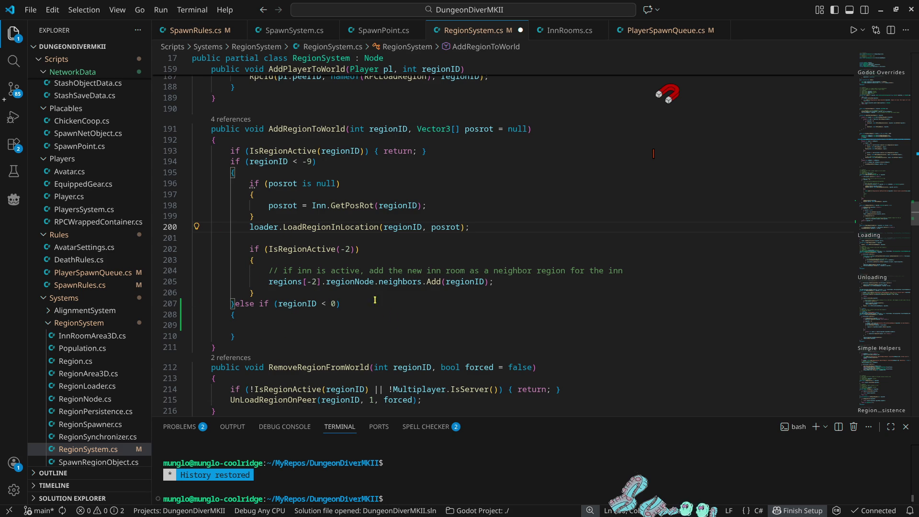
{"action": "left_click_drag", "start_coordinate": [259, 292], "coordinate": [244, 227]}
Step: Paste the region-loading block into the else-if branch and rename LoadRegionInLocation to LoadRegion
{"action": "key", "text": "ctrl+c"}
{"action": "left_click", "coordinate": [250, 325]}
{"action": "key", "text": "ctrl+v"}
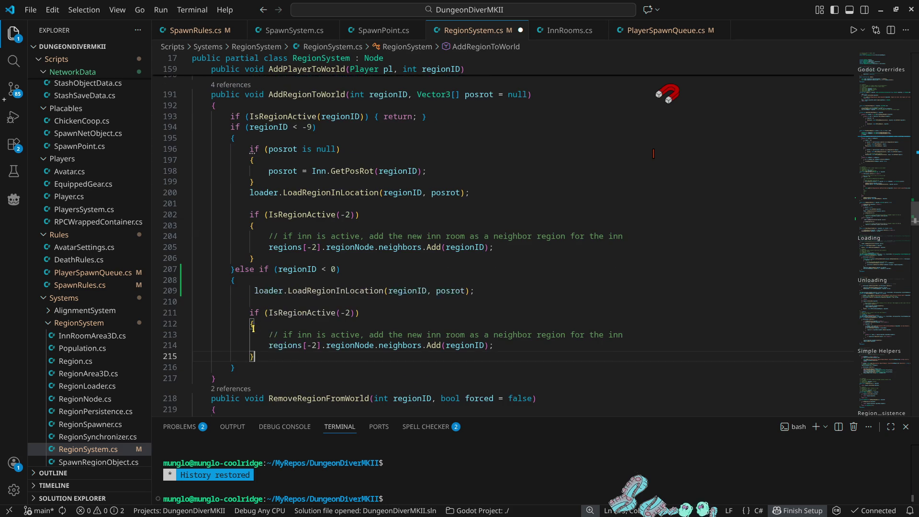
{"action": "left_click", "coordinate": [254, 291]}
{"action": "key", "text": "BackSpace"}
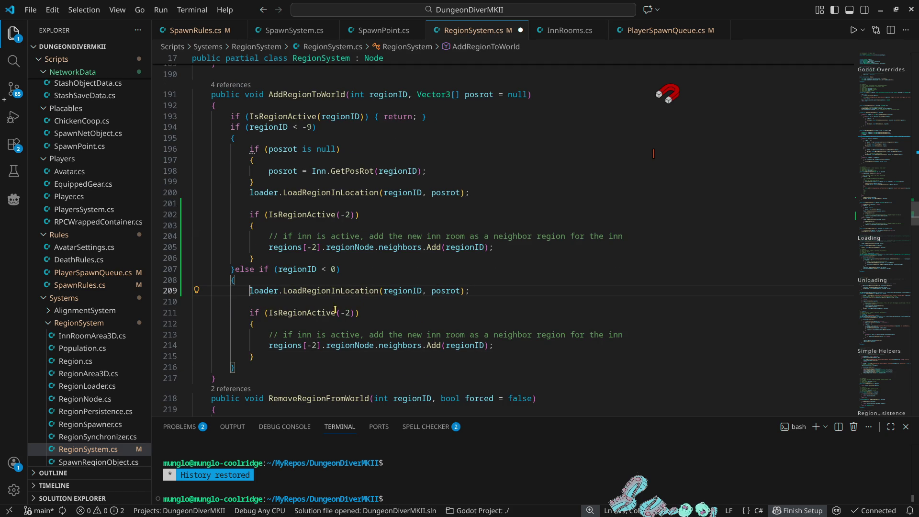
{"action": "double_click", "coordinate": [344, 291]}
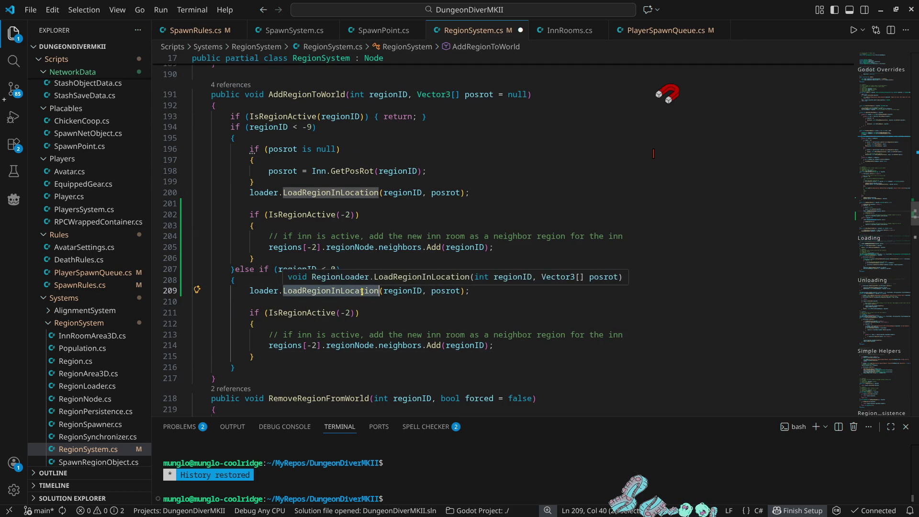
{"action": "type", "text": "Loa"}
{"action": "key", "text": "Return"}
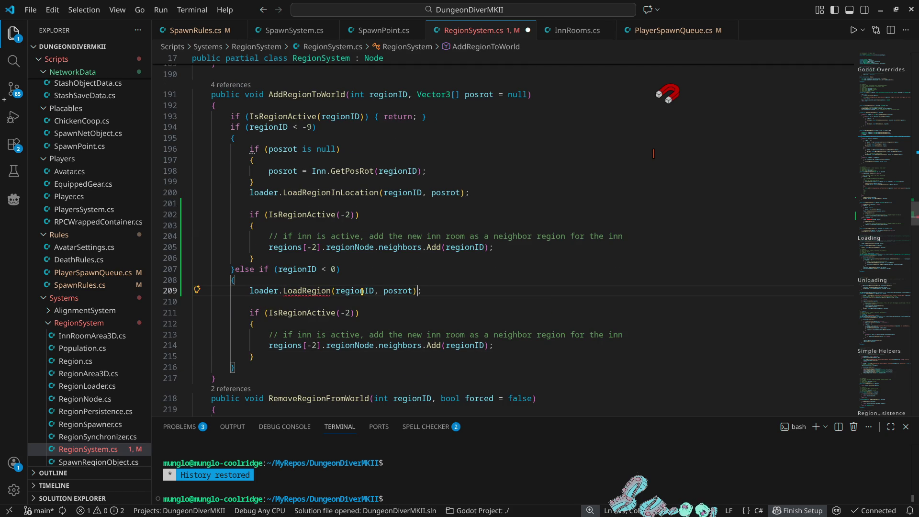
Step: Remove the posrot argument and delete the copied IsRegionActive(-2) inn-neighbour block
{"action": "key", "text": "Left"}
{"action": "key", "text": "ctrl+shift+Left"}
{"action": "key", "text": "BackSpace"}
{"action": "key", "text": "BackSpace"}
{"action": "key", "text": "BackSpace"}
{"action": "key", "text": "Down"}
{"action": "key", "text": "Down"}
{"action": "key", "text": "Left"}
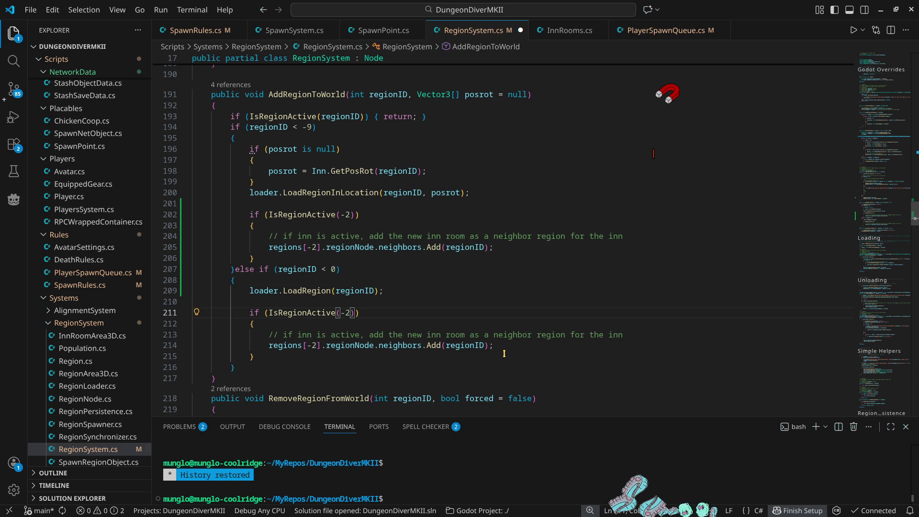
{"action": "scroll", "coordinate": [330, 329], "scroll_direction": "down", "scroll_amount": 4}
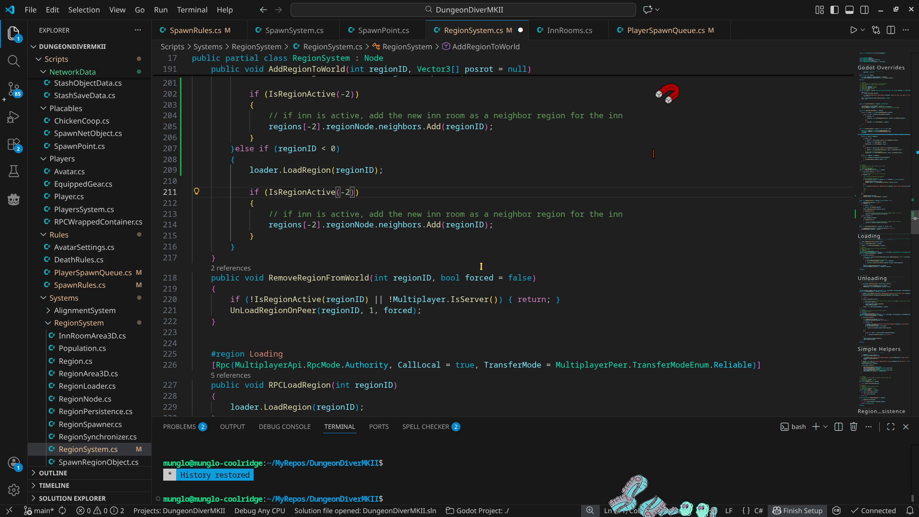
{"action": "scroll", "coordinate": [481, 266], "scroll_direction": "up", "scroll_amount": 4}
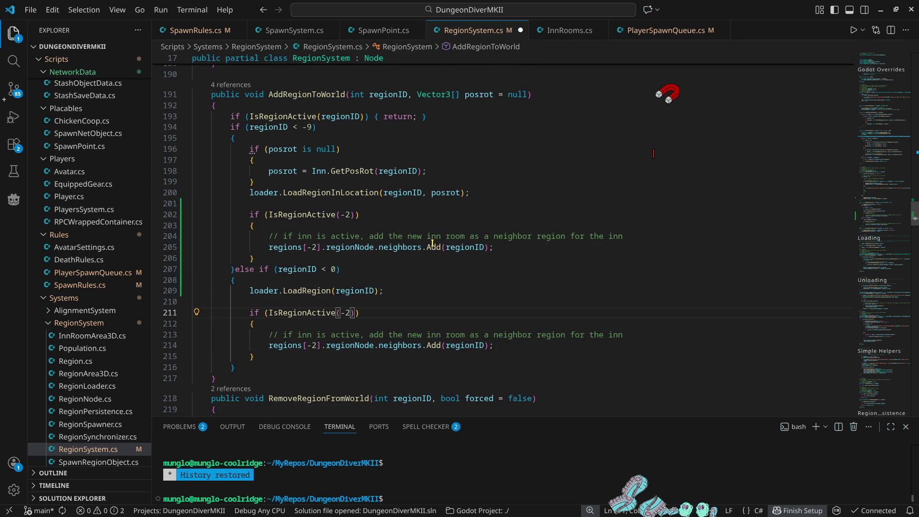
{"action": "mouse_move", "coordinate": [258, 355]}
{"action": "left_mouse_down"}
{"action": "mouse_move", "coordinate": [225, 302]}
{"action": "mouse_move", "coordinate": [245, 312]}
{"action": "left_mouse_up"}
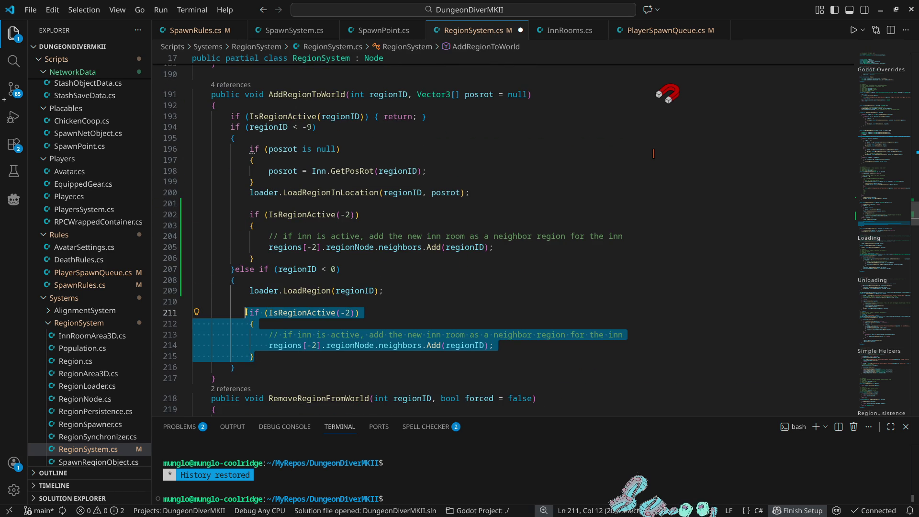
{"action": "key", "text": "Delete"}
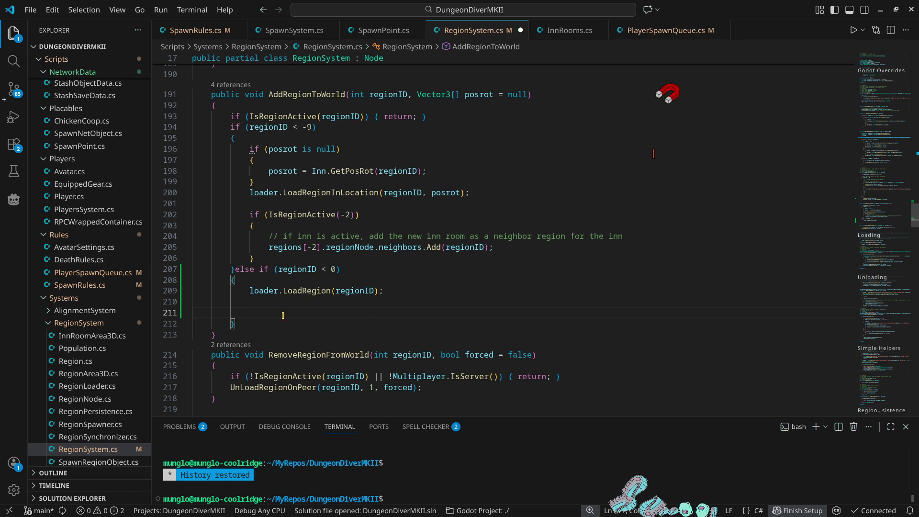
Step: Delete the stray blank line, view LoadRegion's definition in RegionLoader.cs, then go to Godot
{"action": "left_click", "coordinate": [251, 302]}
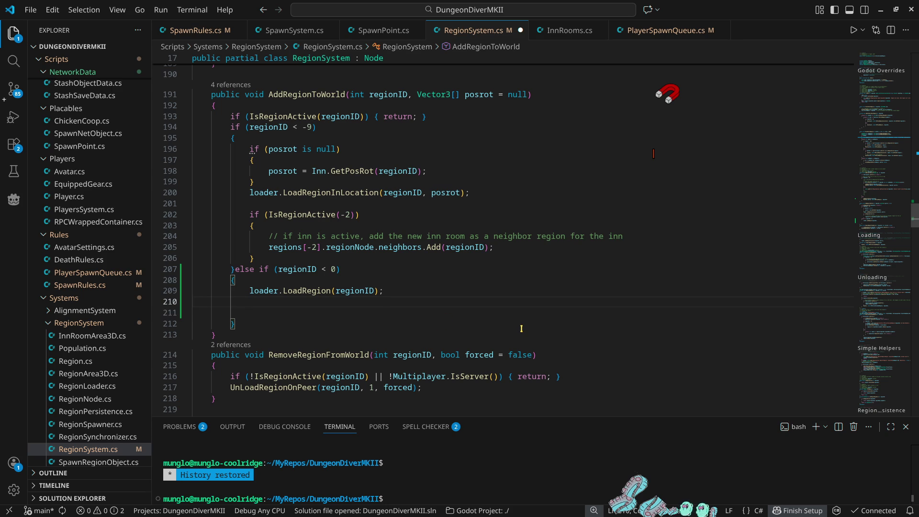
{"action": "key", "text": "Delete"}
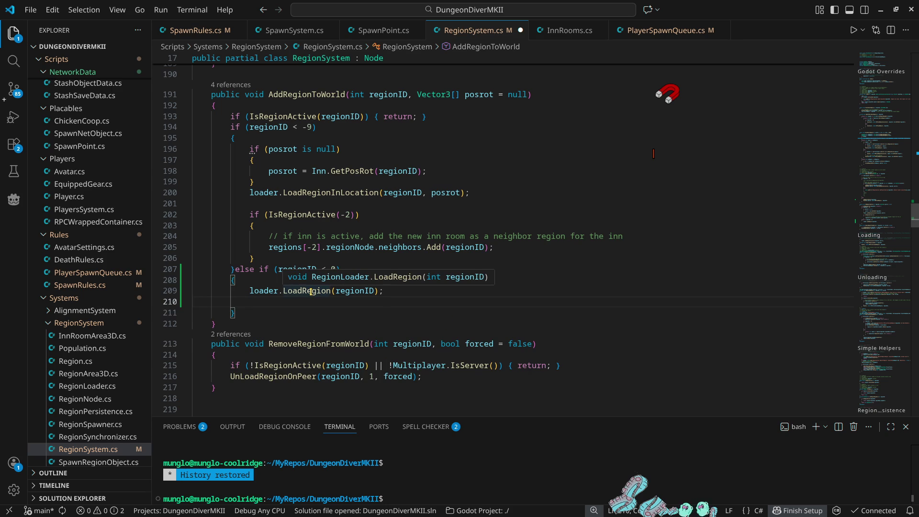
{"action": "left_click", "coordinate": [311, 292], "text": "ctrl"}
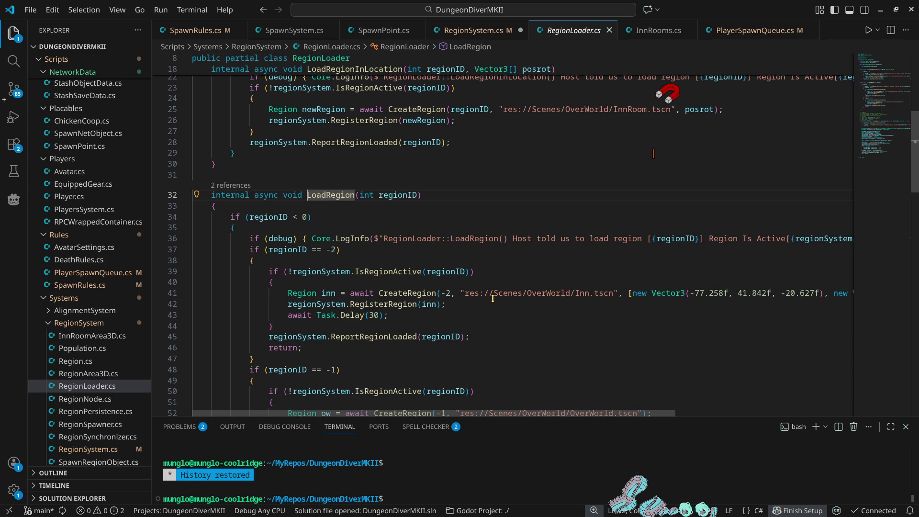
{"action": "scroll", "coordinate": [487, 301], "scroll_direction": "down", "scroll_amount": 4}
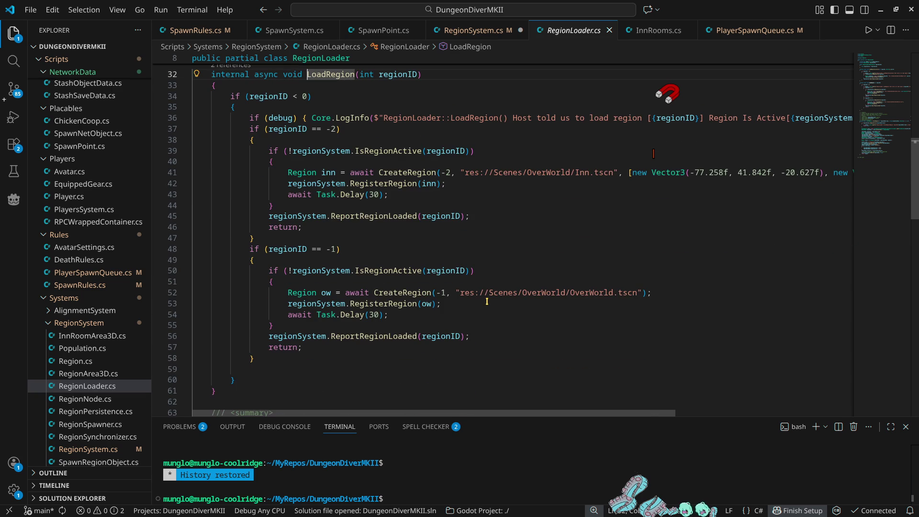
{"action": "left_click", "coordinate": [881, 10]}
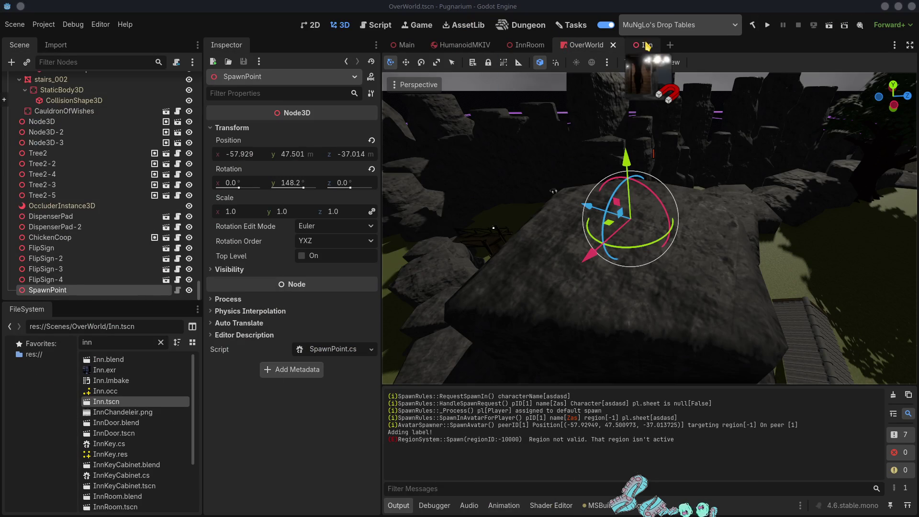
Step: Inspect the Inn root, then the OverWorld root's region settings (Region Id -1000, neighbour -2)
{"action": "left_click", "coordinate": [646, 45]}
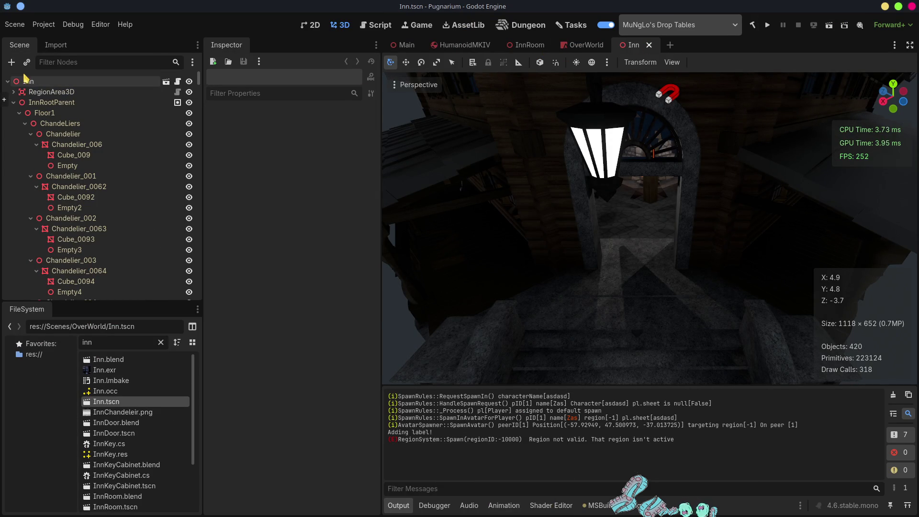
{"action": "left_click", "coordinate": [29, 82]}
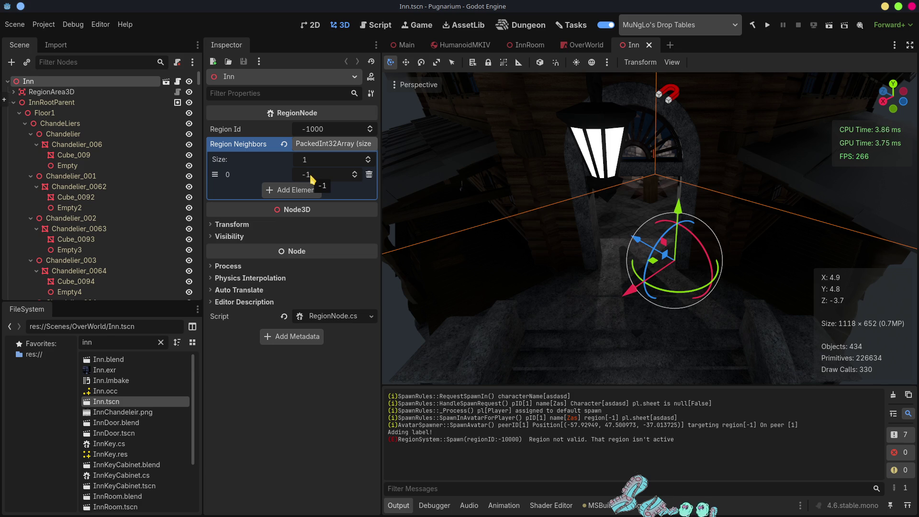
{"action": "left_click", "coordinate": [584, 46]}
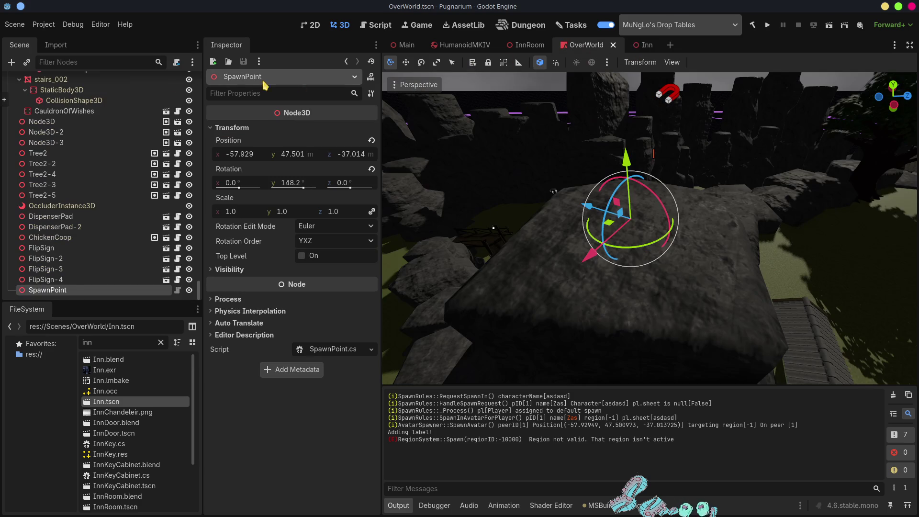
{"action": "scroll", "coordinate": [61, 82], "scroll_direction": "up", "scroll_amount": 10}
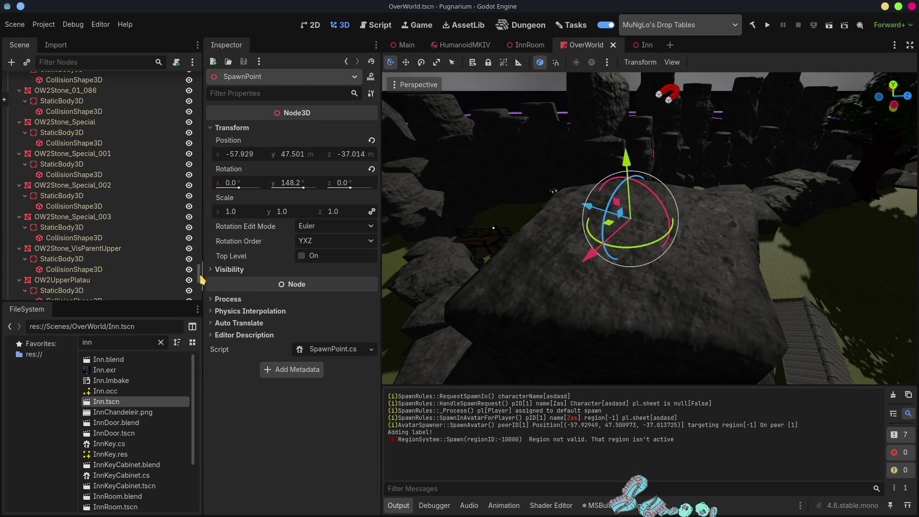
{"action": "left_click_drag", "start_coordinate": [200, 279], "coordinate": [200, 86]}
{"action": "left_click", "coordinate": [51, 82]}
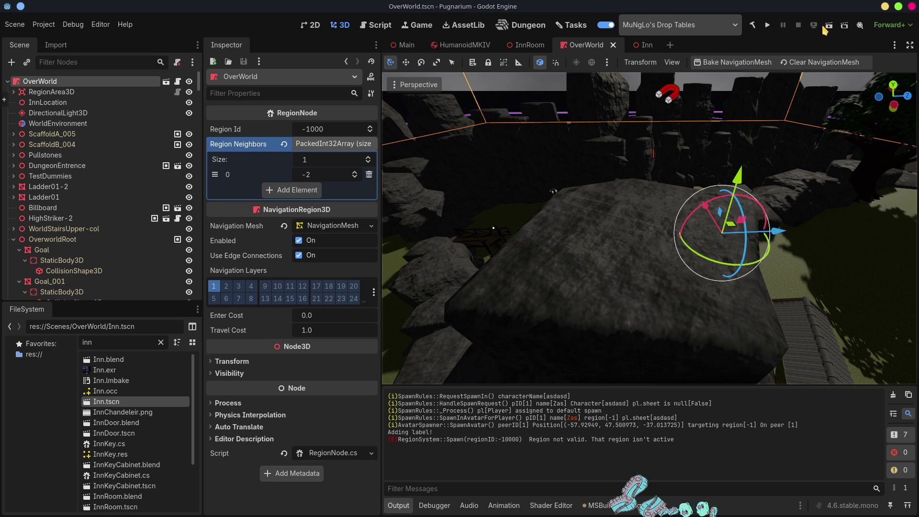
{"action": "key", "text": "alt+Tab"}
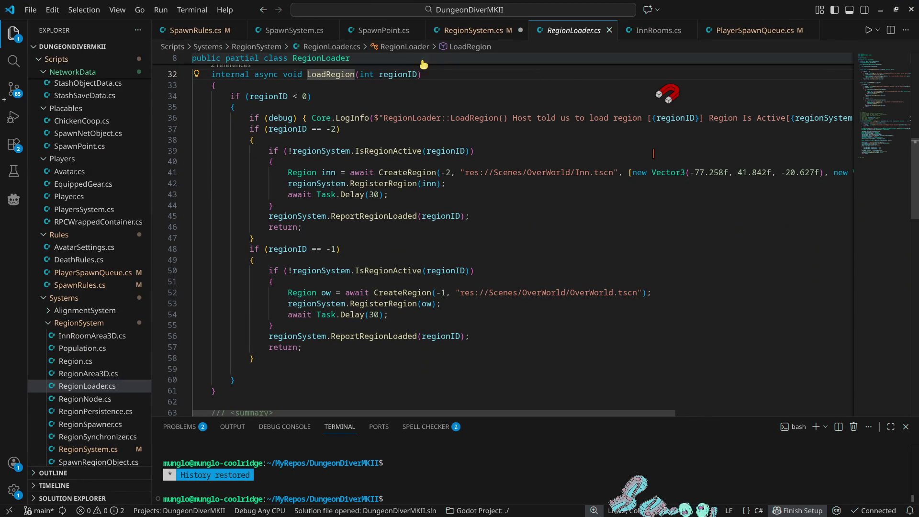
Step: Delete the empty line after the LoadRegion call in RegionSystem.cs and save
{"action": "left_click", "coordinate": [478, 30]}
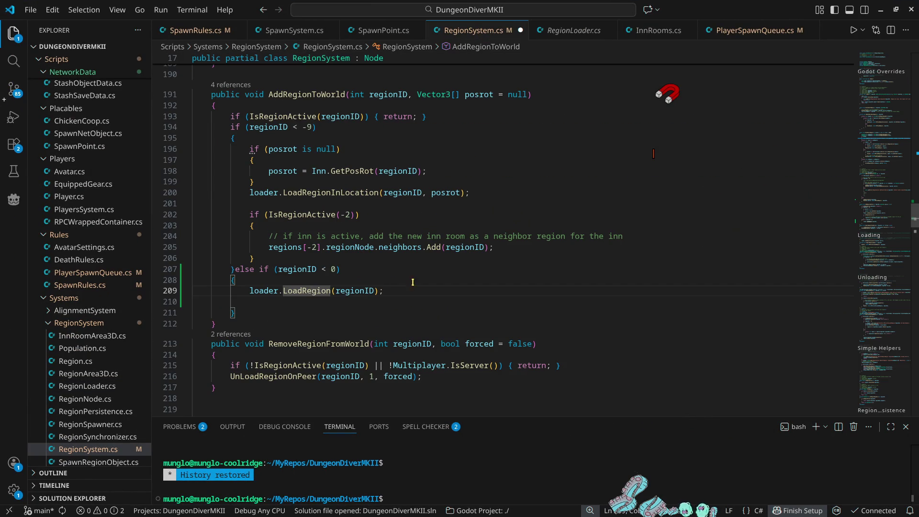
{"action": "left_click", "coordinate": [296, 305]}
{"action": "key", "text": "ctrl+shift+k"}
{"action": "key", "text": "ctrl+s"}
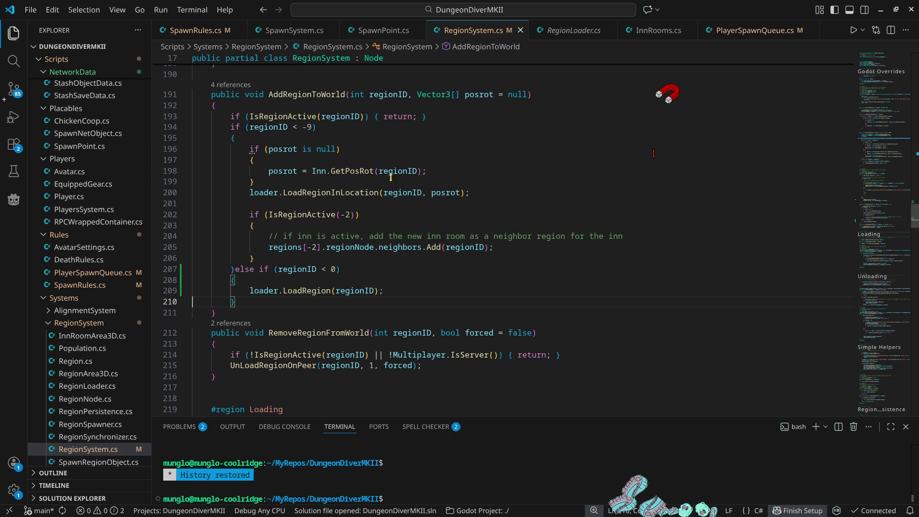
Step: Review the loader.LoadRegion call on line 209, then minimize VS Code back to Godot
{"action": "left_click", "coordinate": [263, 292]}
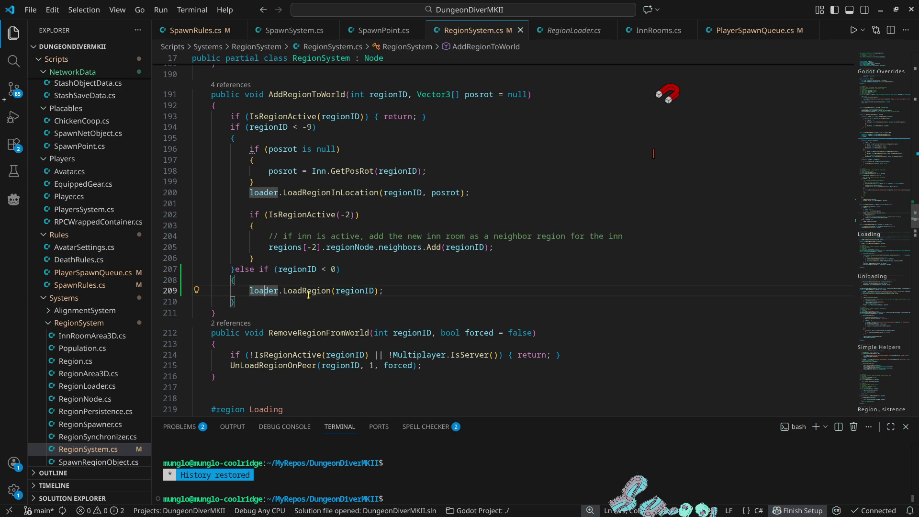
{"action": "left_click", "coordinate": [309, 291]}
{"action": "mouse_move", "coordinate": [880, 222]}
{"action": "left_mouse_down"}
{"action": "mouse_move", "coordinate": [886, 71]}
{"action": "mouse_move", "coordinate": [897, 114]}
{"action": "mouse_move", "coordinate": [882, 145]}
{"action": "left_mouse_up"}
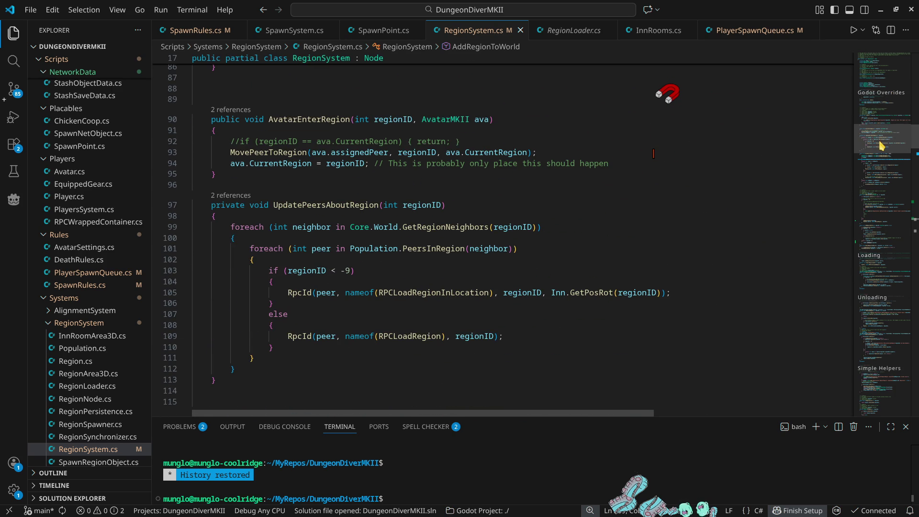
{"action": "left_click", "coordinate": [880, 9]}
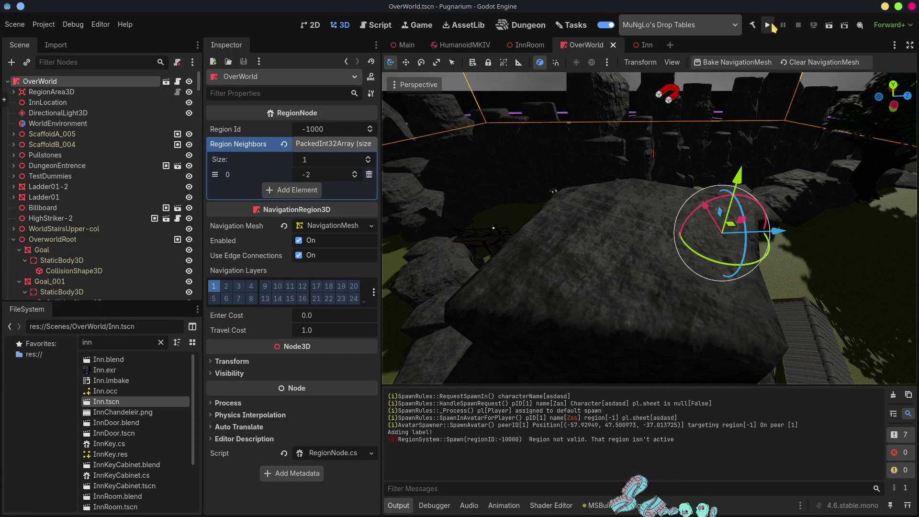
Step: Run the game, start a host session and play as the existing character
{"action": "left_click", "coordinate": [772, 27]}
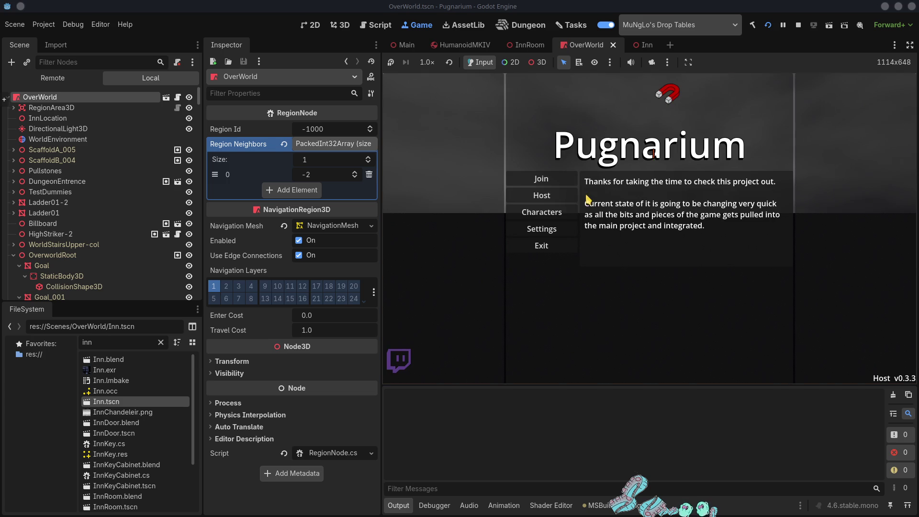
{"action": "left_click", "coordinate": [541, 195]}
{"action": "left_click", "coordinate": [614, 187]}
{"action": "left_click", "coordinate": [648, 185]}
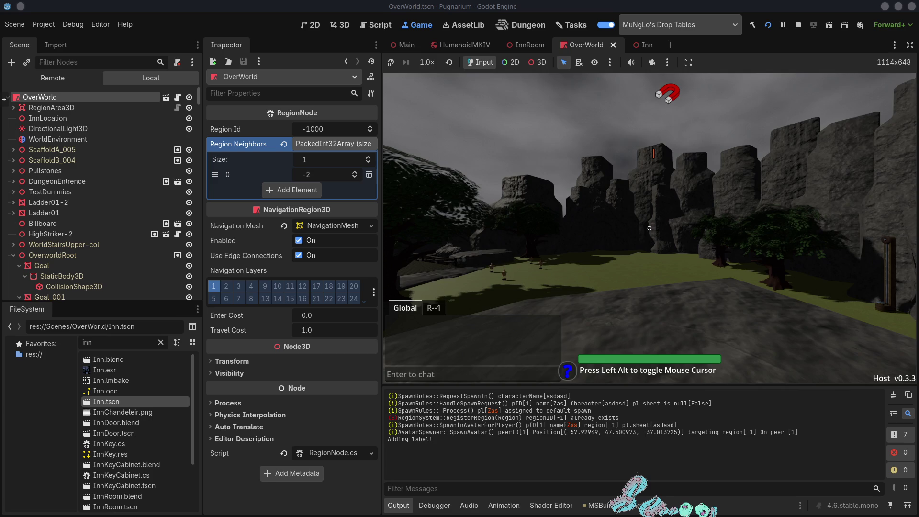
Step: Walk the character toward the bridge and soccer field, then release the mouse
{"action": "key", "text": "w"}
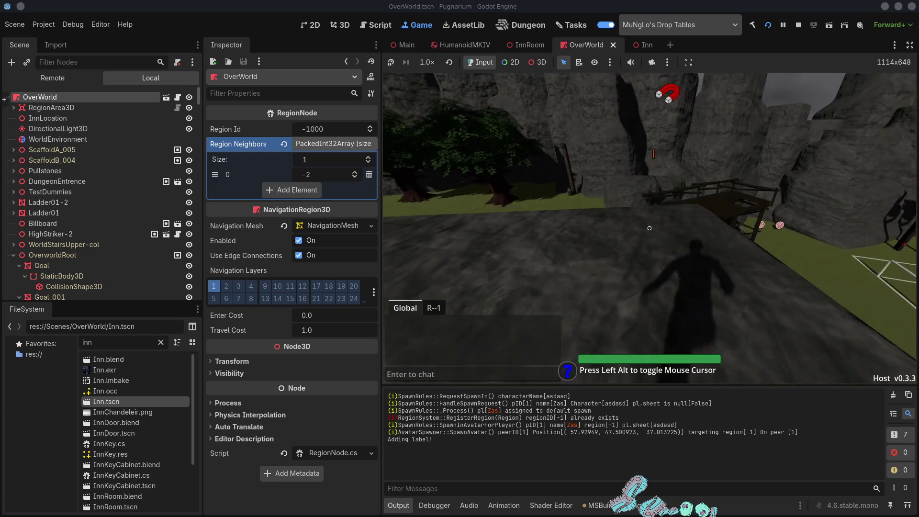
{"action": "key", "text": "w"}
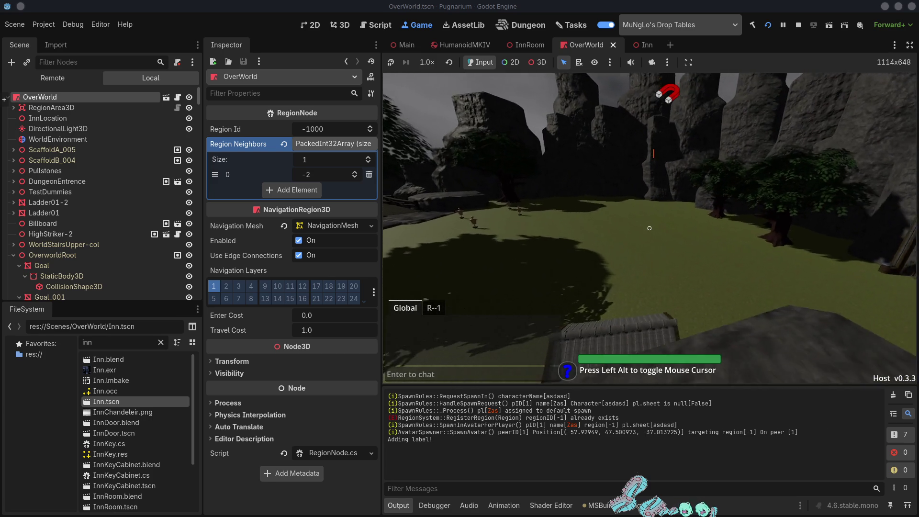
{"action": "key", "text": "w"}
{"action": "key", "text": "w"}
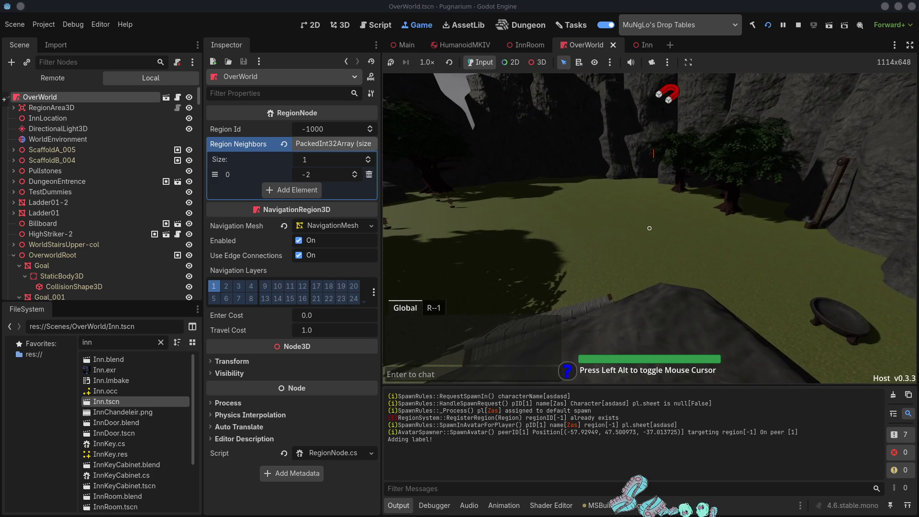
{"action": "key", "text": "Alt_L"}
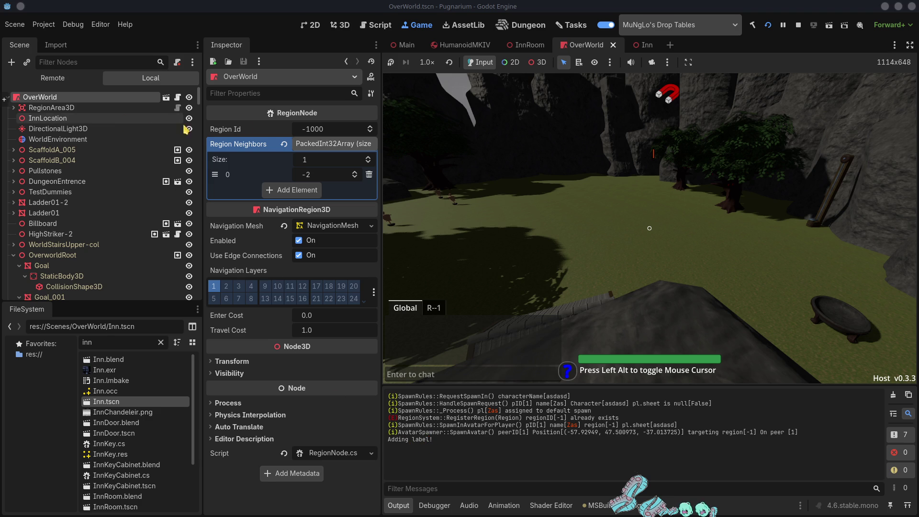
Step: Stop the game, enable Debug Regions on the Main scene's Core node, and relaunch
{"action": "left_click", "coordinate": [798, 26]}
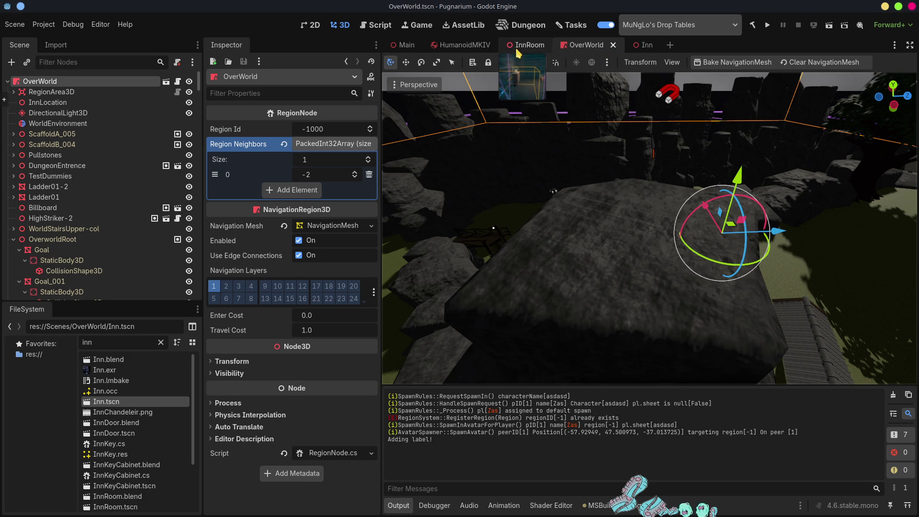
{"action": "left_click", "coordinate": [407, 45]}
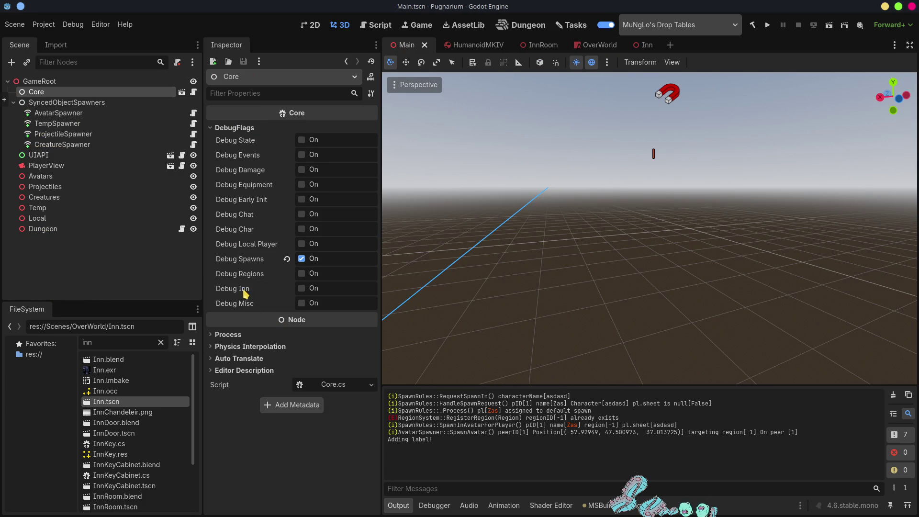
{"action": "left_click", "coordinate": [301, 273]}
{"action": "left_click", "coordinate": [766, 26]}
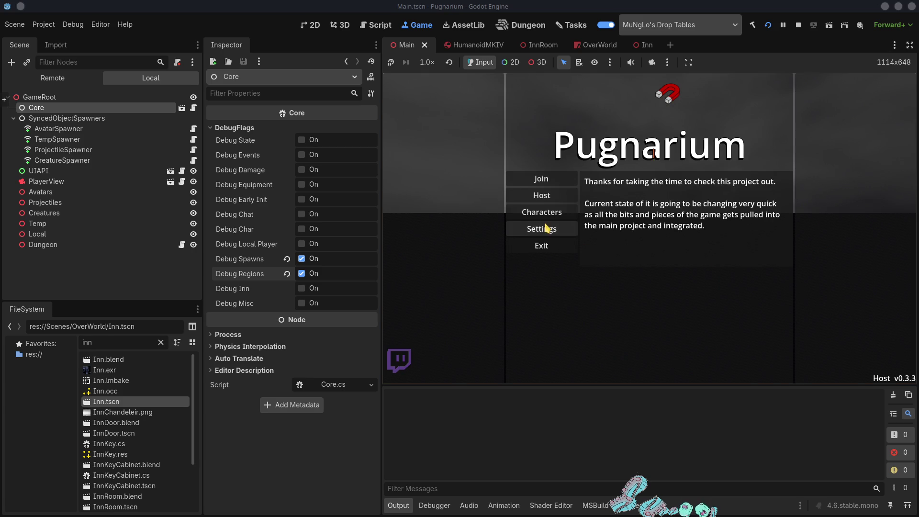
Step: Start a host session and play as the existing character from the Characters list
{"action": "left_click", "coordinate": [541, 192]}
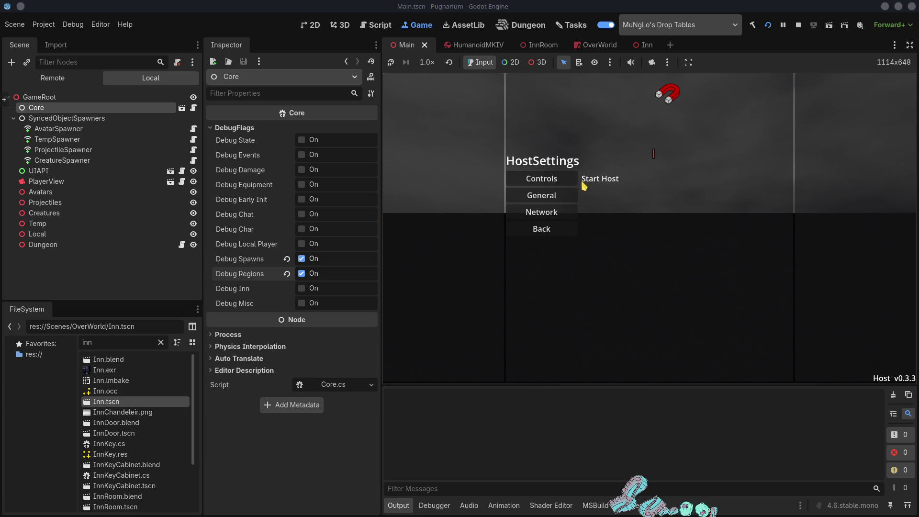
{"action": "left_click", "coordinate": [597, 184]}
{"action": "left_click", "coordinate": [590, 194]}
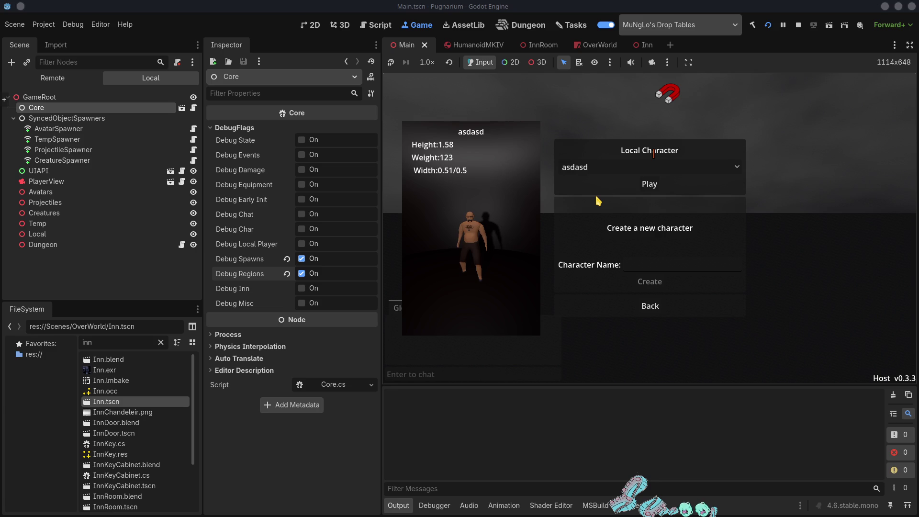
{"action": "left_click", "coordinate": [650, 185]}
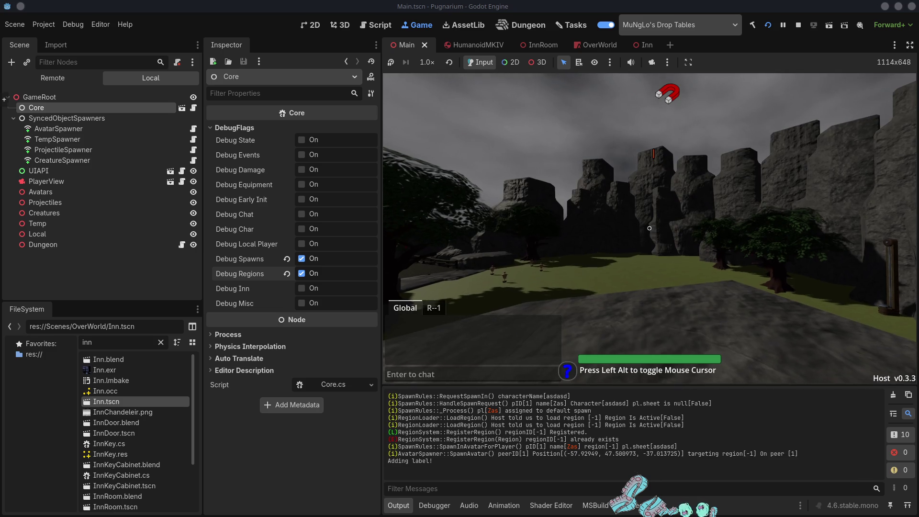
Step: Walk the character around the grassy overworld toward the trees and football pitch
{"action": "key", "text": "alt"}
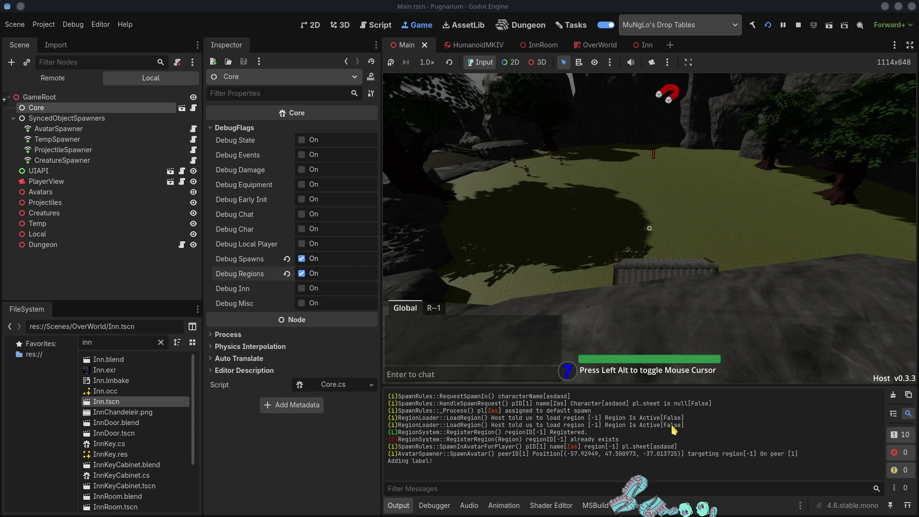
{"action": "key", "text": "w"}
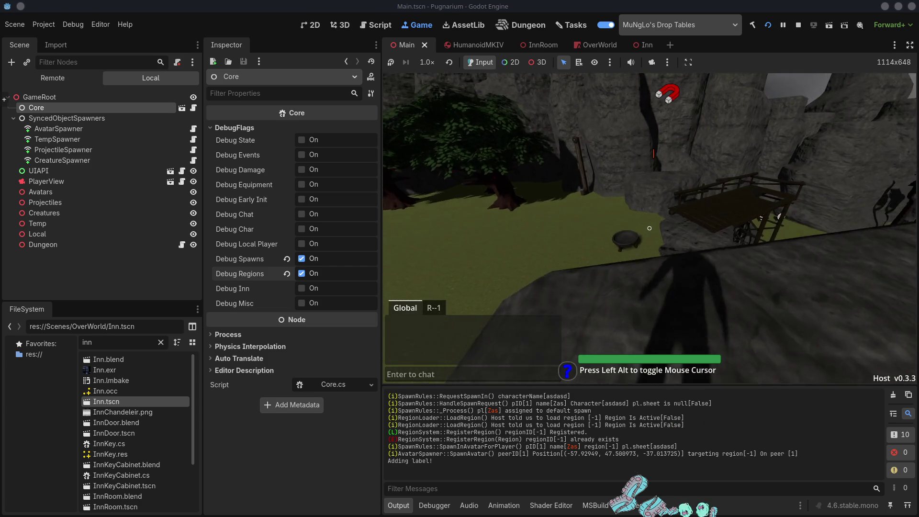
{"action": "key", "text": "w"}
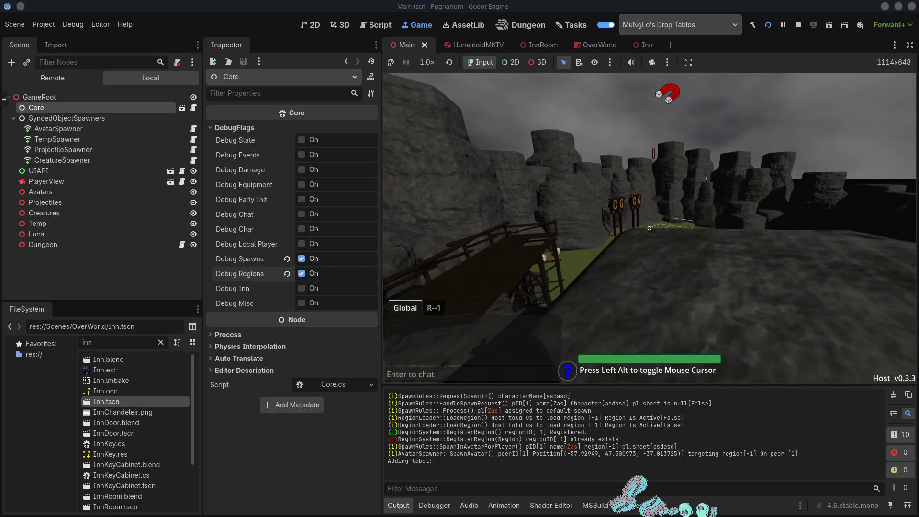
{"action": "key", "text": "w"}
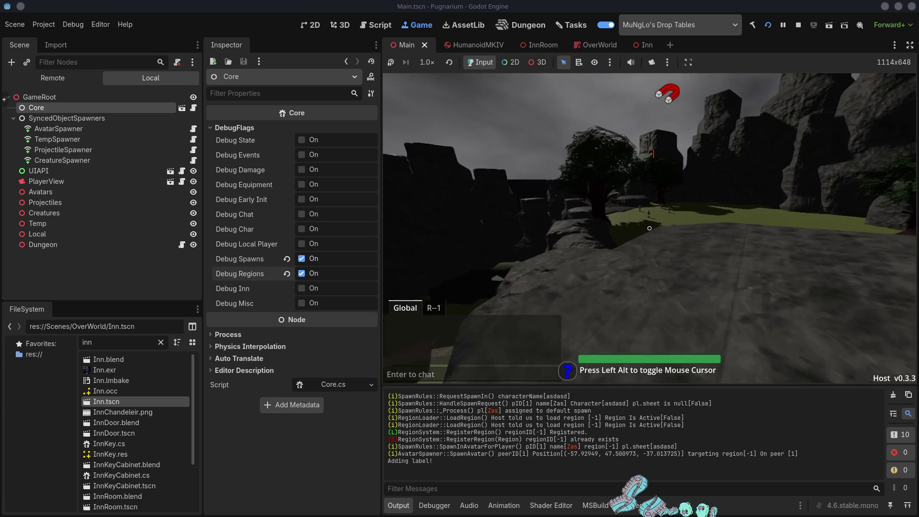
{"action": "key", "text": "w"}
{"action": "key", "text": "alt"}
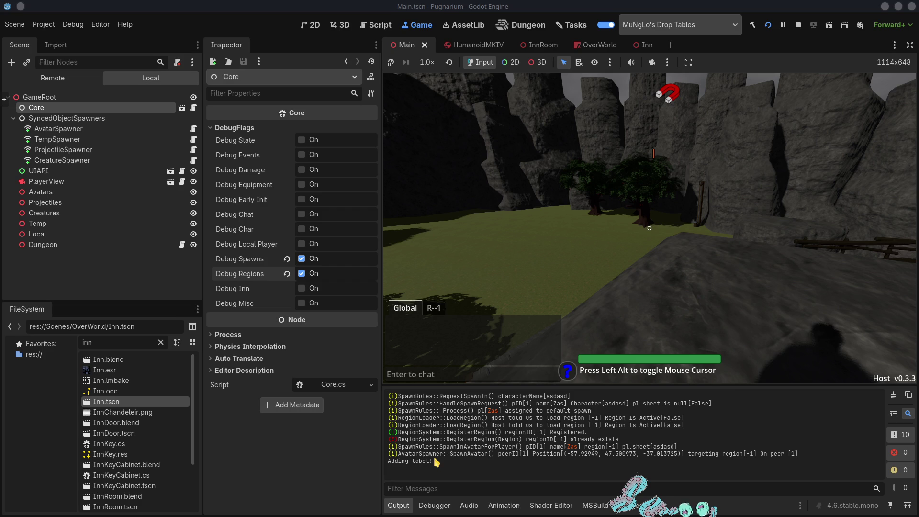
Step: Stop the game and bring up RegionLoader.cs's LoadRegion method in VS Code
{"action": "left_click", "coordinate": [798, 28]}
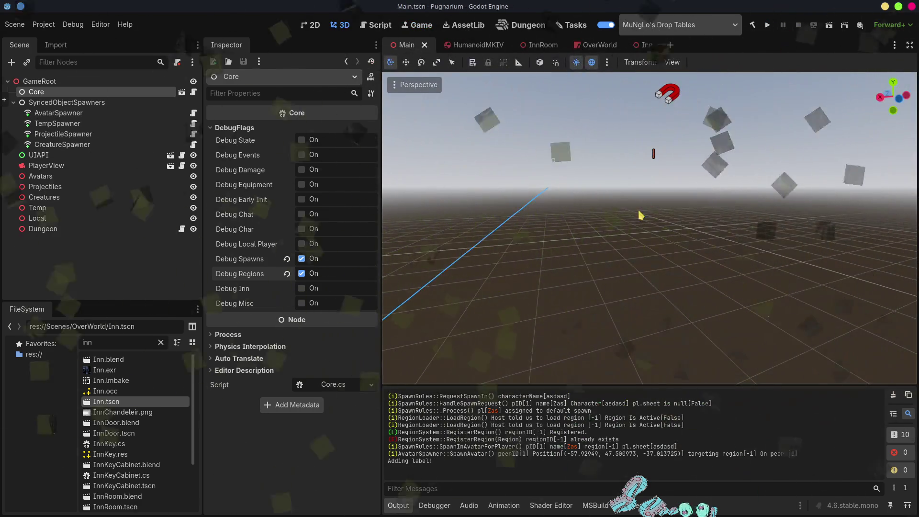
{"action": "key", "text": "alt+Tab"}
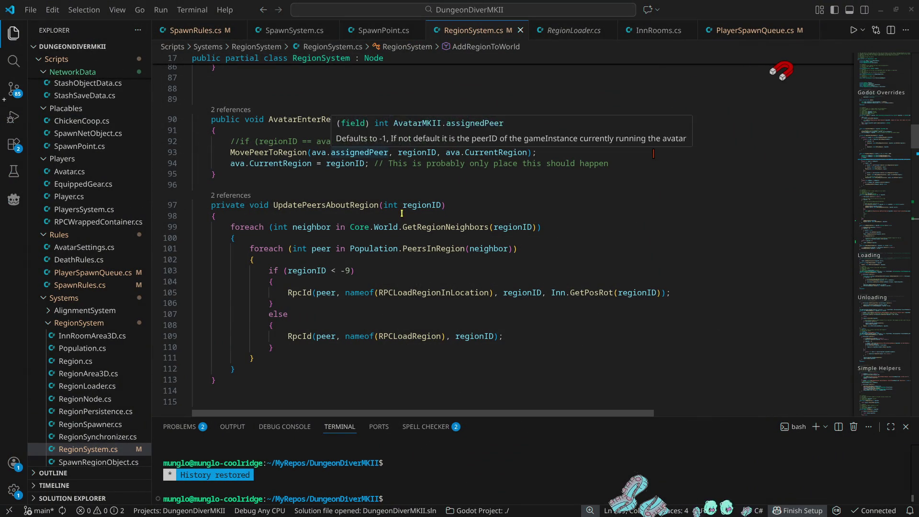
{"action": "left_click_drag", "start_coordinate": [894, 144], "coordinate": [881, 67]}
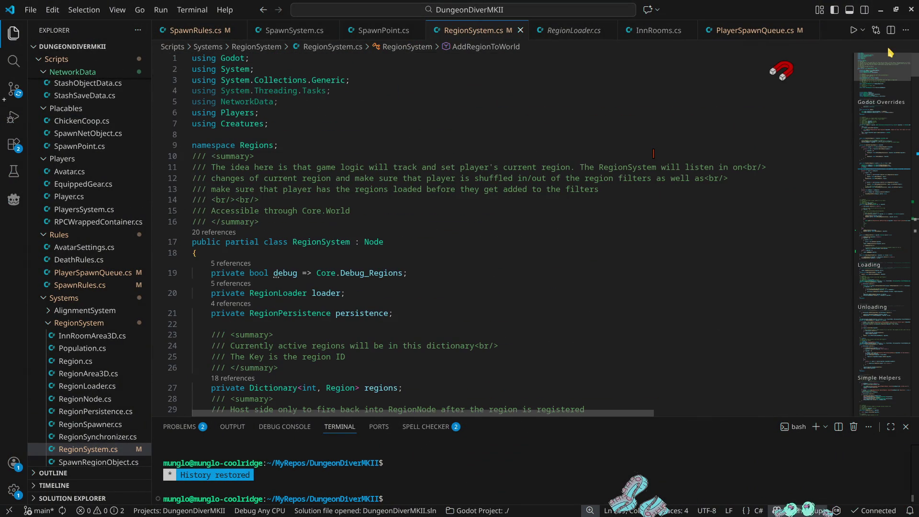
{"action": "key", "text": "alt+Tab"}
{"action": "key", "text": "alt+Tab"}
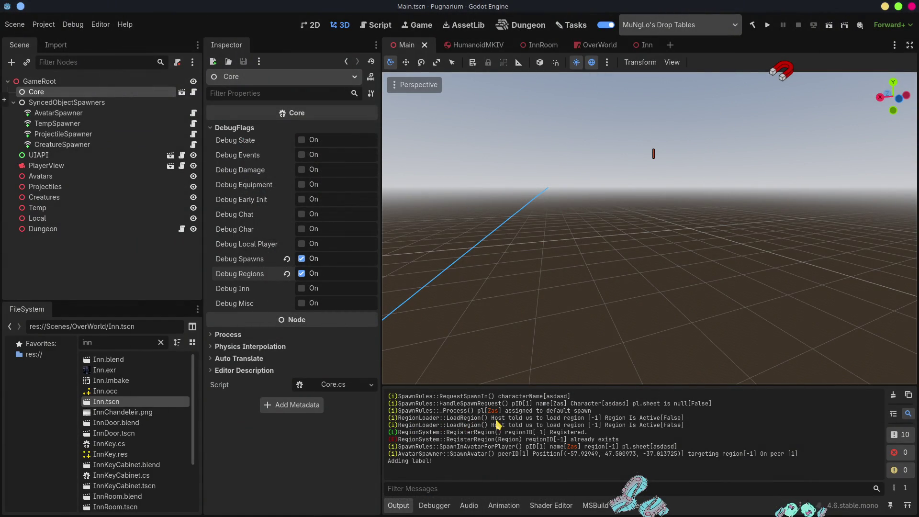
{"action": "key", "text": "alt+Tab"}
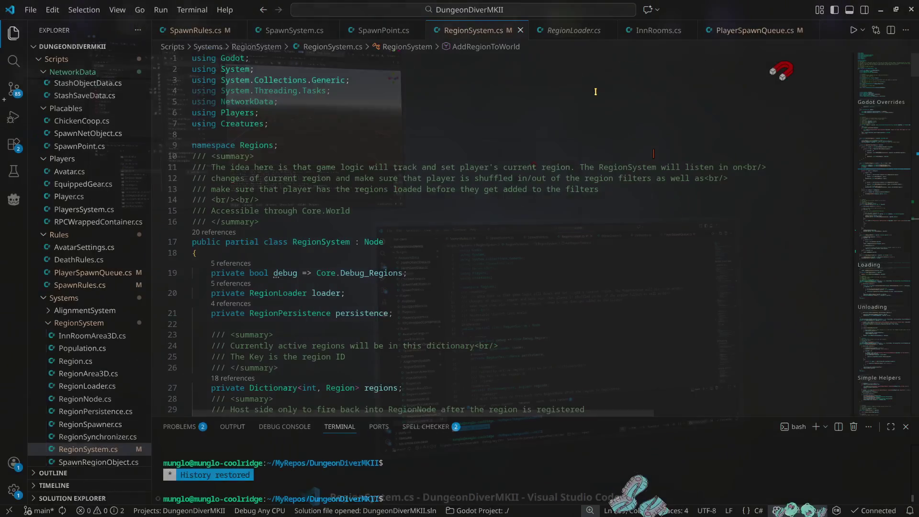
{"action": "left_click", "coordinate": [567, 30]}
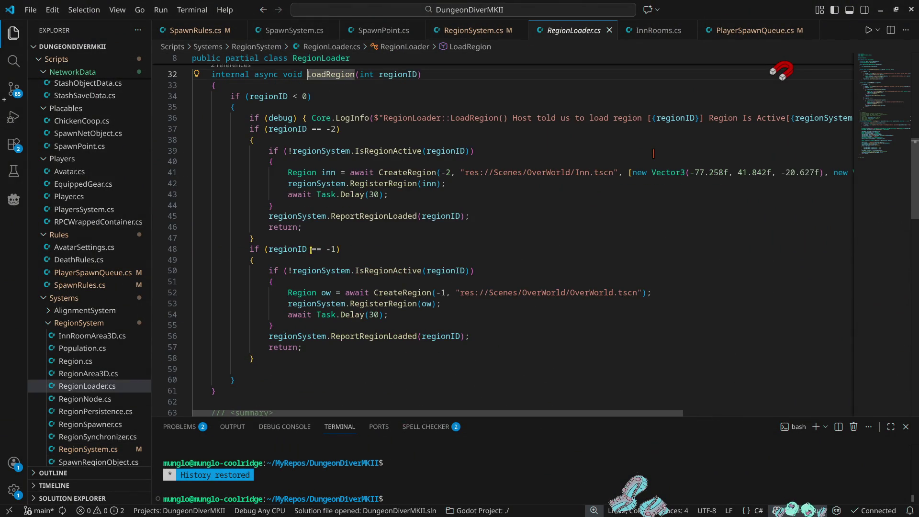
Step: Check the LoadRegion log on line 36, then follow ReportRegionLoaded into RegionSystem.cs
{"action": "scroll", "coordinate": [400, 294], "scroll_direction": "up", "scroll_amount": 4}
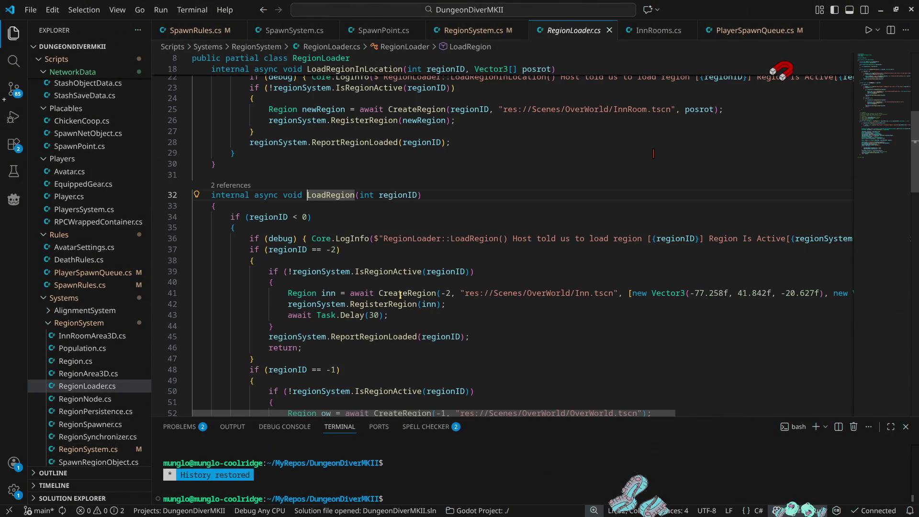
{"action": "left_click", "coordinate": [541, 238]}
{"action": "scroll", "coordinate": [479, 281], "scroll_direction": "down", "scroll_amount": 4}
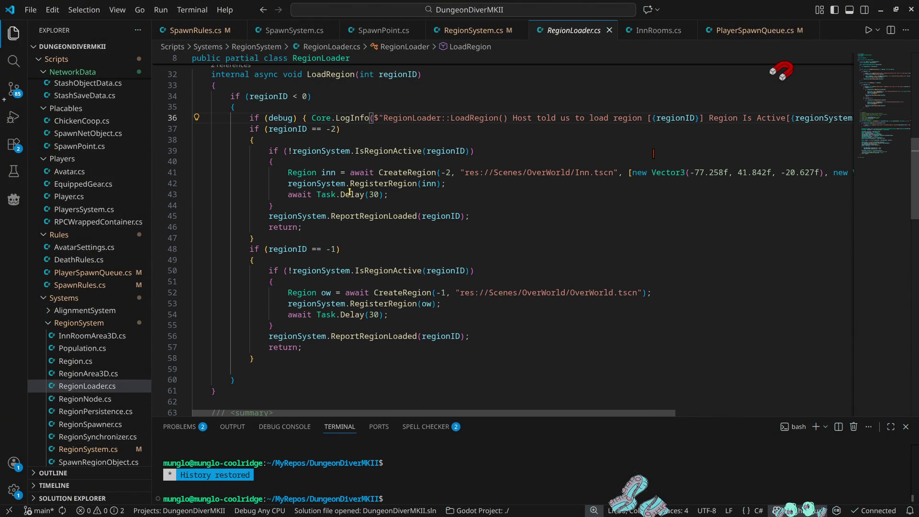
{"action": "left_click", "coordinate": [382, 340]}
{"action": "left_click", "coordinate": [380, 339], "text": "ctrl"}
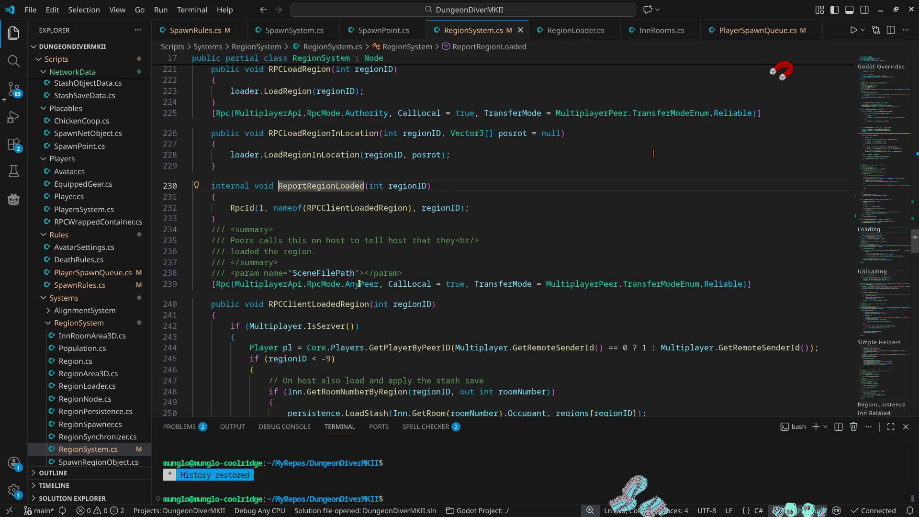
Step: Inspect RPCClientLoadedRegion's regionID uses and follow AddPeerToRegion into Population.cs
{"action": "double_click", "coordinate": [380, 212]}
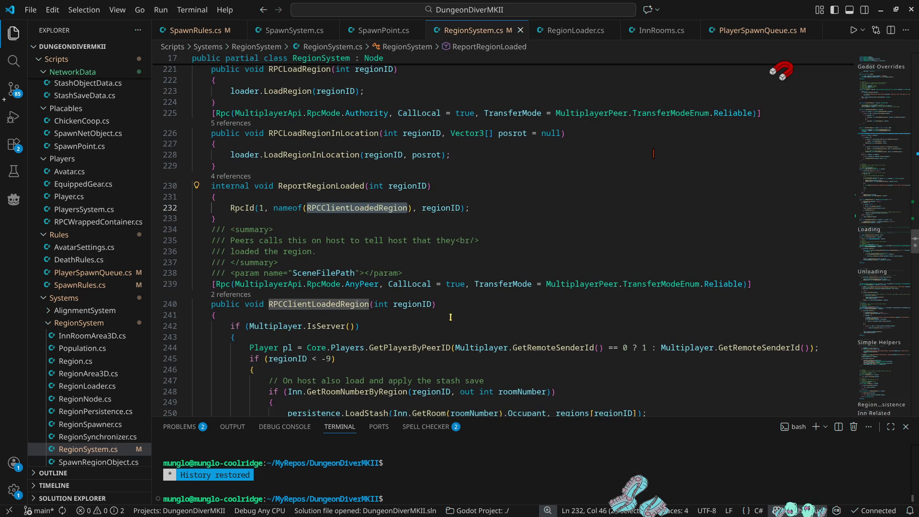
{"action": "scroll", "coordinate": [477, 324], "scroll_direction": "down", "scroll_amount": 4}
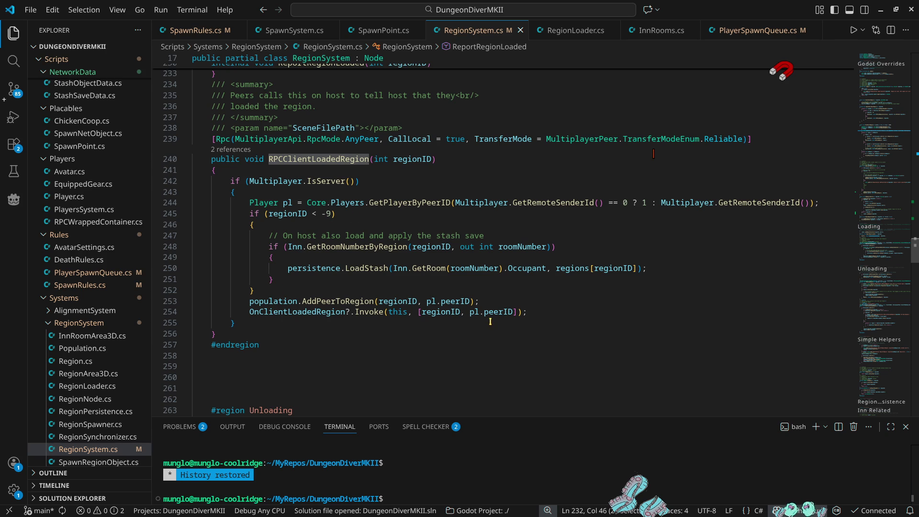
{"action": "left_click", "coordinate": [296, 214]}
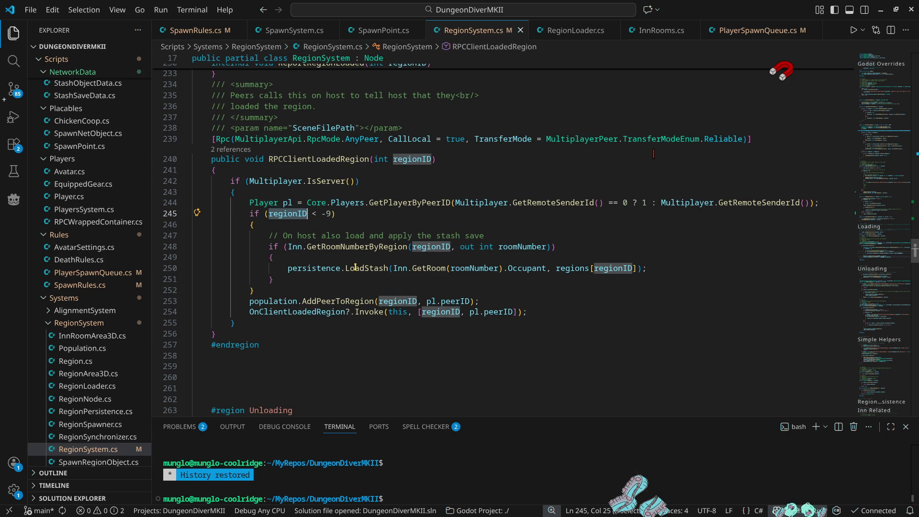
{"action": "mouse_move", "coordinate": [354, 266]}
{"action": "mouse_move", "coordinate": [347, 301]}
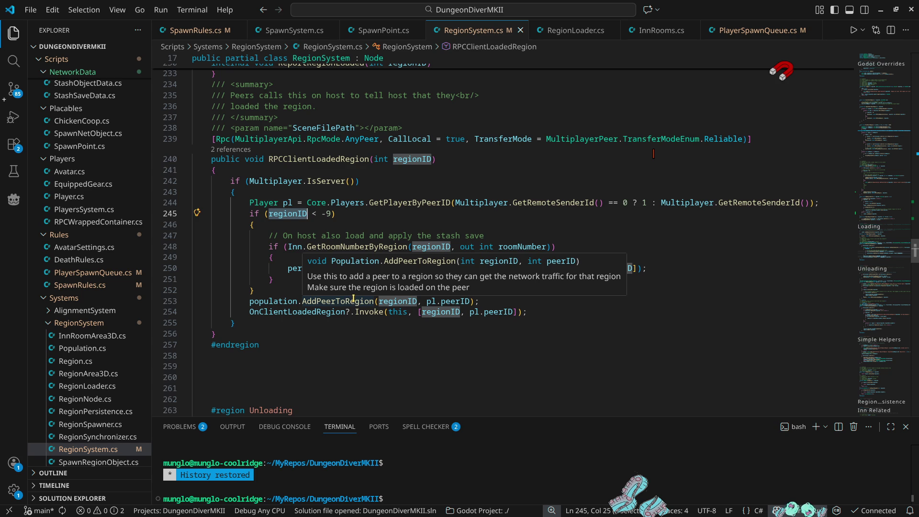
{"action": "left_click", "coordinate": [353, 300], "text": "ctrl"}
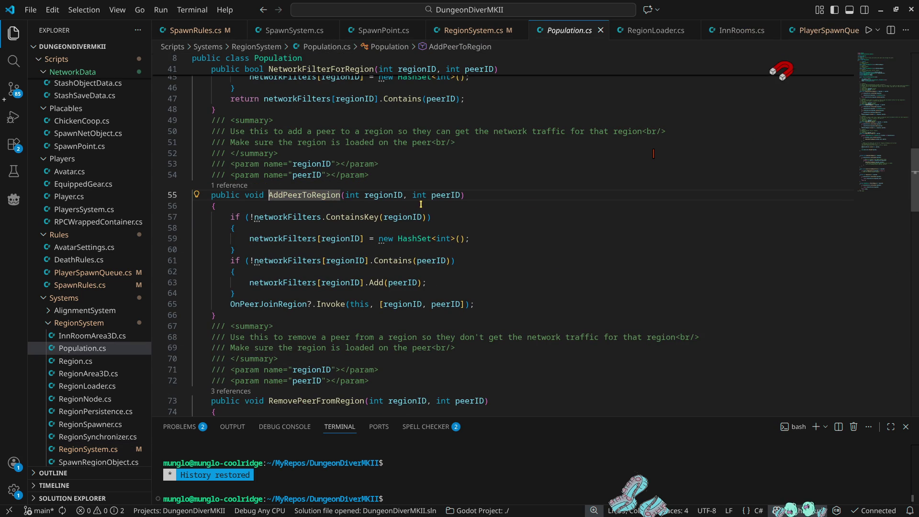
{"action": "mouse_move", "coordinate": [426, 199]}
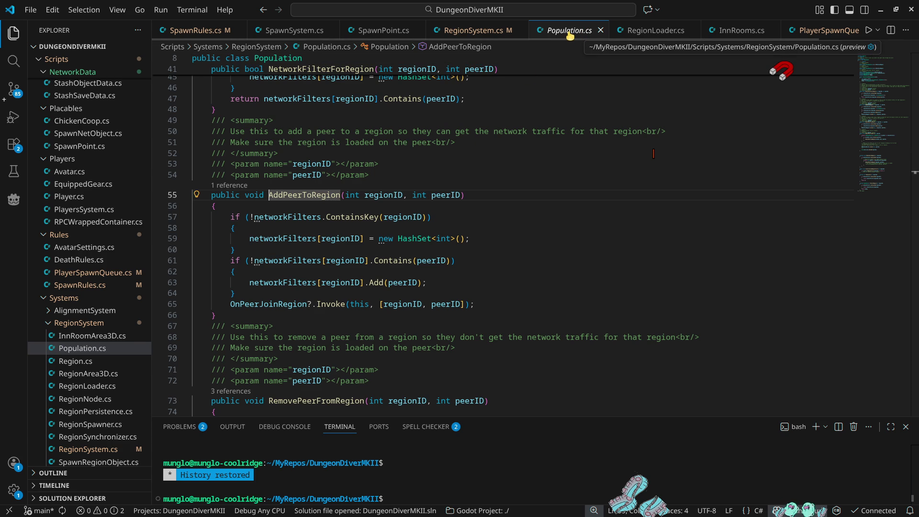
{"action": "middle_click", "coordinate": [569, 35]}
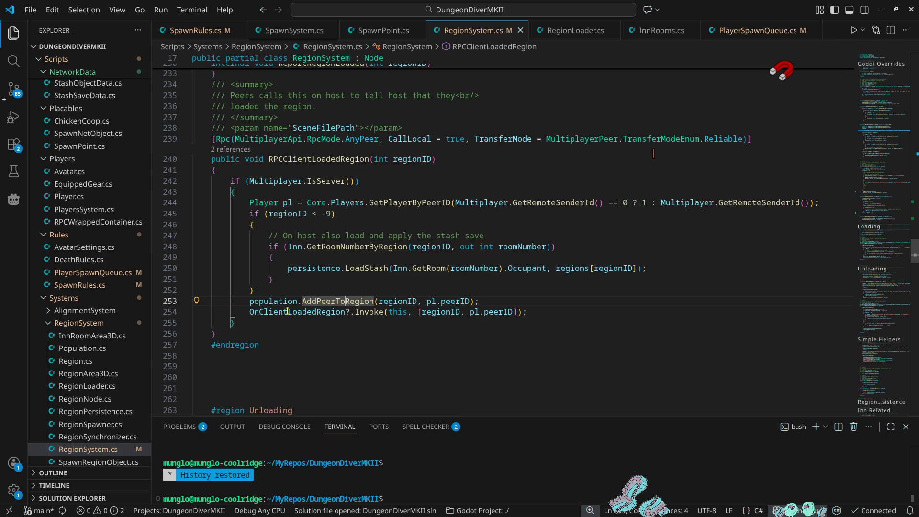
{"action": "double_click", "coordinate": [310, 313]}
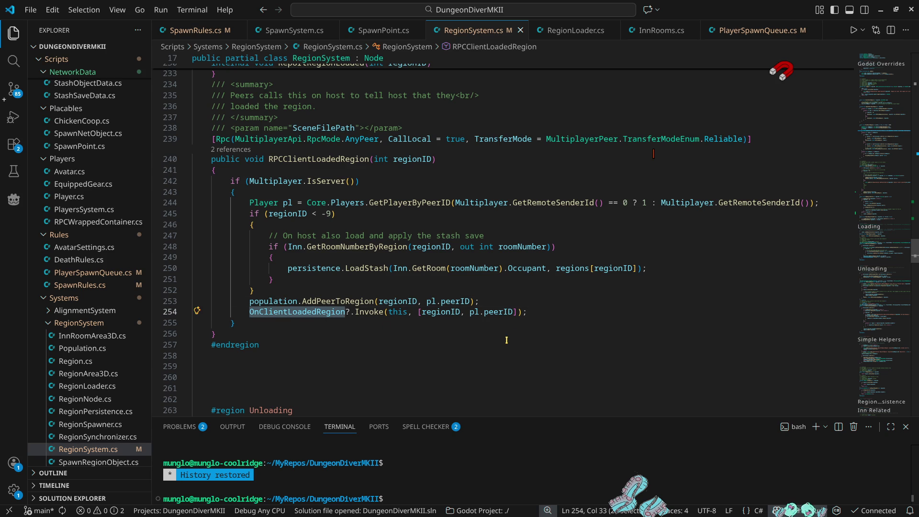
{"action": "double_click", "coordinate": [342, 247]}
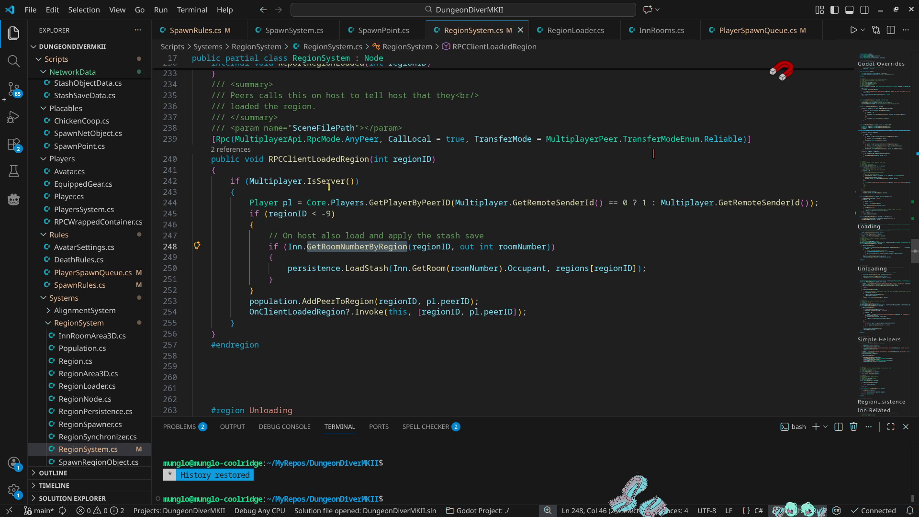
{"action": "mouse_move", "coordinate": [343, 300]}
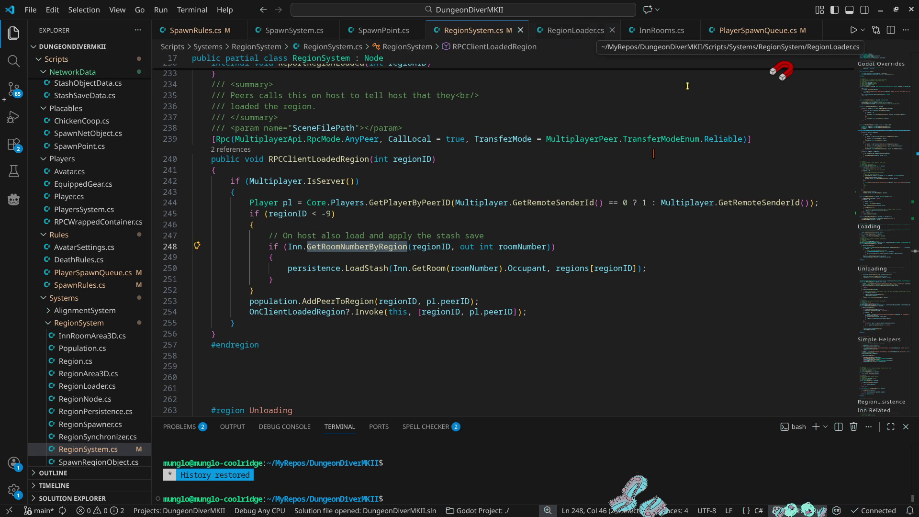
{"action": "scroll", "coordinate": [883, 171], "scroll_direction": "up", "scroll_amount": 10}
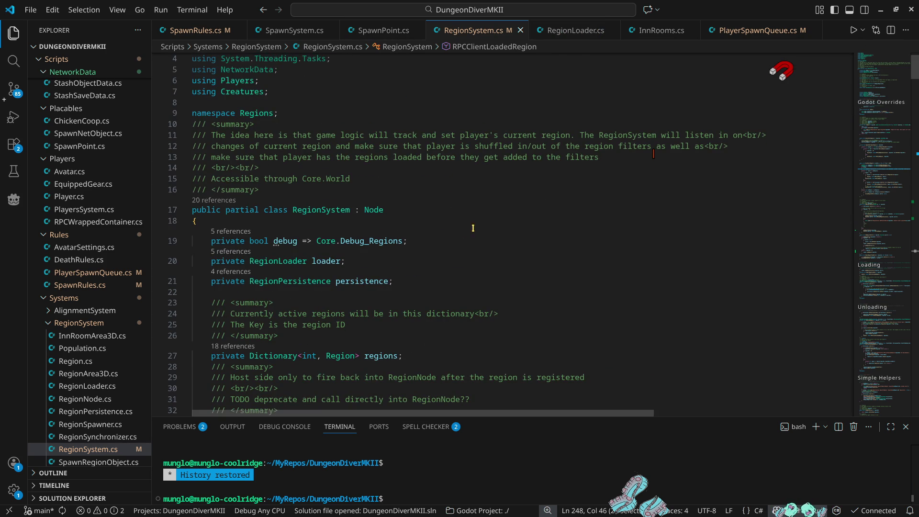
Step: Open the Region class definition in Region.cs
{"action": "scroll", "coordinate": [478, 211], "scroll_direction": "down", "scroll_amount": 6}
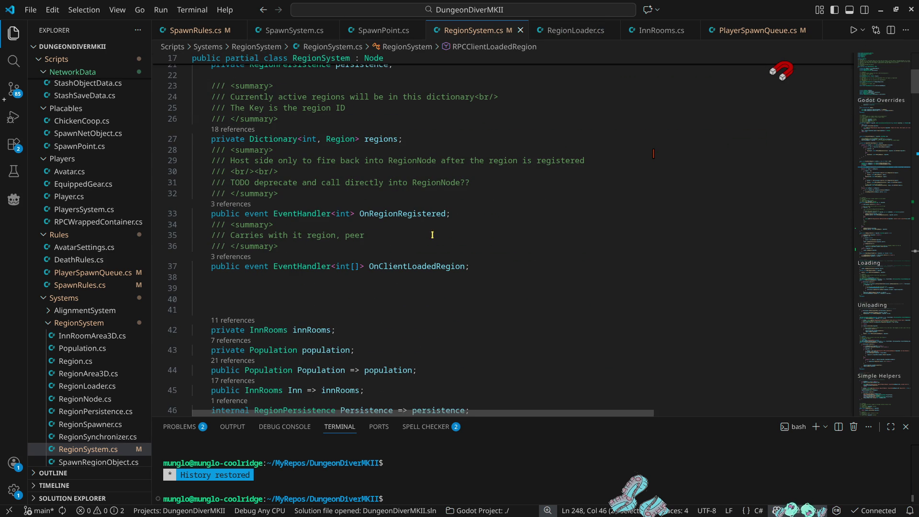
{"action": "scroll", "coordinate": [504, 258], "scroll_direction": "up", "scroll_amount": 2}
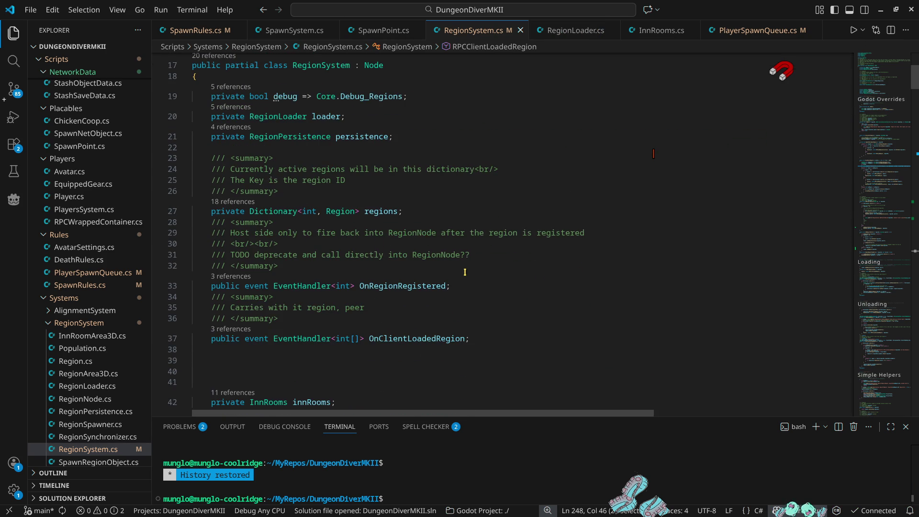
{"action": "left_click", "coordinate": [348, 214], "text": "ctrl"}
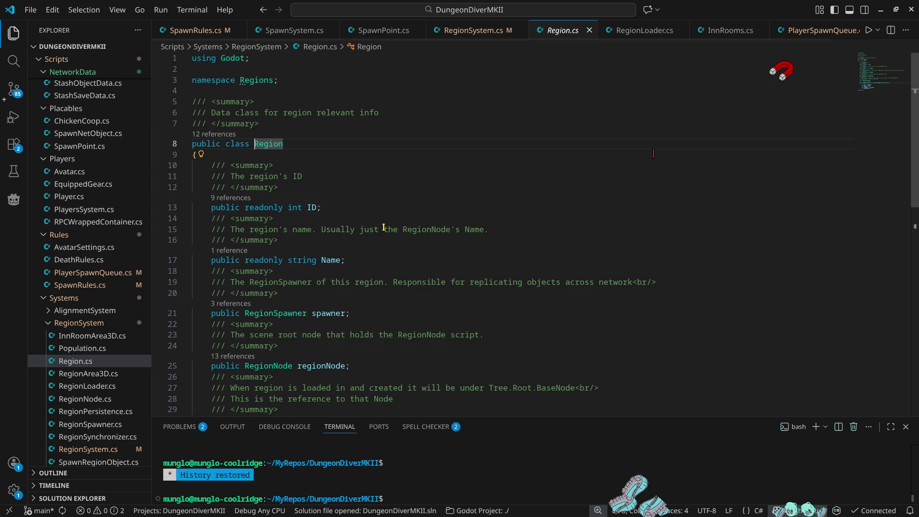
{"action": "scroll", "coordinate": [381, 227], "scroll_direction": "down", "scroll_amount": 4}
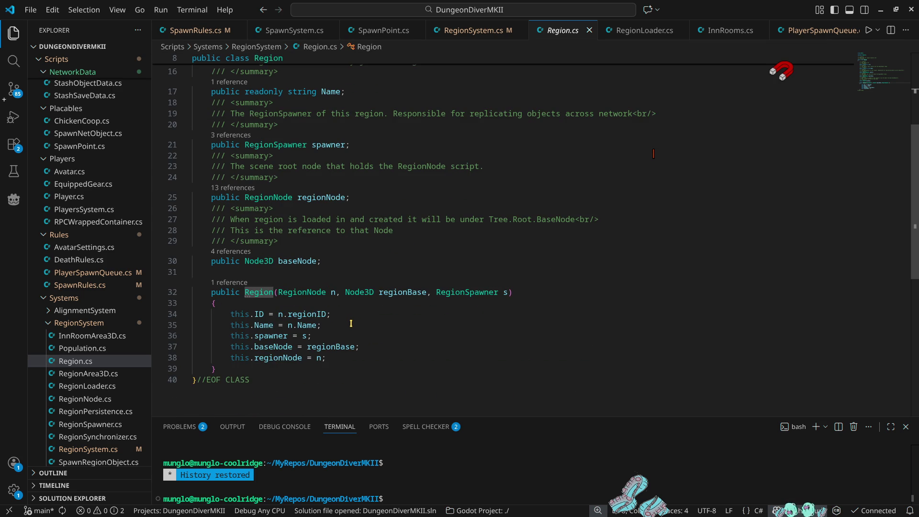
{"action": "scroll", "coordinate": [346, 312], "scroll_direction": "up", "scroll_amount": 1}
Step: Jump to RegionNode.cs and list all references to its neighbors field
{"action": "left_click", "coordinate": [271, 223], "text": "ctrl"}
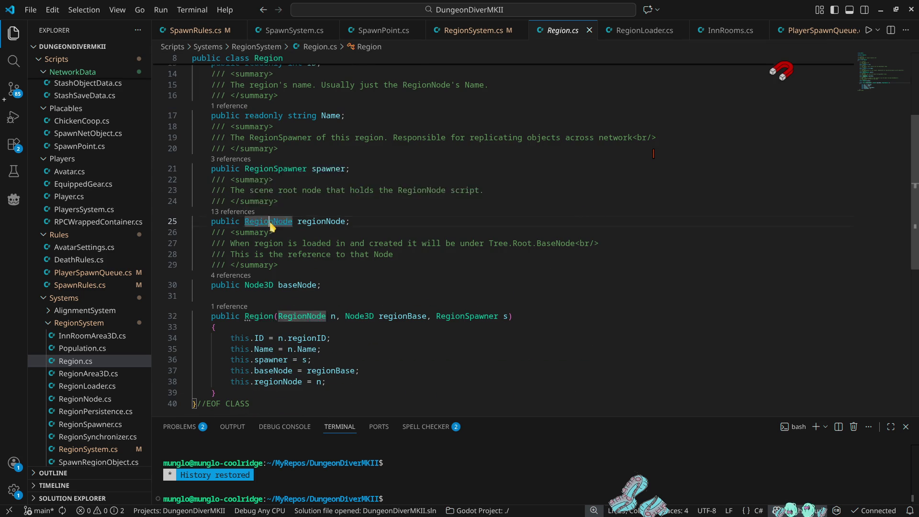
{"action": "left_click", "coordinate": [365, 237]}
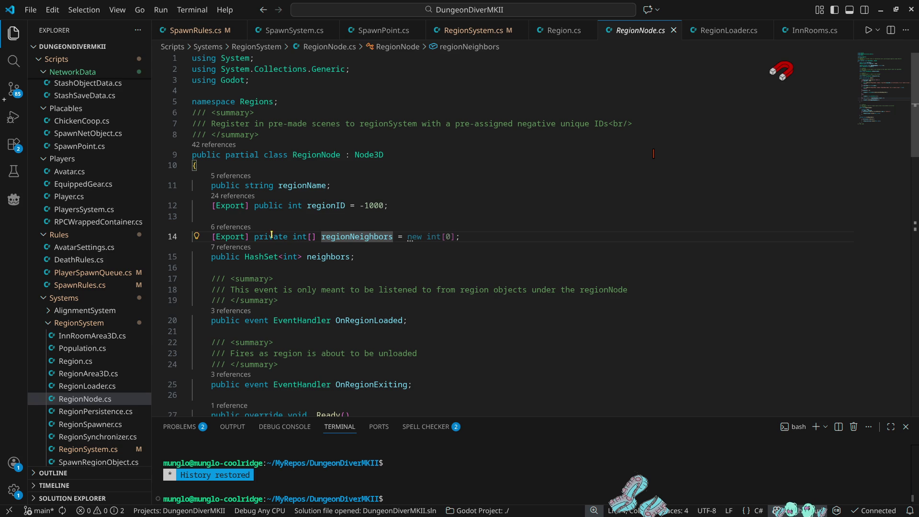
{"action": "left_click", "coordinate": [328, 257]}
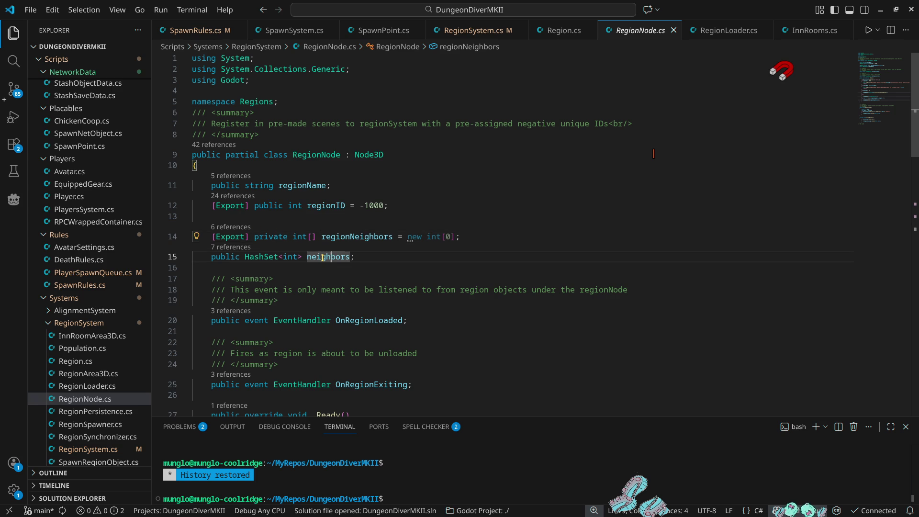
{"action": "left_click", "coordinate": [230, 251]}
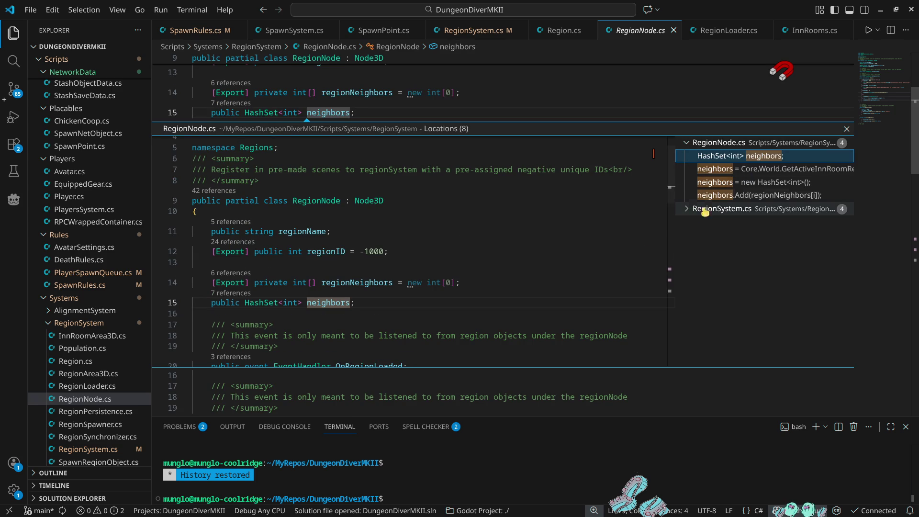
Step: Open the RegionSystem.cs references to neighbors in their own tab
{"action": "left_click", "coordinate": [690, 213]}
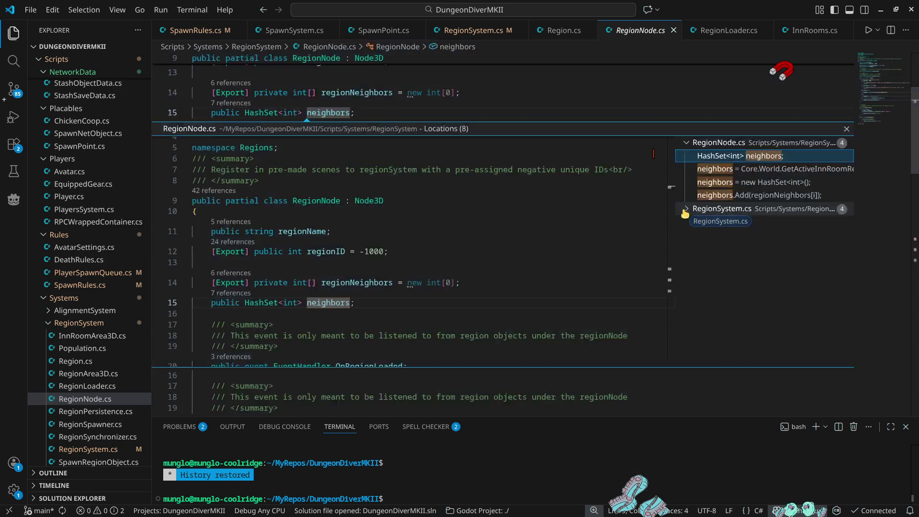
{"action": "double_click", "coordinate": [683, 209]}
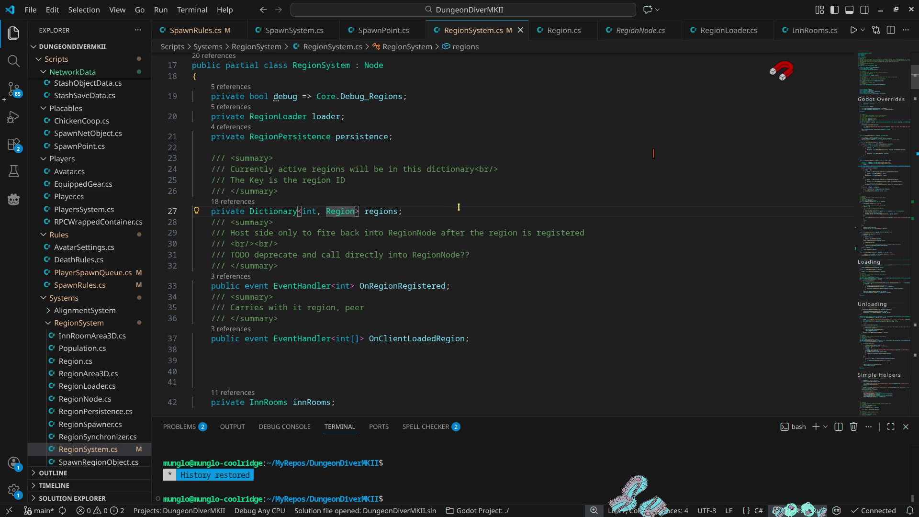
{"action": "left_click", "coordinate": [683, 209]}
{"action": "mouse_move", "coordinate": [396, 340]}
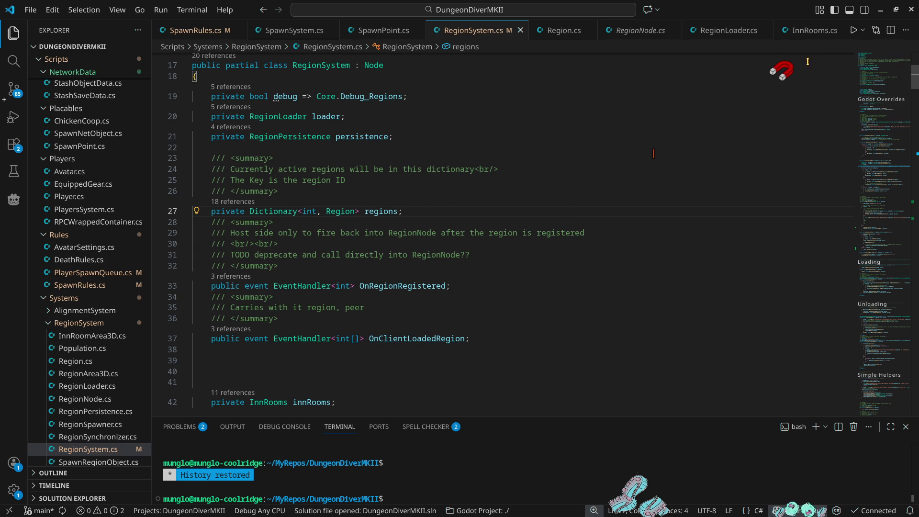
{"action": "left_click", "coordinate": [787, 68]}
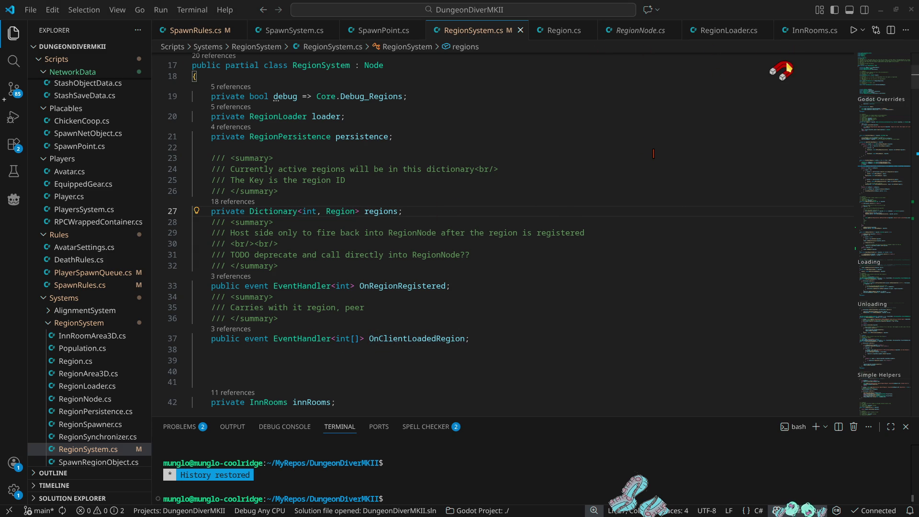
Step: Back in RegionNode.cs, relist neighbors references and preview the line 323 loop and GetRegionNeighbors
{"action": "left_click", "coordinate": [636, 30]}
{"action": "left_click", "coordinate": [416, 241]}
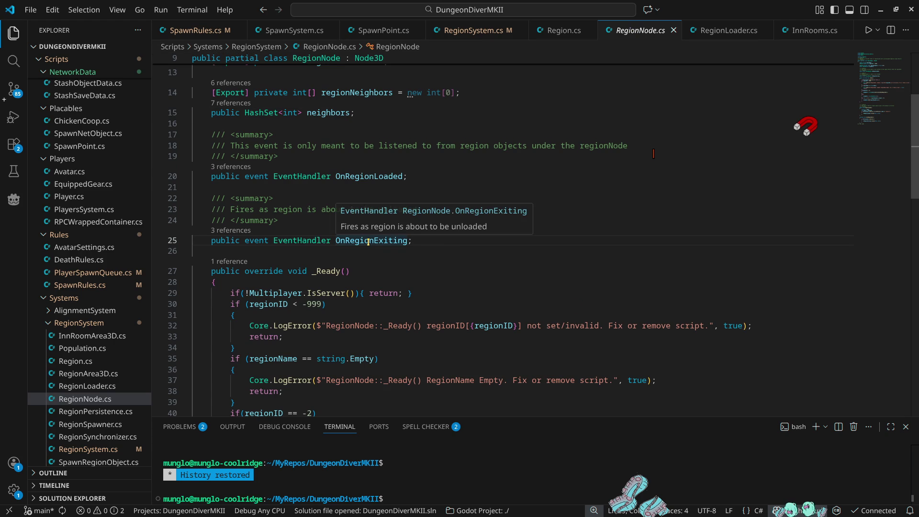
{"action": "left_click", "coordinate": [335, 113]}
{"action": "left_click", "coordinate": [227, 103]}
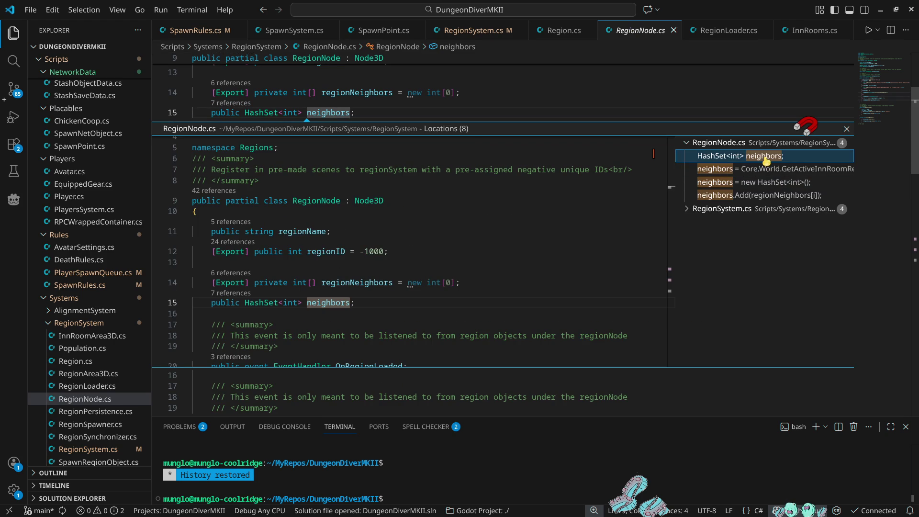
{"action": "left_click", "coordinate": [689, 209]}
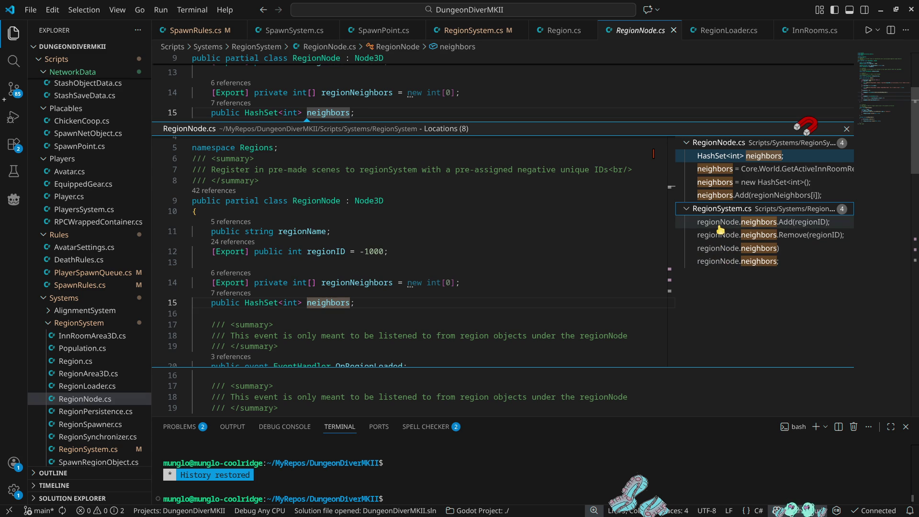
{"action": "left_click", "coordinate": [724, 249]}
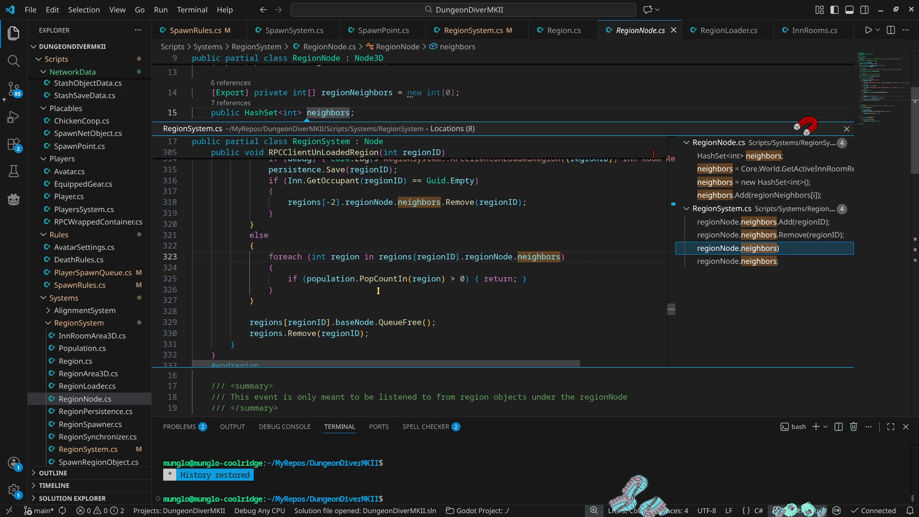
{"action": "left_click", "coordinate": [722, 261]}
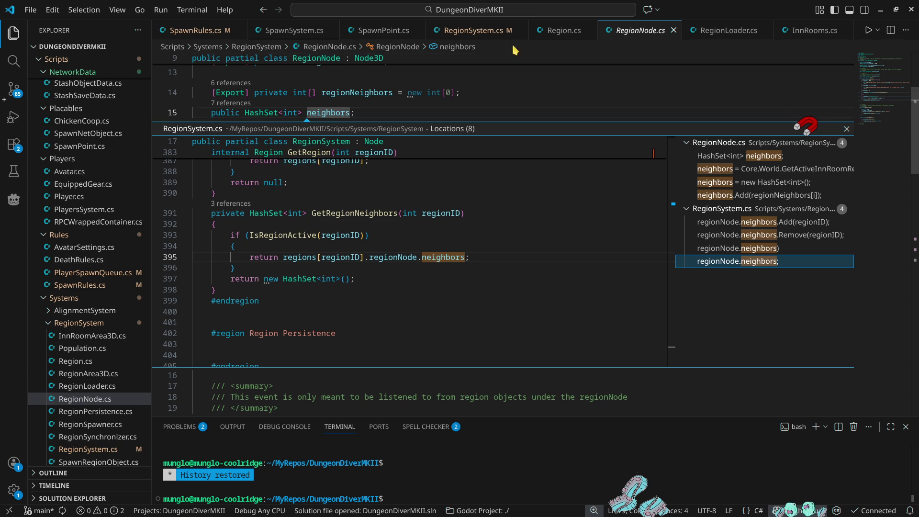
Step: Return to RegionSystem.cs and bring the Spawn and AvatarEnterRegion methods into view
{"action": "key", "text": "ctrl+Tab"}
{"action": "scroll", "coordinate": [450, 250], "scroll_direction": "down", "scroll_amount": 10}
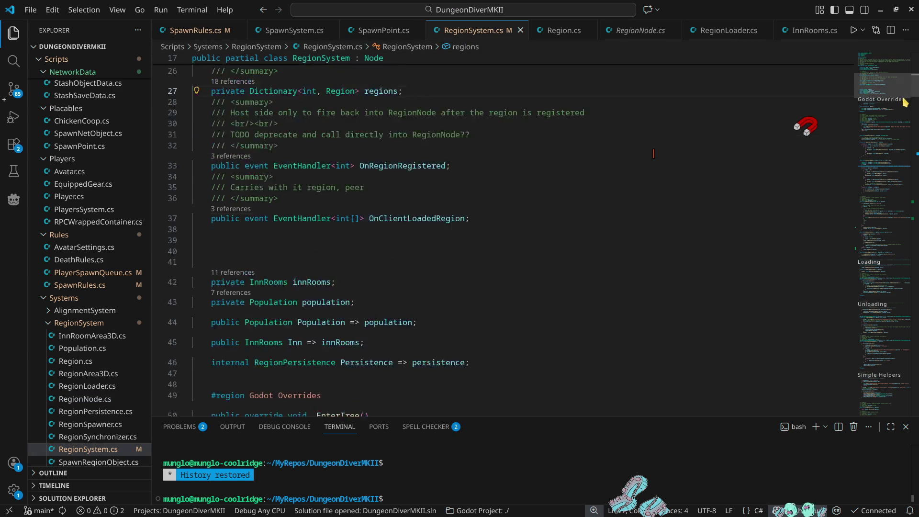
{"action": "scroll", "coordinate": [462, 241], "scroll_direction": "down", "scroll_amount": 4}
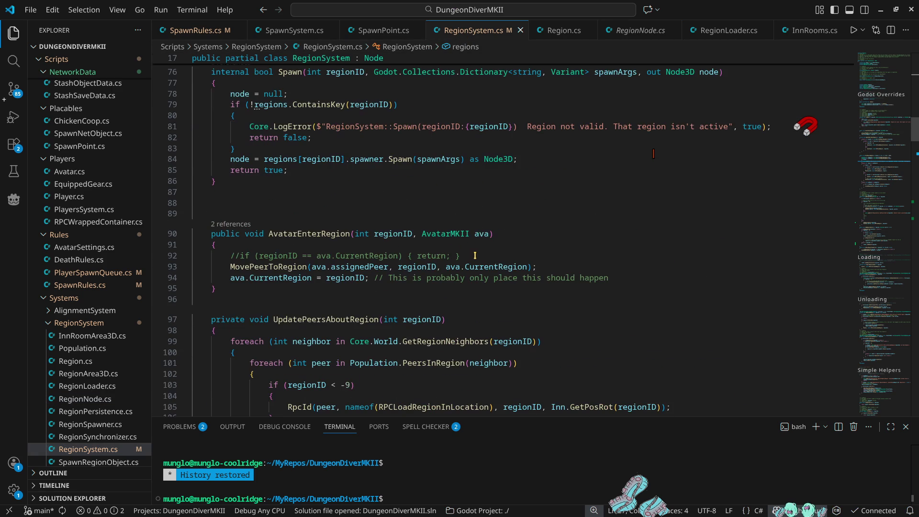
{"action": "scroll", "coordinate": [484, 260], "scroll_direction": "up", "scroll_amount": 6}
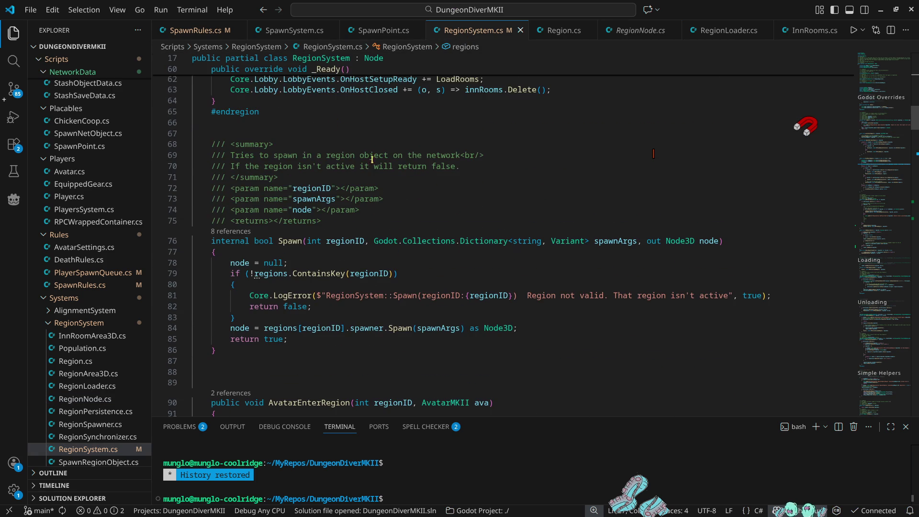
{"action": "left_click", "coordinate": [218, 29]}
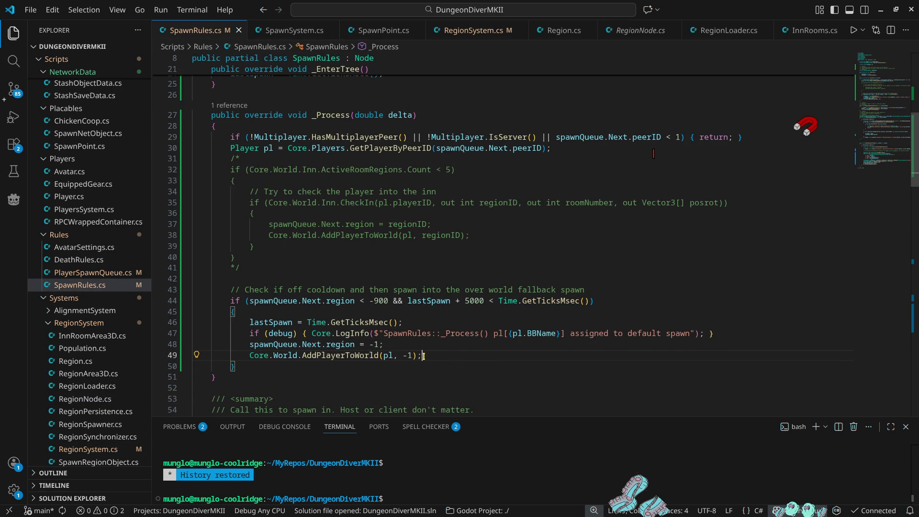
{"action": "left_click", "coordinate": [328, 355], "text": "ctrl"}
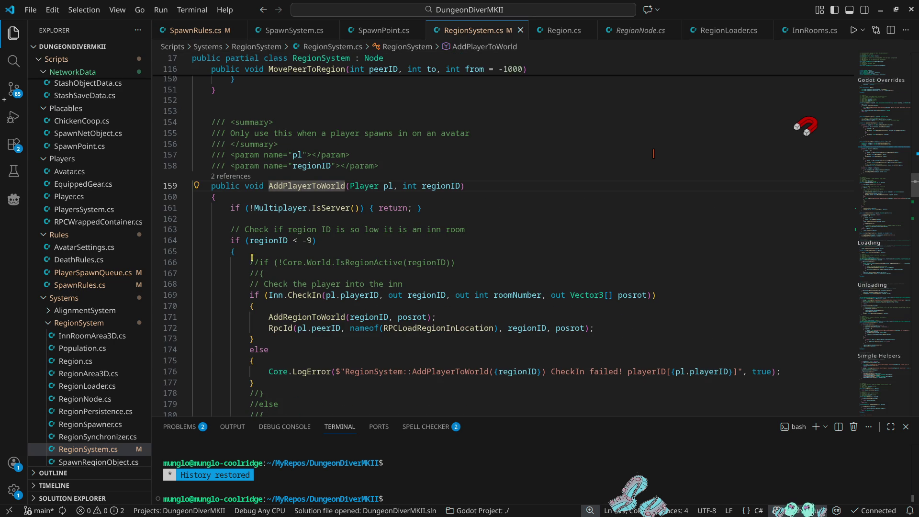
{"action": "scroll", "coordinate": [387, 353], "scroll_direction": "down", "scroll_amount": 4}
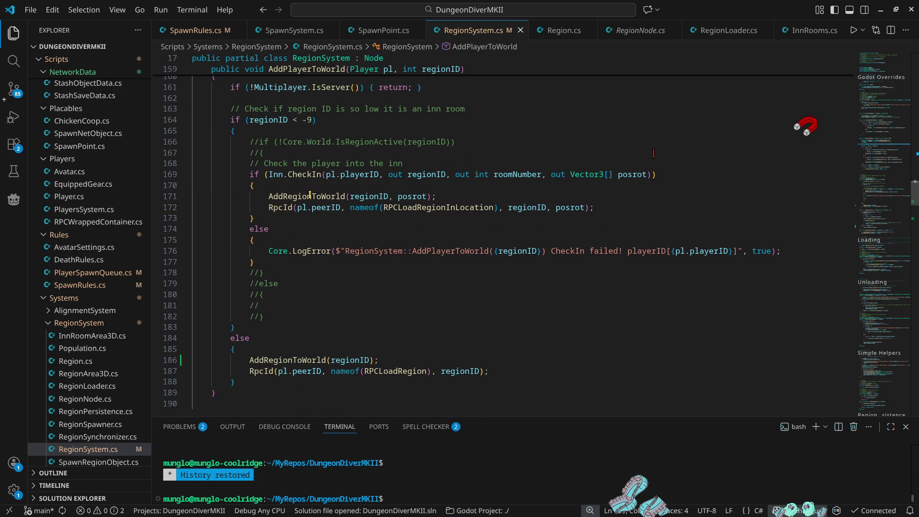
{"action": "double_click", "coordinate": [309, 196]}
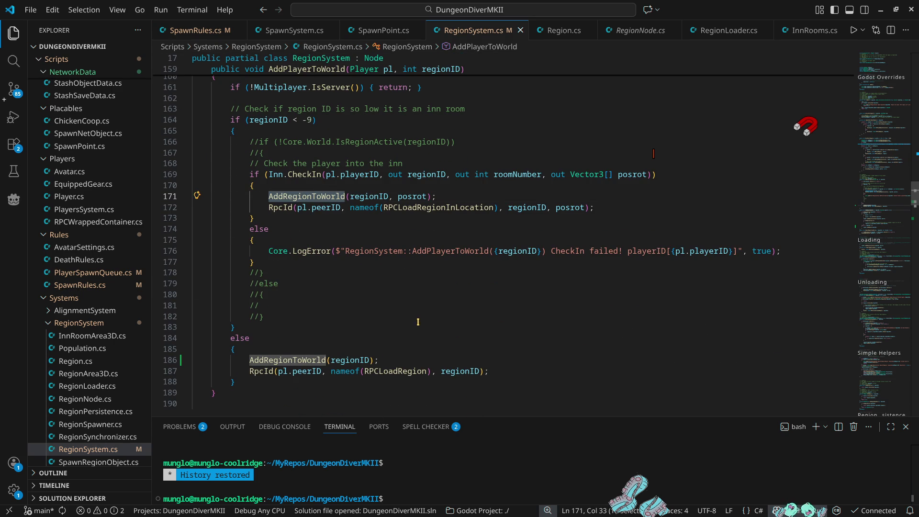
{"action": "scroll", "coordinate": [417, 322], "scroll_direction": "up", "scroll_amount": 4}
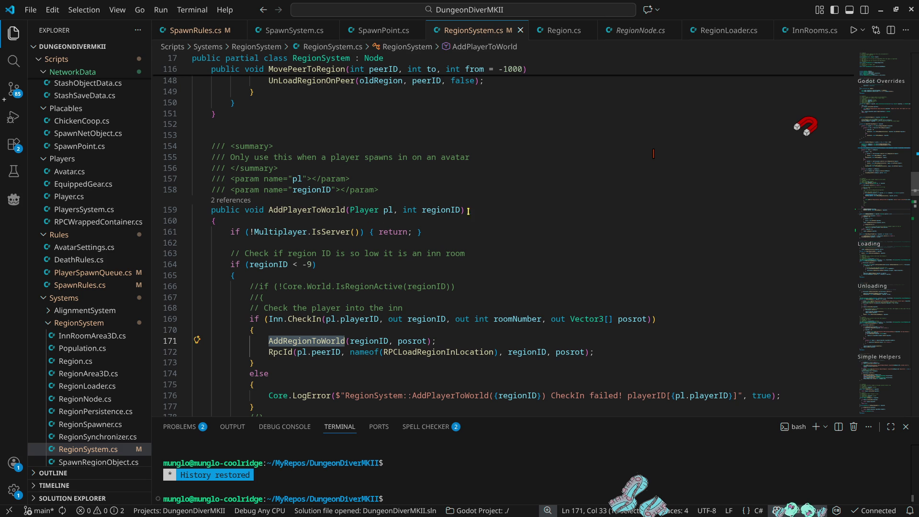
{"action": "scroll", "coordinate": [467, 244], "scroll_direction": "down", "scroll_amount": 4}
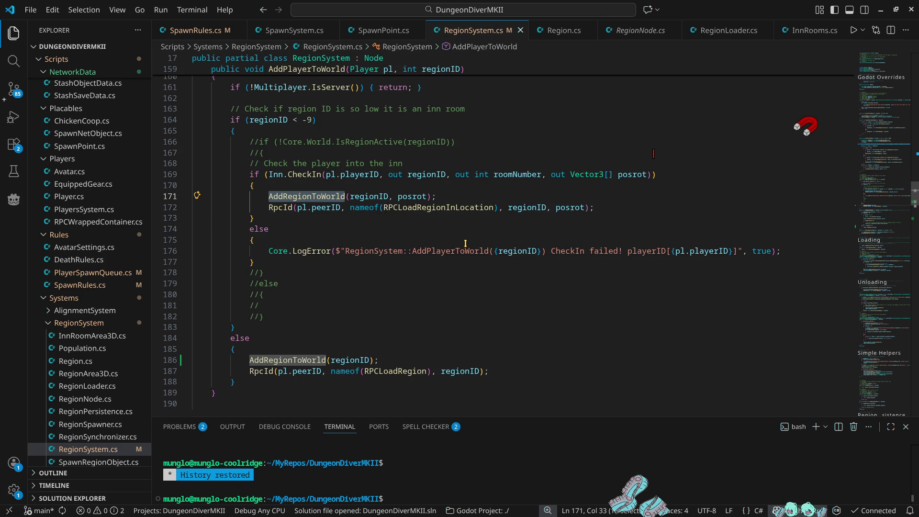
{"action": "scroll", "coordinate": [460, 247], "scroll_direction": "down", "scroll_amount": 3}
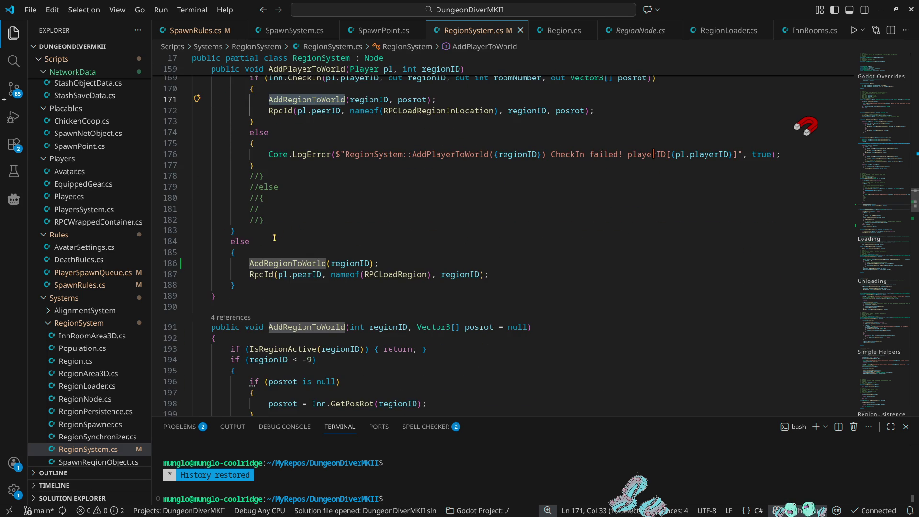
{"action": "left_click_drag", "start_coordinate": [492, 274], "coordinate": [261, 268]}
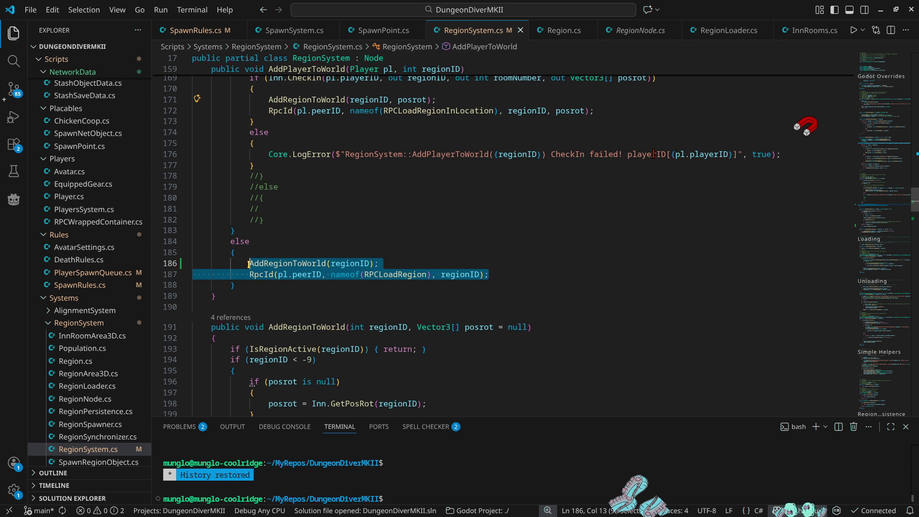
{"action": "left_click", "coordinate": [477, 263]}
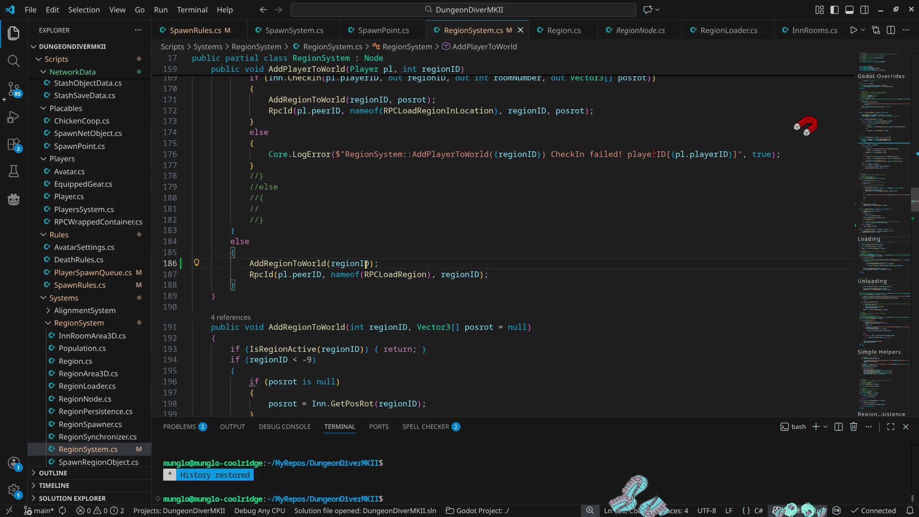
{"action": "left_click", "coordinate": [288, 263]}
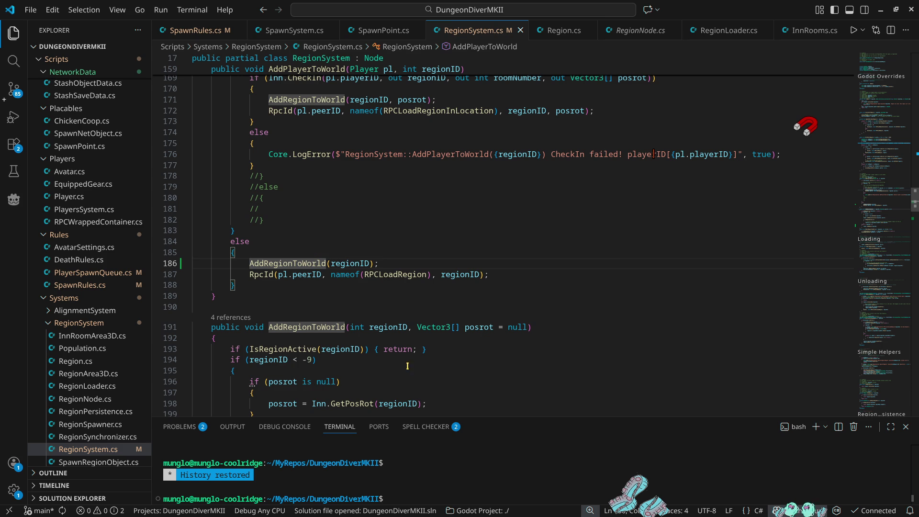
{"action": "scroll", "coordinate": [426, 381], "scroll_direction": "down", "scroll_amount": 4}
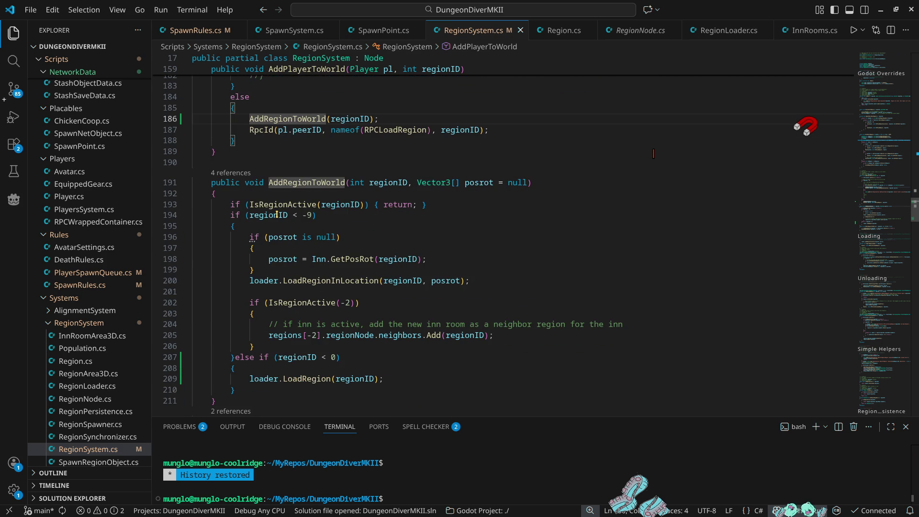
{"action": "scroll", "coordinate": [276, 214], "scroll_direction": "down", "scroll_amount": 1}
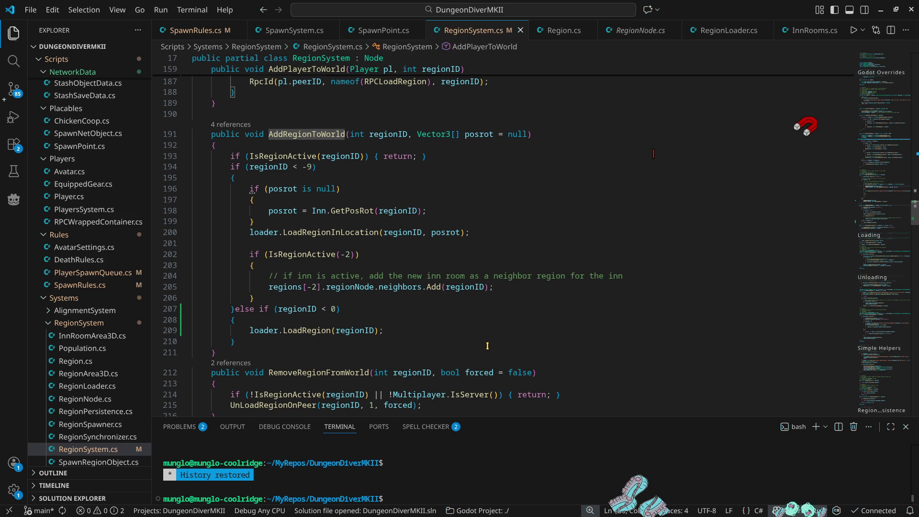
{"action": "scroll", "coordinate": [487, 346], "scroll_direction": "down", "scroll_amount": 1}
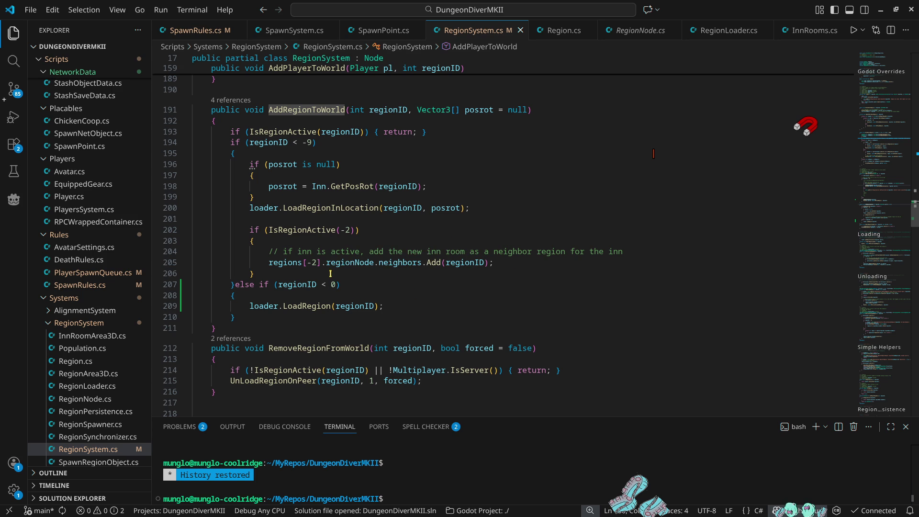
{"action": "scroll", "coordinate": [287, 158], "scroll_direction": "up", "scroll_amount": 6}
{"action": "left_click", "coordinate": [240, 191]}
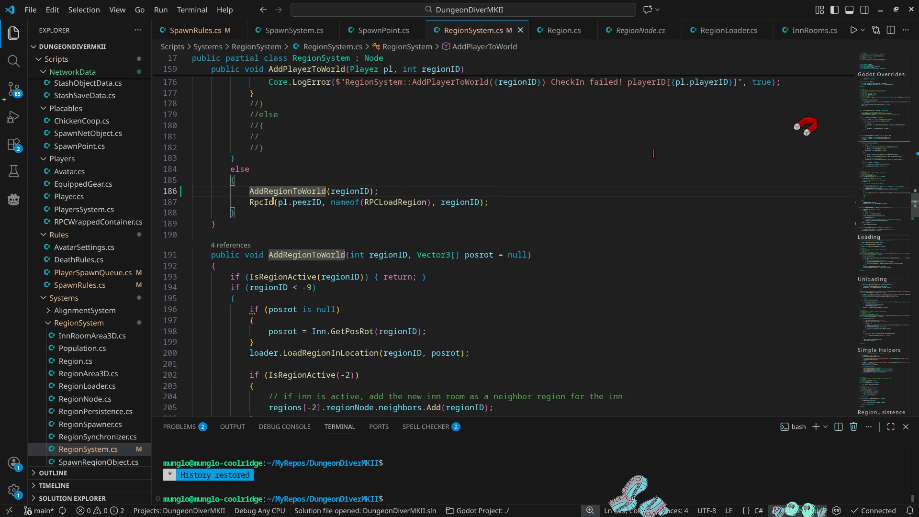
{"action": "scroll", "coordinate": [419, 221], "scroll_direction": "up", "scroll_amount": 3}
{"action": "left_click_drag", "start_coordinate": [489, 275], "coordinate": [247, 263]}
{"action": "key", "text": "ctrl+c"}
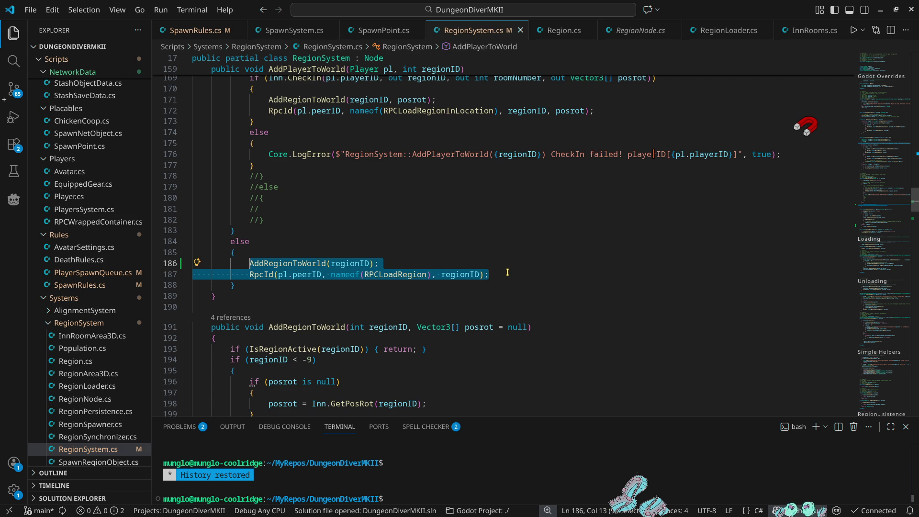
{"action": "left_click", "coordinate": [522, 271]}
{"action": "key", "text": "Return"}
Step: Paste the copied two-line block and change the regionID arguments on lines 186–187 to -2
{"action": "key", "text": "ctrl+v"}
{"action": "scroll", "coordinate": [325, 221], "scroll_direction": "up", "scroll_amount": 6}
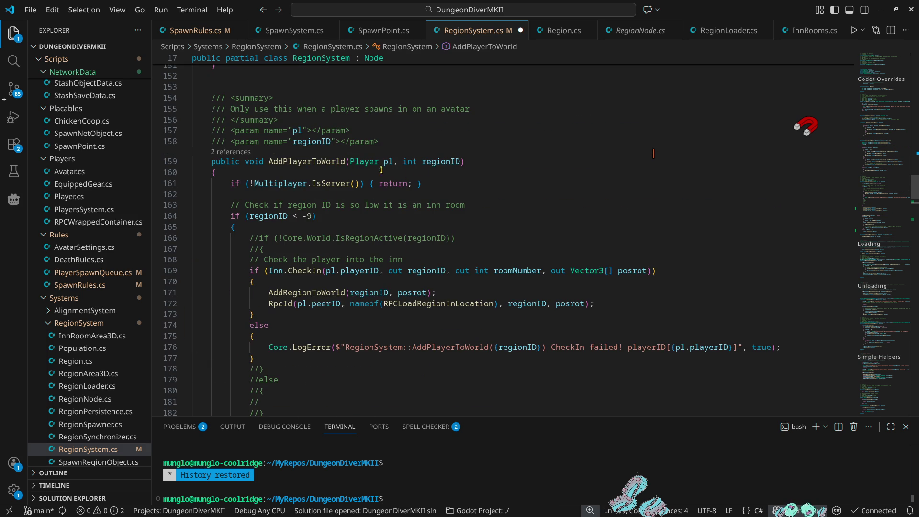
{"action": "mouse_move", "coordinate": [291, 165]}
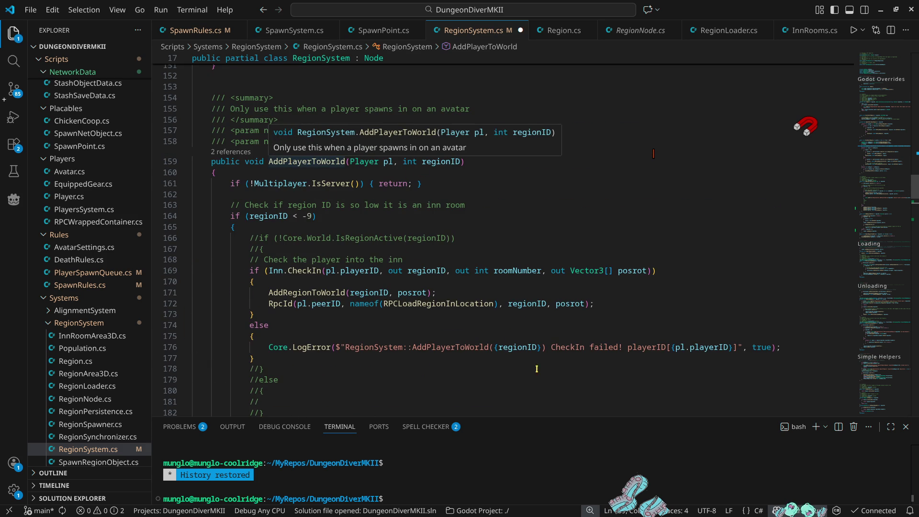
{"action": "scroll", "coordinate": [340, 130], "scroll_direction": "down", "scroll_amount": 4}
{"action": "left_click", "coordinate": [368, 312]}
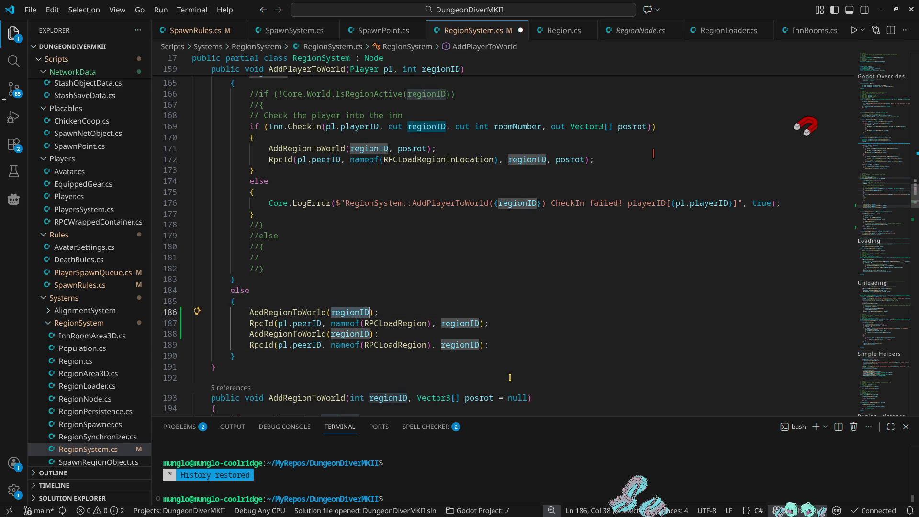
{"action": "key", "text": "ctrl+BackSpace"}
{"action": "type", "text": "-2"}
{"action": "key", "text": "Down"}
{"action": "key", "text": "End"}
{"action": "key", "text": "Left"}
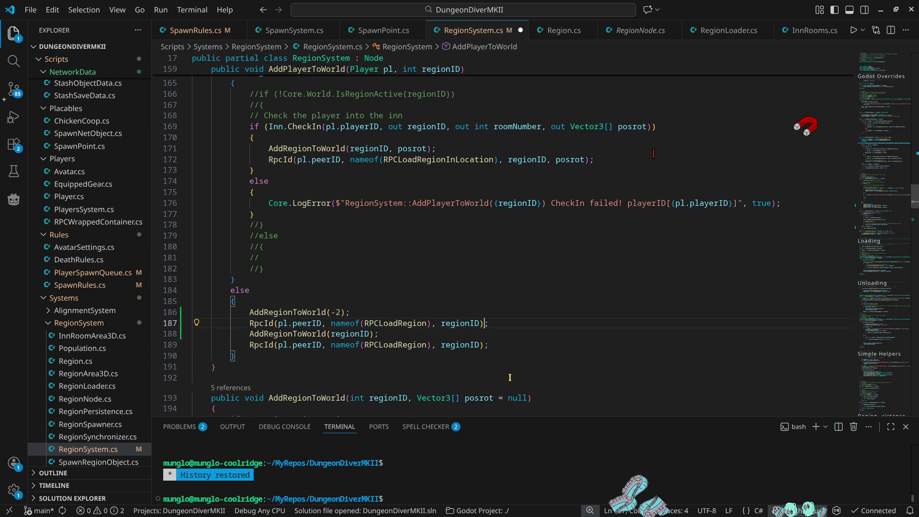
{"action": "key", "text": "Left"}
{"action": "key", "text": "ctrl+shift+Left"}
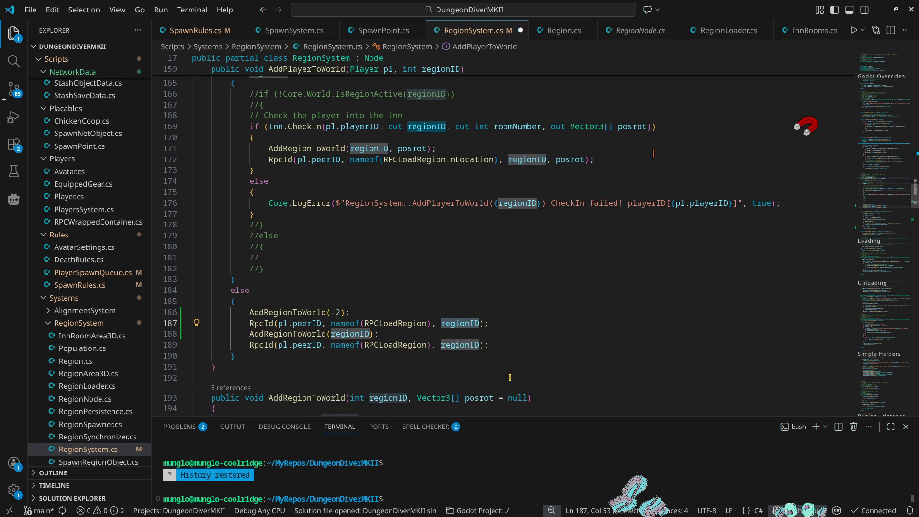
{"action": "type", "text": "-2"}
Step: Change the regionID arguments on lines 188–189 to -1
{"action": "key", "text": "Down"}
{"action": "key", "text": "Left"}
{"action": "key", "text": "Left"}
{"action": "key", "text": "ctrl+shift+Left"}
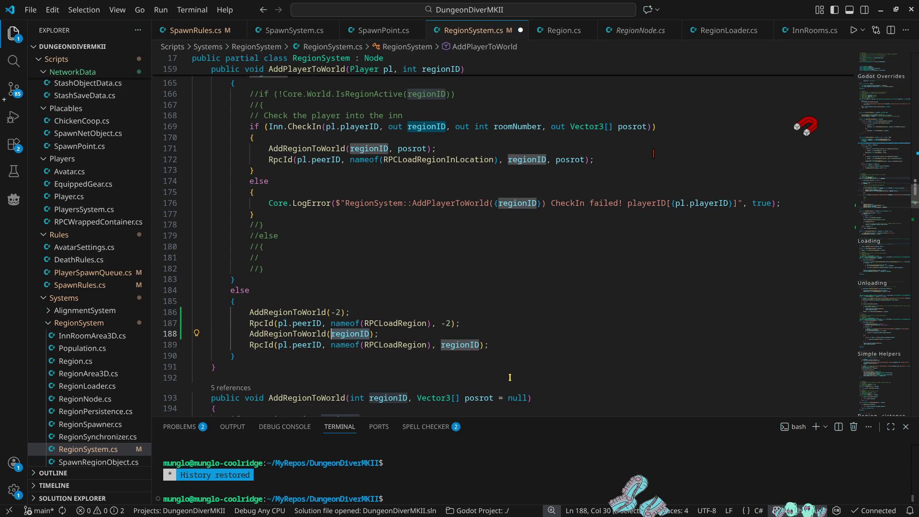
{"action": "type", "text": "-1"}
{"action": "key", "text": "Down"}
{"action": "key", "text": "End"}
{"action": "key", "text": "Left"}
{"action": "key", "text": "Left"}
{"action": "key", "text": "ctrl+shift+Left"}
{"action": "type", "text": "-1"}
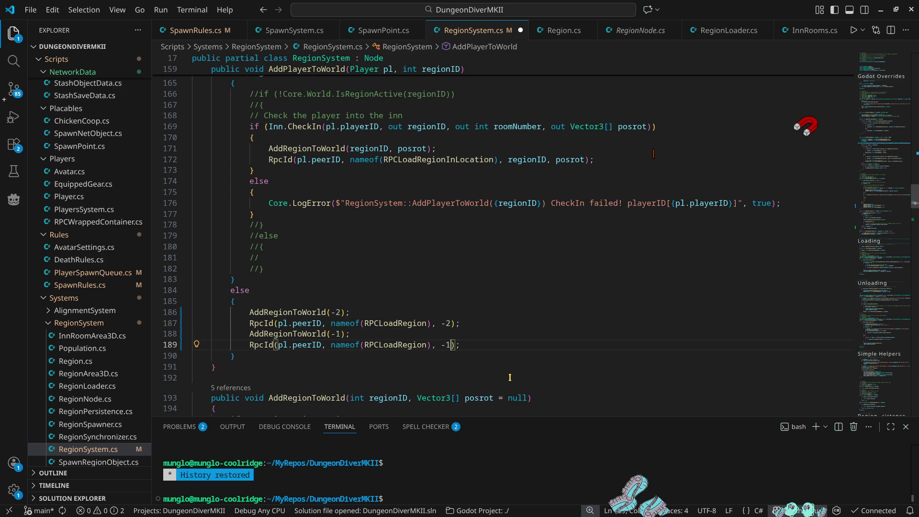
{"action": "key", "text": "End"}
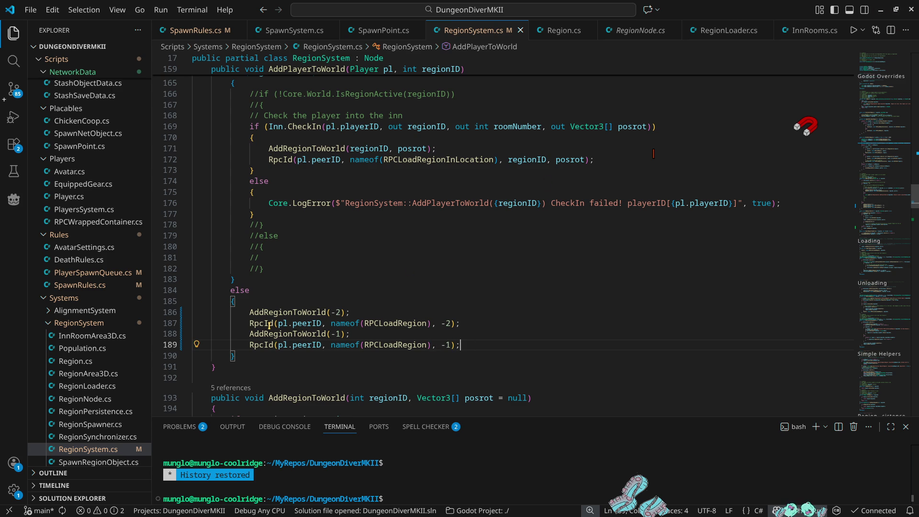
{"action": "left_click", "coordinate": [881, 9]}
Step: Run the game in Godot, start it as host, and spawn the chosen character
{"action": "left_click", "coordinate": [767, 25]}
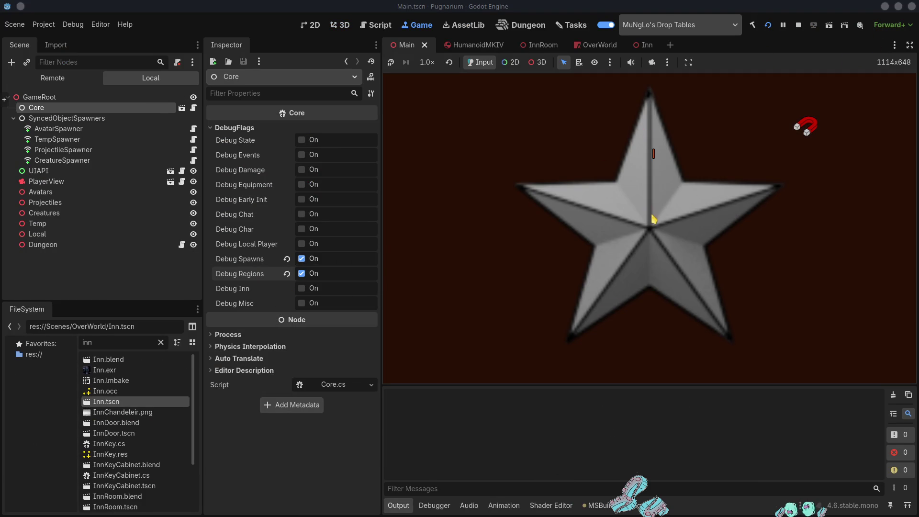
{"action": "left_click", "coordinate": [560, 195]}
{"action": "left_click", "coordinate": [599, 180]}
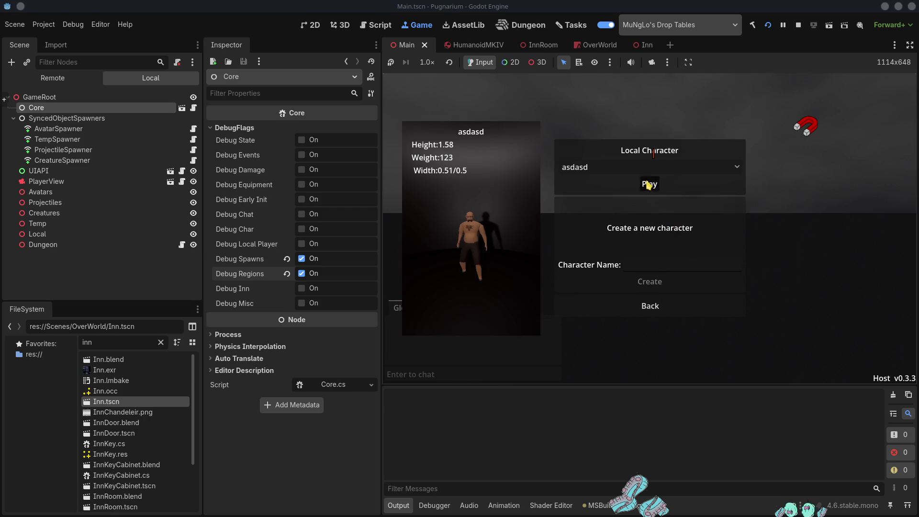
{"action": "left_click", "coordinate": [649, 184]}
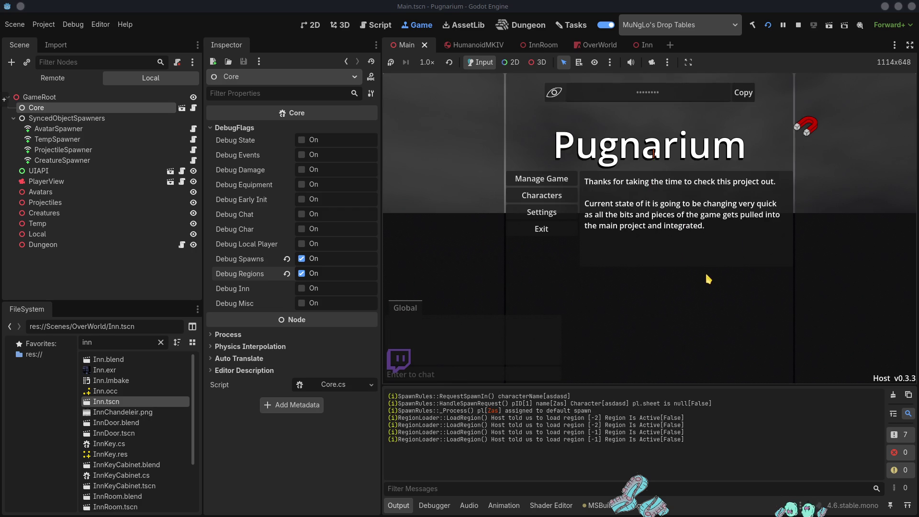
Step: Walk the avatar into the inn interior and back out onto the grass
{"action": "key", "text": "w"}
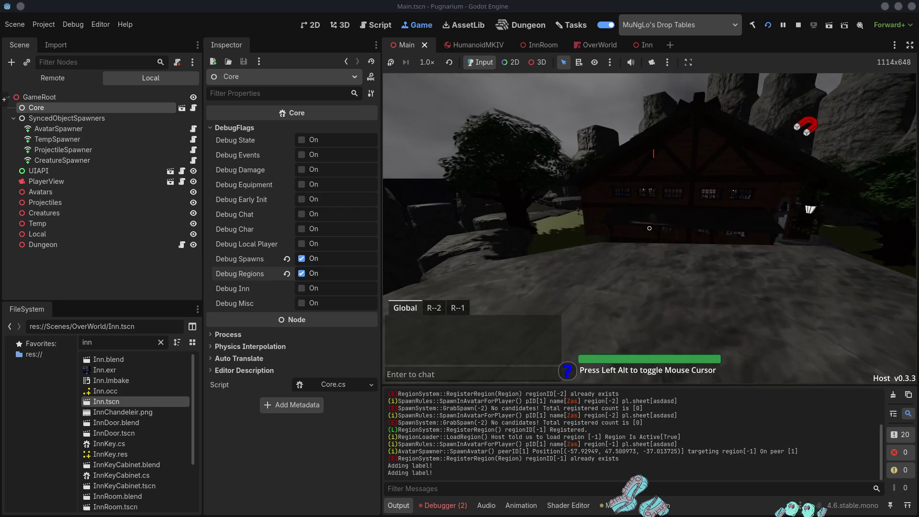
{"action": "key", "text": "w"}
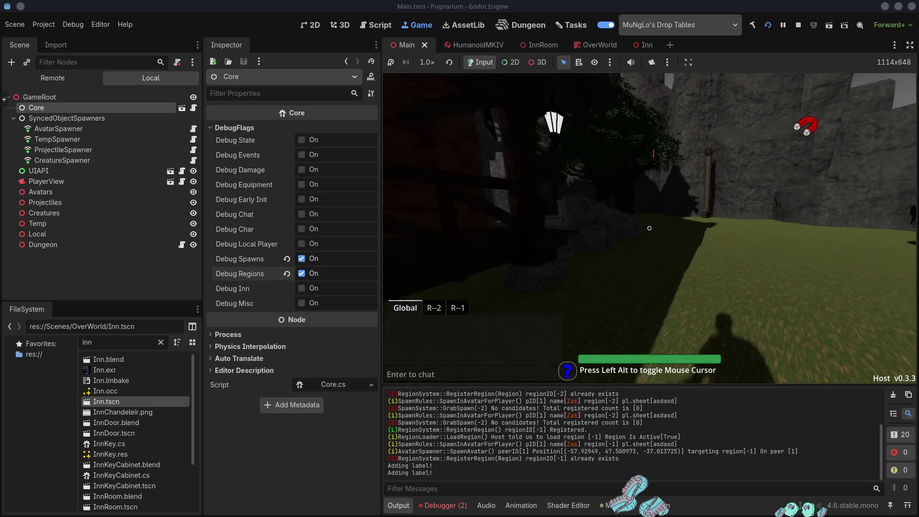
{"action": "key", "text": "w"}
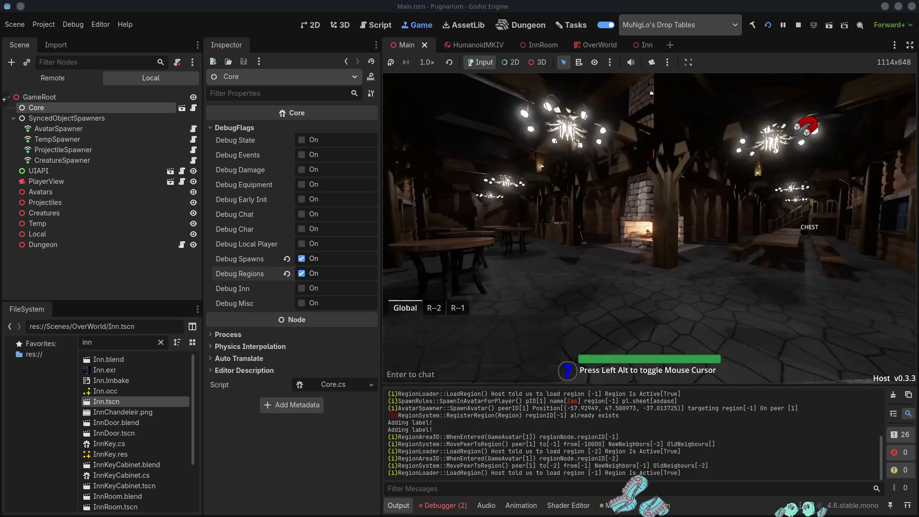
{"action": "key", "text": "w"}
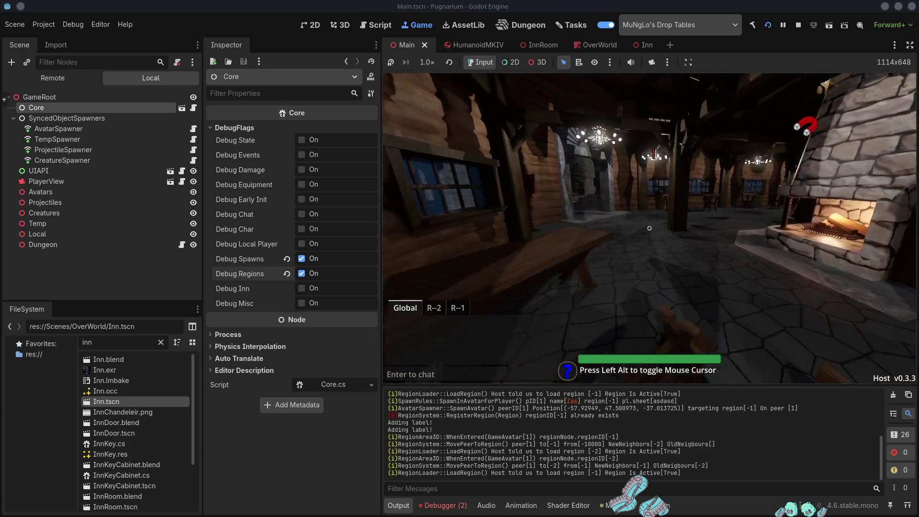
{"action": "key", "text": "w"}
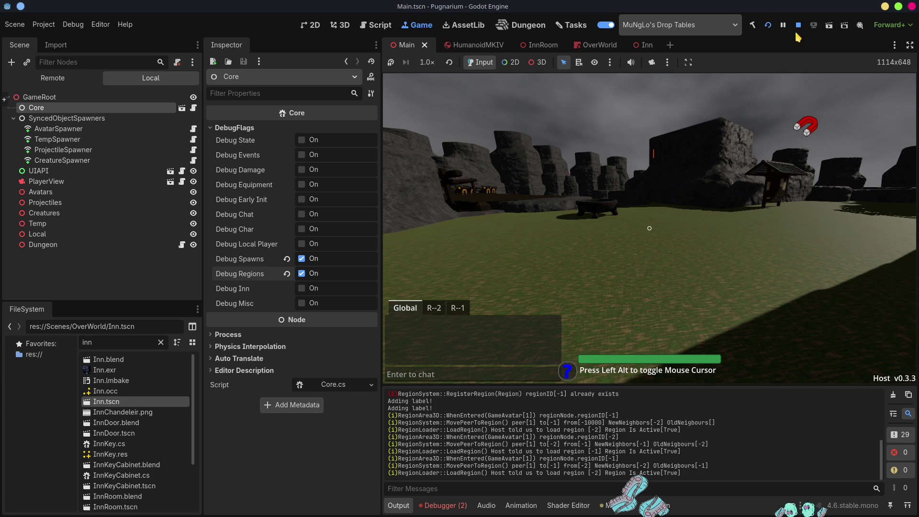
{"action": "left_click", "coordinate": [442, 506]}
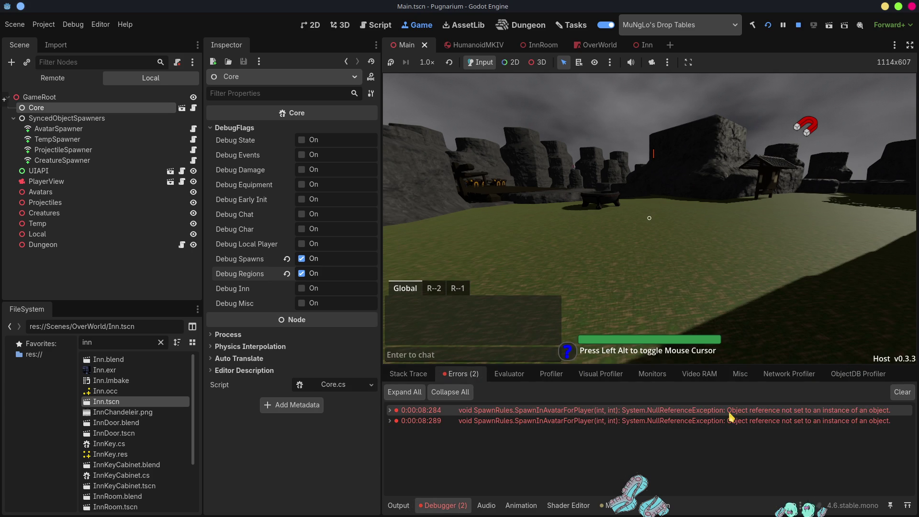
{"action": "left_click", "coordinate": [646, 410]}
{"action": "left_click", "coordinate": [390, 410]}
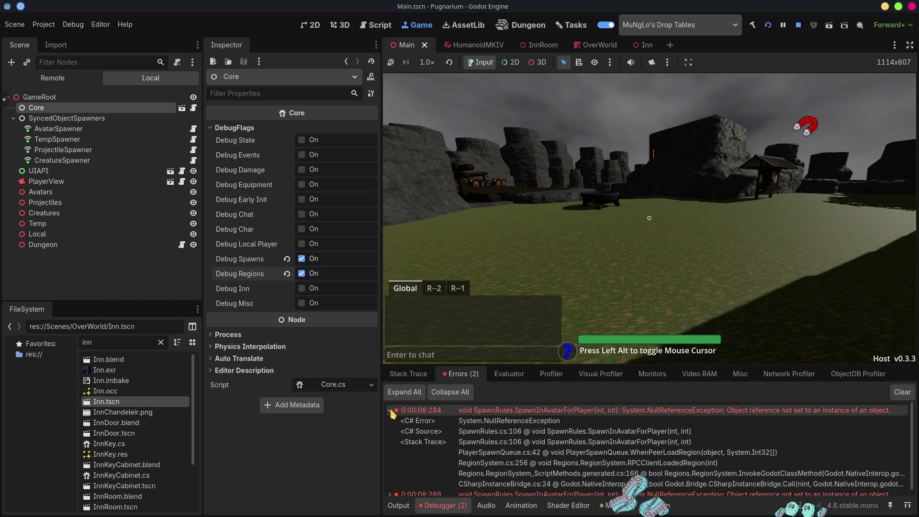
{"action": "left_click", "coordinate": [505, 431]}
{"action": "double_click", "coordinate": [505, 432]}
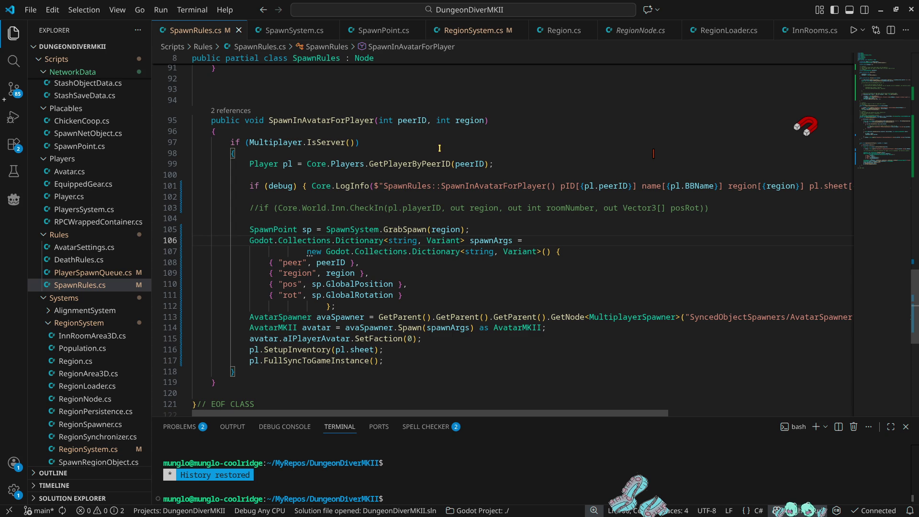
{"action": "double_click", "coordinate": [319, 120]}
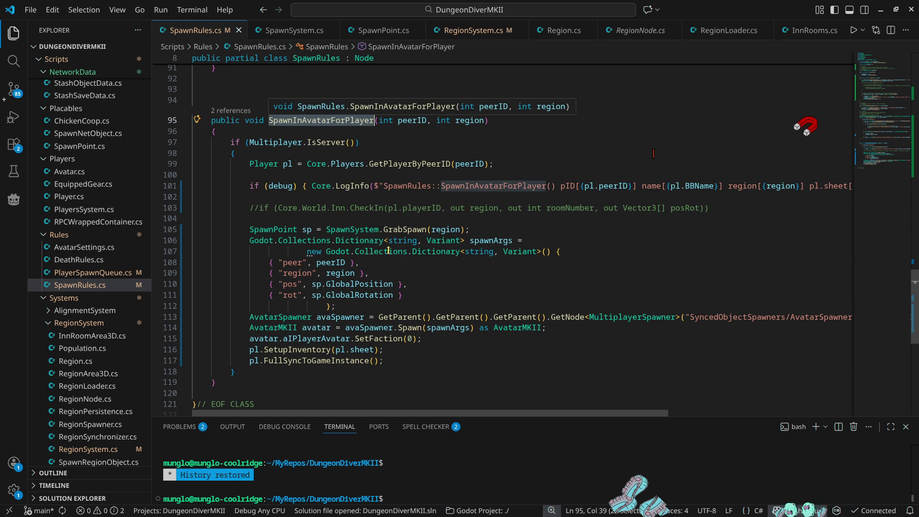
{"action": "left_click", "coordinate": [600, 225]}
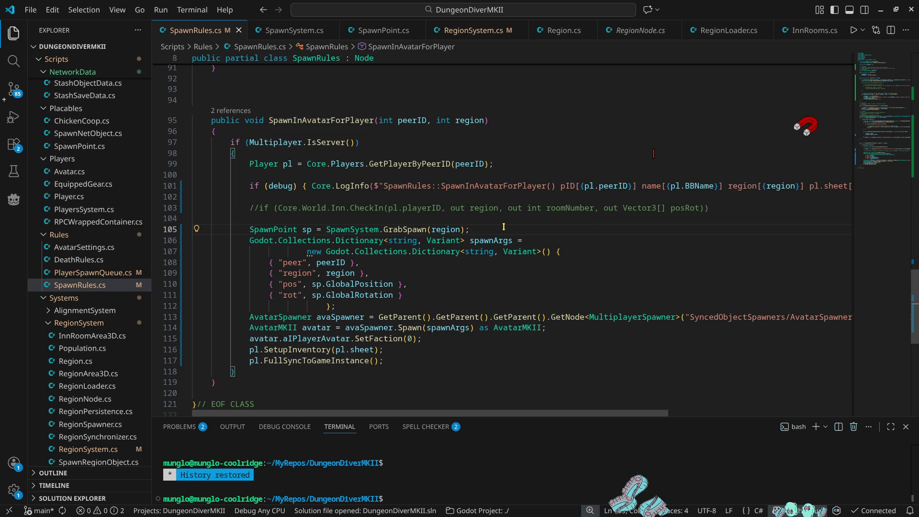
{"action": "key", "text": "alt+Tab"}
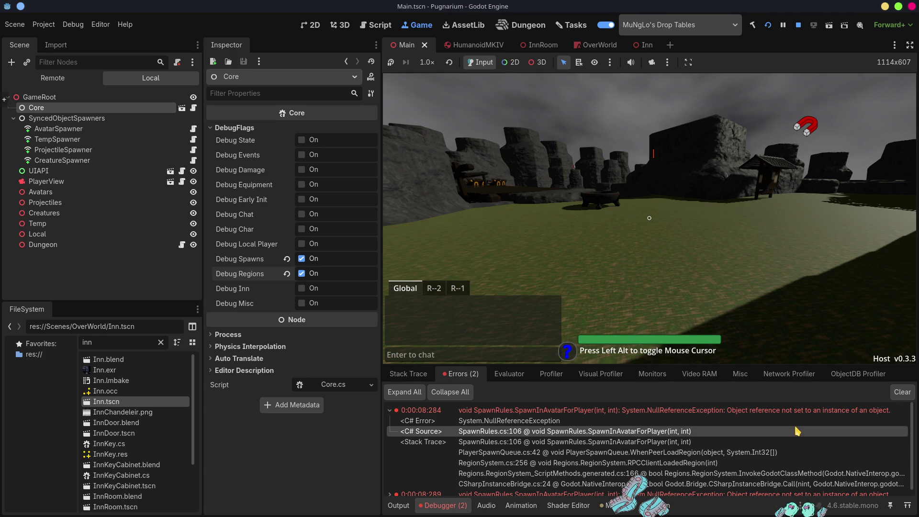
{"action": "left_click", "coordinate": [396, 509]}
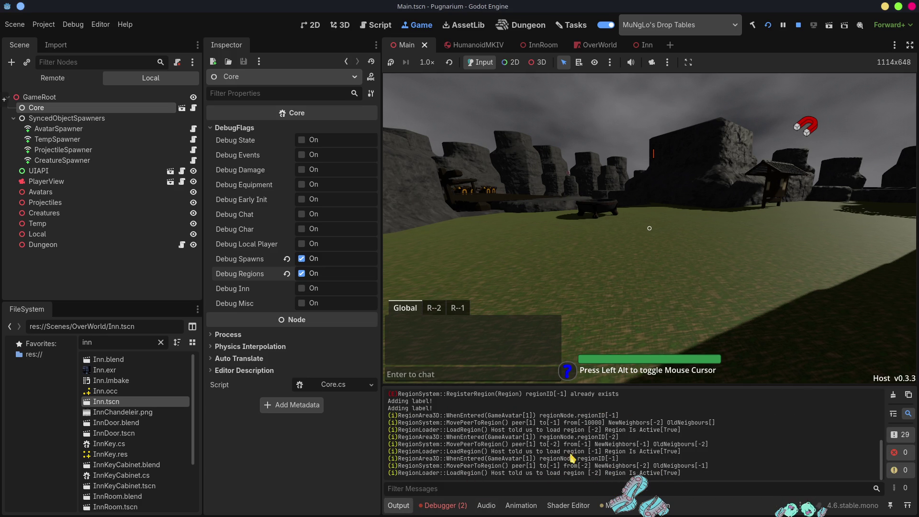
{"action": "scroll", "coordinate": [539, 452], "scroll_direction": "up", "scroll_amount": 3}
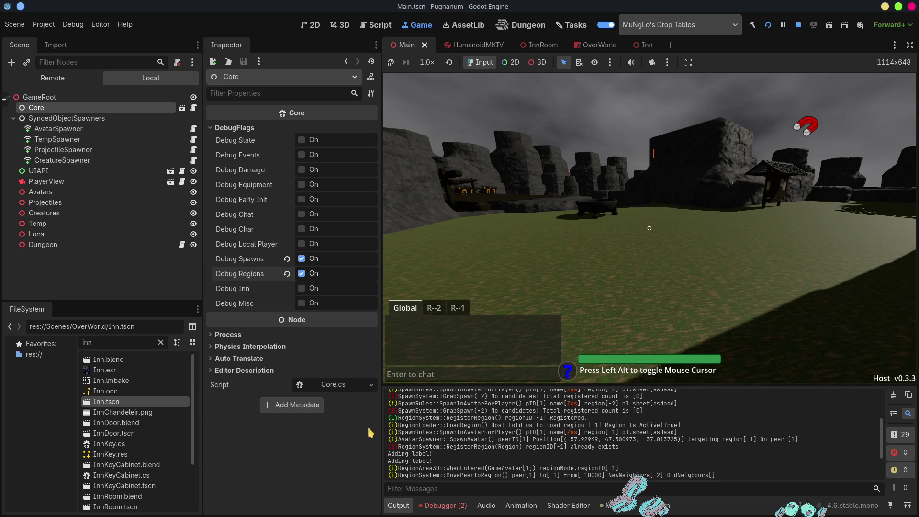
Step: Narrow the Inspector and enlarge the Output log to read the GrabSpawn(-2) messages, then switch to VS Code
{"action": "left_click_drag", "start_coordinate": [381, 428], "coordinate": [293, 429]}
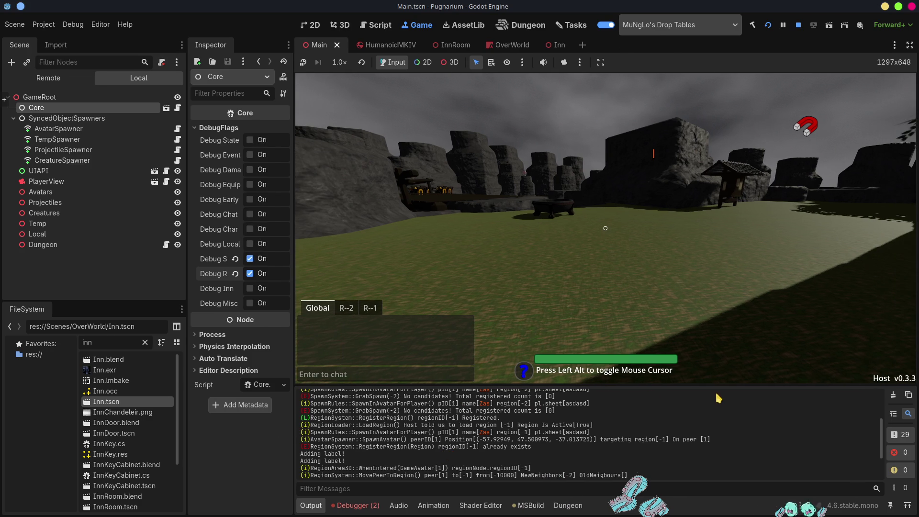
{"action": "mouse_move", "coordinate": [708, 384]}
{"action": "left_mouse_down"}
{"action": "mouse_move", "coordinate": [680, 306]}
{"action": "mouse_move", "coordinate": [646, 261]}
{"action": "mouse_move", "coordinate": [622, 276]}
{"action": "left_mouse_up"}
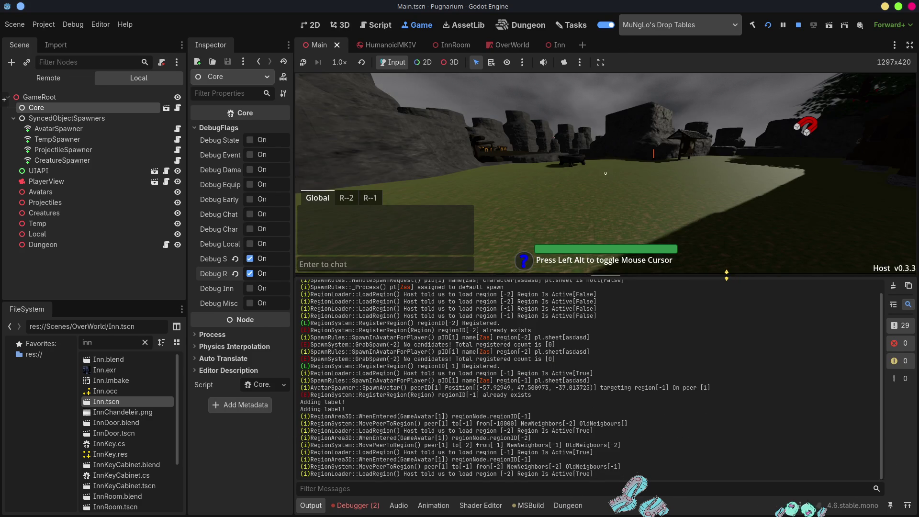
{"action": "scroll", "coordinate": [443, 436], "scroll_direction": "up", "scroll_amount": 1}
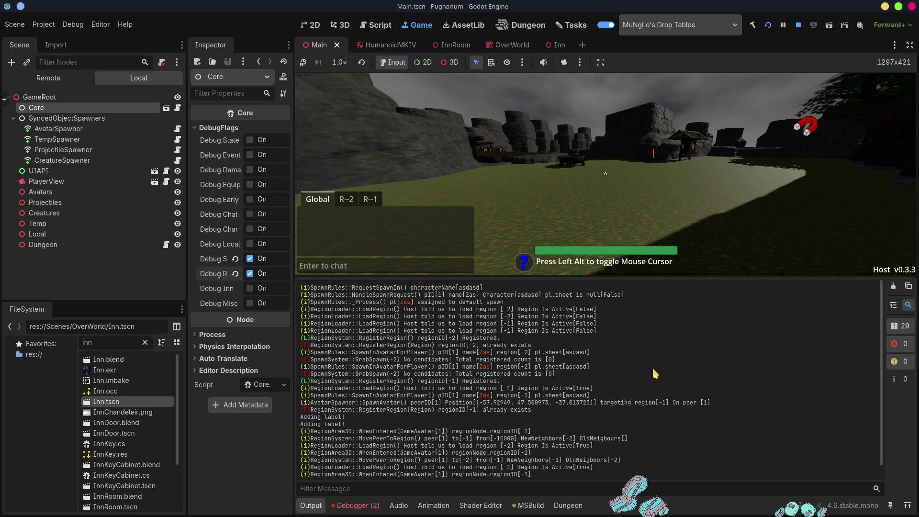
{"action": "key", "text": "alt+Tab"}
{"action": "key", "text": "alt+Tab"}
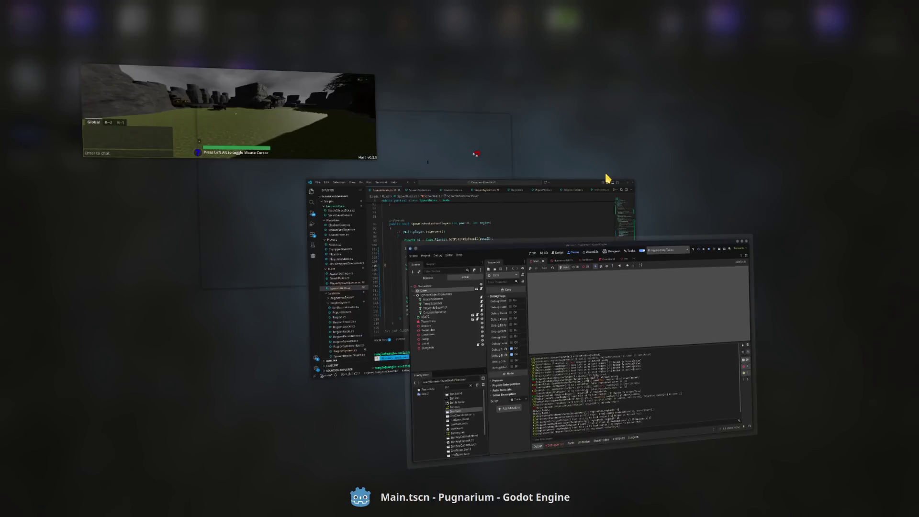
{"action": "key", "text": "alt+Tab"}
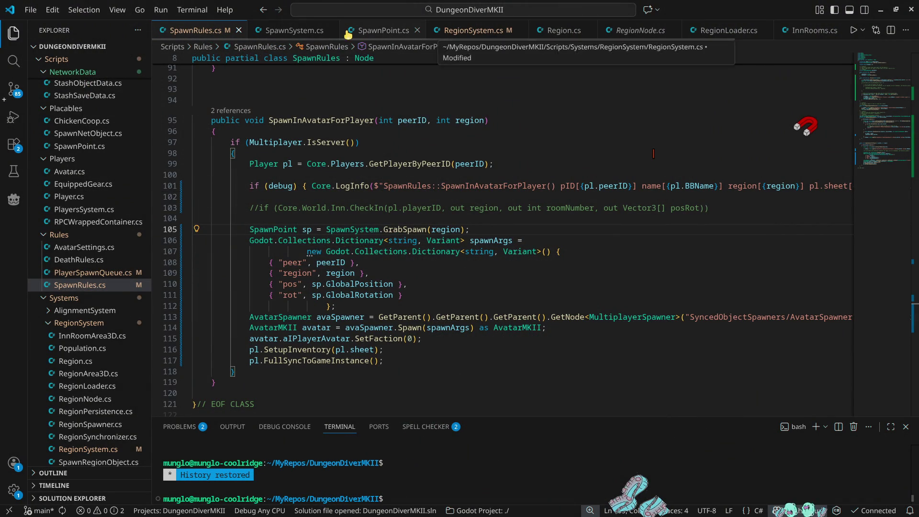
Step: Review GrabSpawn in SpawnSystem.cs, then close the SpawnPoint, InnRooms, RegionLoader, RegionNode and Region tabs
{"action": "left_click", "coordinate": [306, 31]}
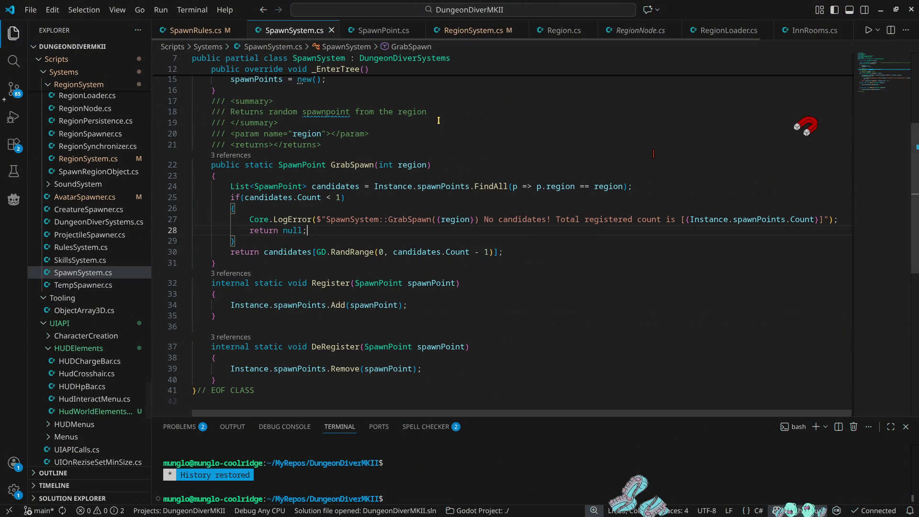
{"action": "scroll", "coordinate": [624, 301], "scroll_direction": "up", "scroll_amount": 5}
{"action": "scroll", "coordinate": [627, 299], "scroll_direction": "down", "scroll_amount": 4}
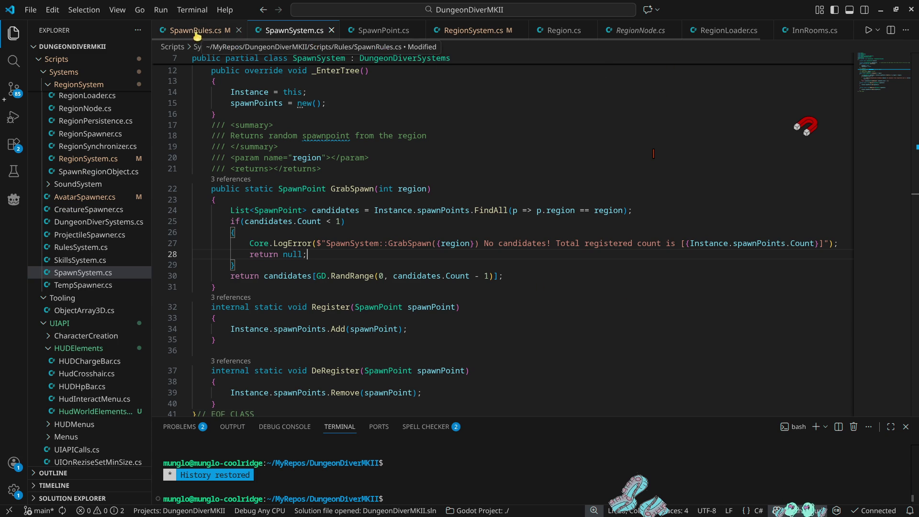
{"action": "left_click", "coordinate": [383, 35]}
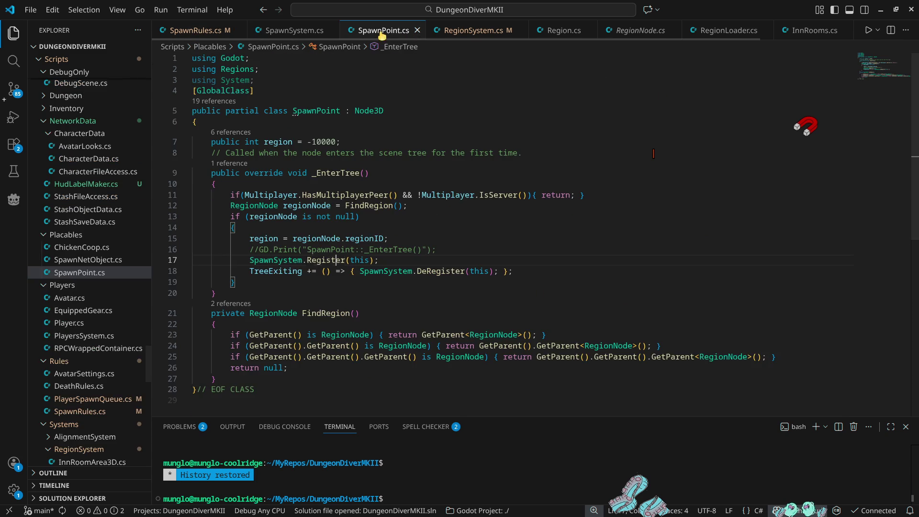
{"action": "middle_click", "coordinate": [382, 32]}
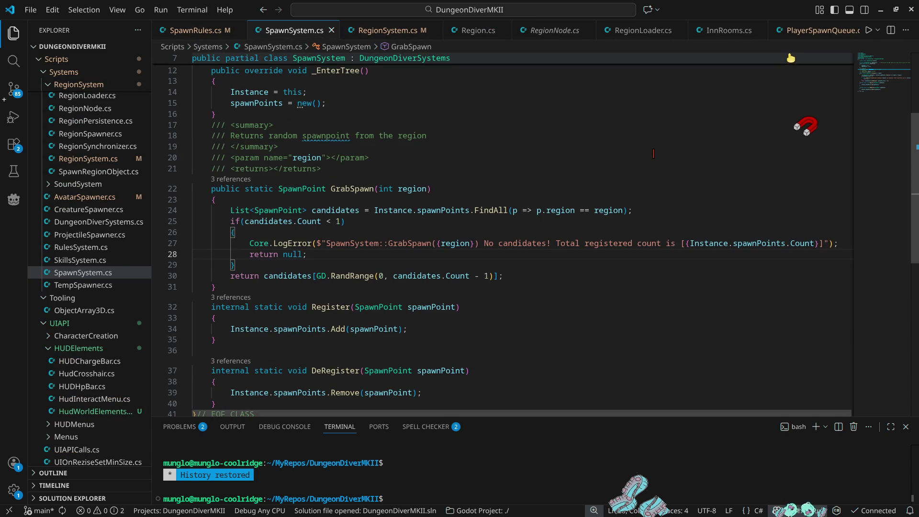
{"action": "middle_click", "coordinate": [732, 30]}
{"action": "middle_click", "coordinate": [631, 34]}
{"action": "middle_click", "coordinate": [546, 35]}
{"action": "middle_click", "coordinate": [467, 35]}
Step: Review PlayerSpawnQueue.cs, close RegionSystem.cs, and look over SpawnSystem.cs again
{"action": "left_click", "coordinate": [498, 32]}
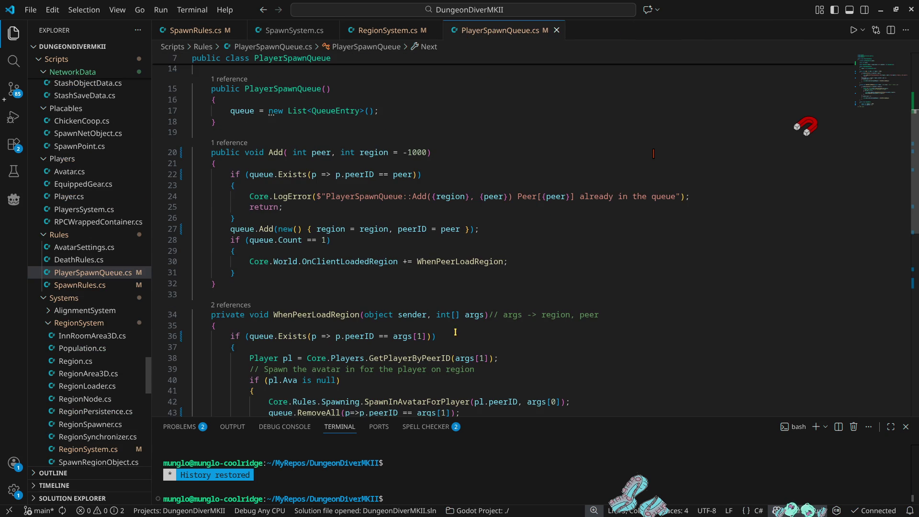
{"action": "scroll", "coordinate": [465, 328], "scroll_direction": "down", "scroll_amount": 3}
{"action": "scroll", "coordinate": [465, 329], "scroll_direction": "up", "scroll_amount": 8}
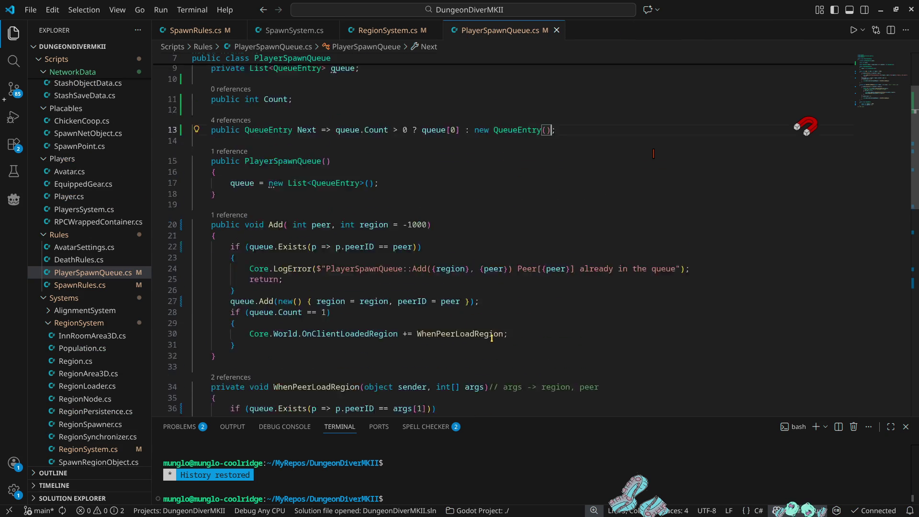
{"action": "scroll", "coordinate": [493, 339], "scroll_direction": "down", "scroll_amount": 10}
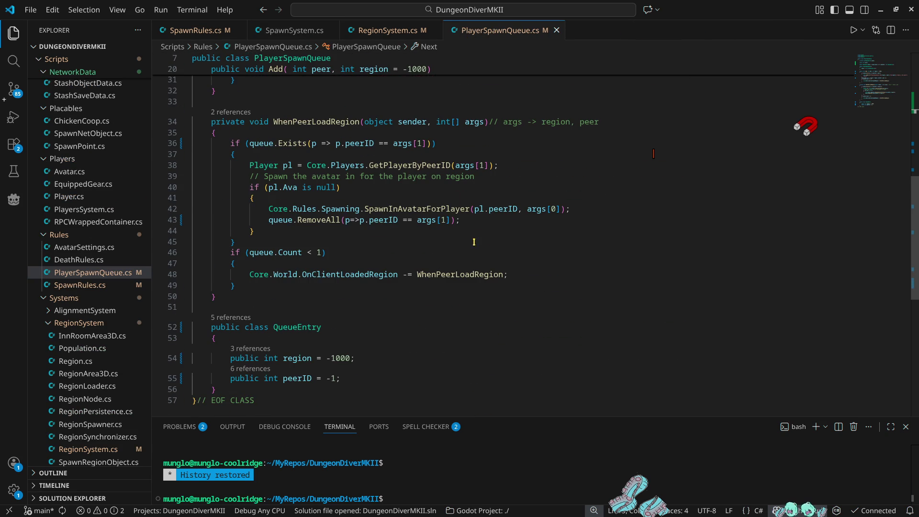
{"action": "left_click", "coordinate": [384, 31]}
{"action": "middle_click", "coordinate": [384, 32]}
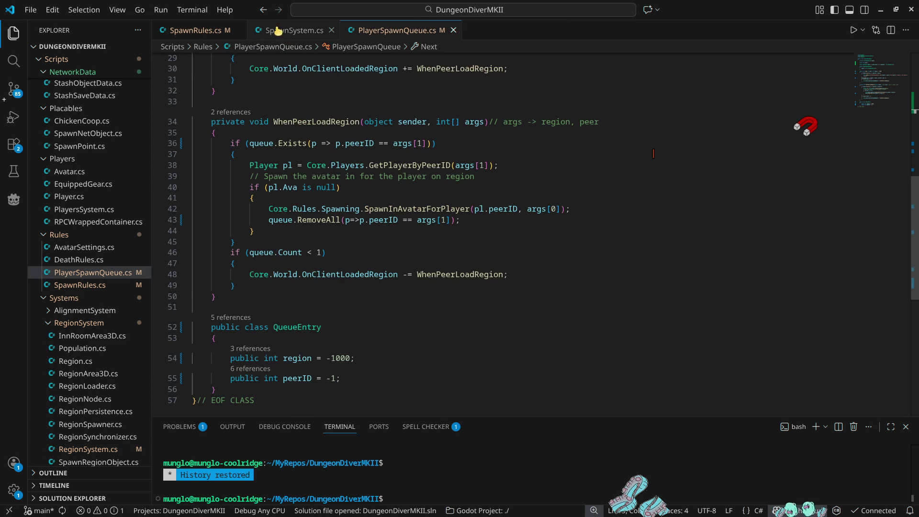
{"action": "left_click", "coordinate": [288, 30]}
{"action": "scroll", "coordinate": [333, 186], "scroll_direction": "up", "scroll_amount": 5}
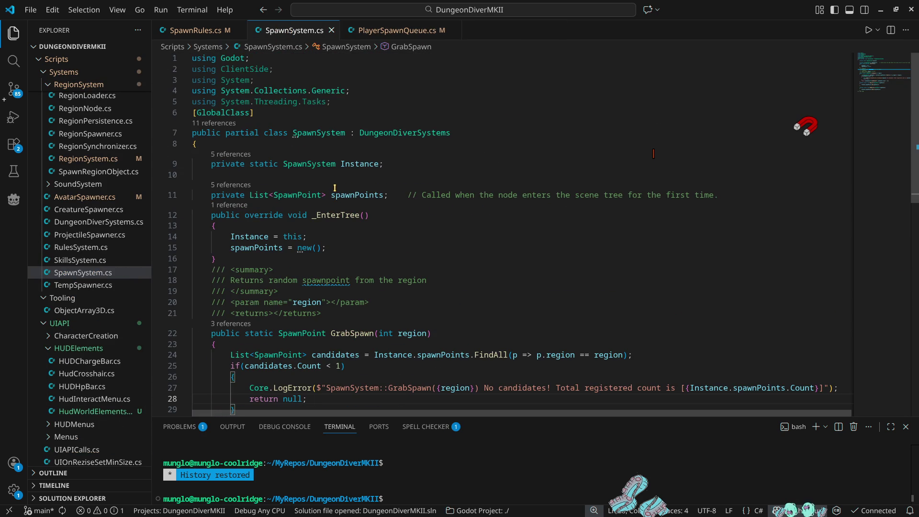
{"action": "scroll", "coordinate": [332, 186], "scroll_direction": "down", "scroll_amount": 10}
{"action": "scroll", "coordinate": [471, 252], "scroll_direction": "up", "scroll_amount": 5}
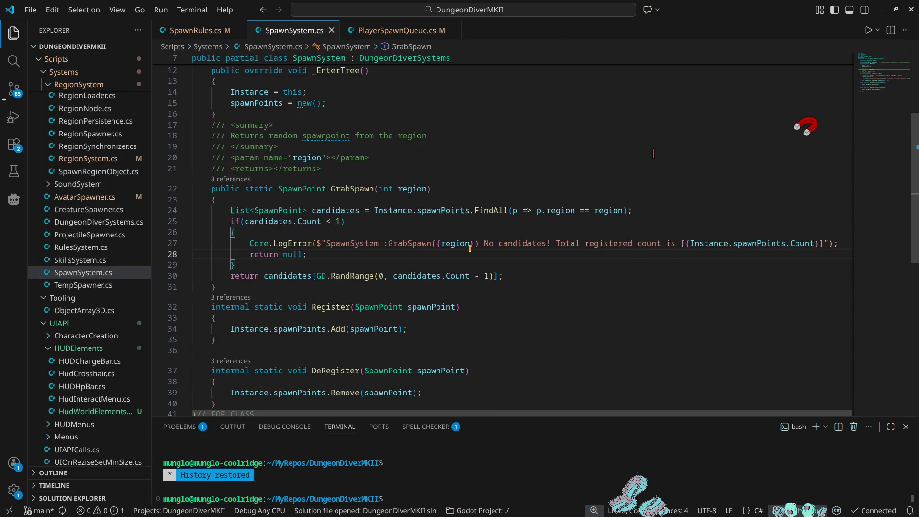
{"action": "scroll", "coordinate": [469, 248], "scroll_direction": "up", "scroll_amount": 5}
Step: Return to the top of SpawnRules.cs and highlight every use of peerID
{"action": "left_click", "coordinate": [206, 31]}
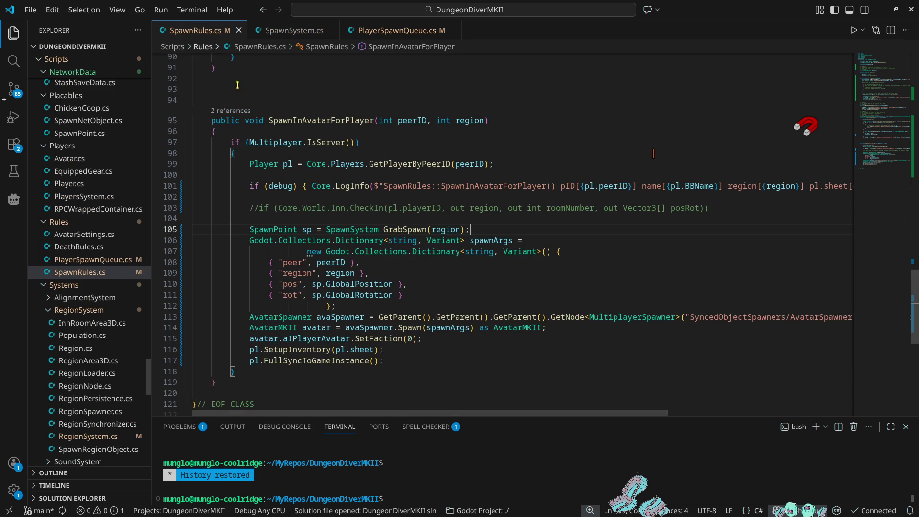
{"action": "scroll", "coordinate": [482, 347], "scroll_direction": "up", "scroll_amount": 15}
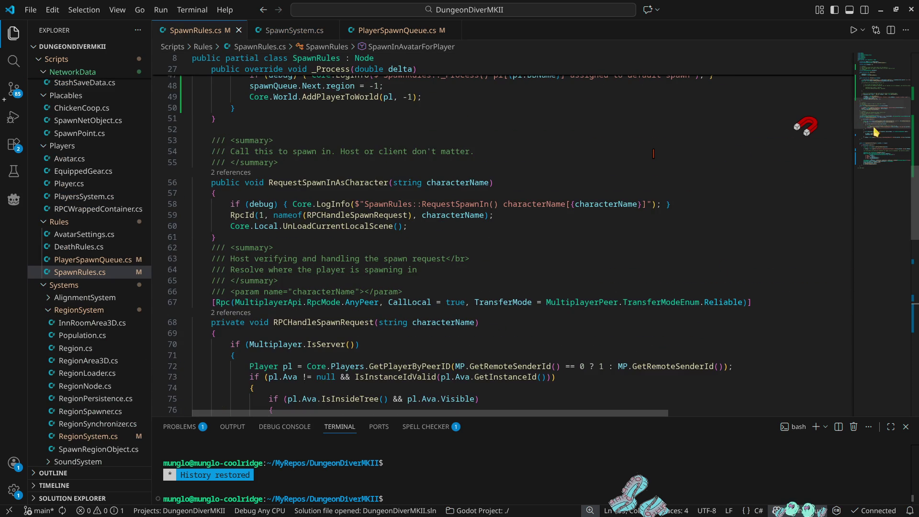
{"action": "left_click", "coordinate": [874, 64]}
{"action": "scroll", "coordinate": [489, 142], "scroll_direction": "down", "scroll_amount": 8}
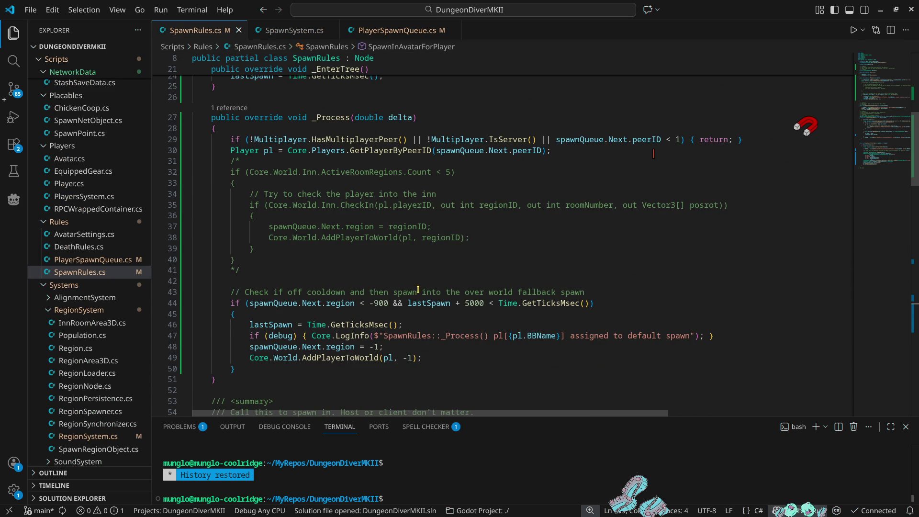
{"action": "double_click", "coordinate": [525, 151]}
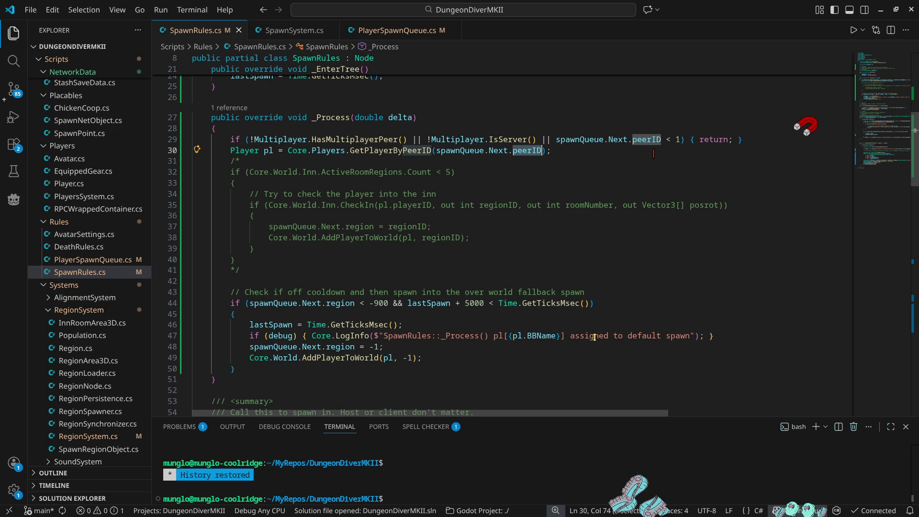
Step: Append 'in region [{-1}]' to the default-spawn log, save, and move the region assignment above it
{"action": "left_click", "coordinate": [691, 337]}
{"action": "type", "text": "in"}
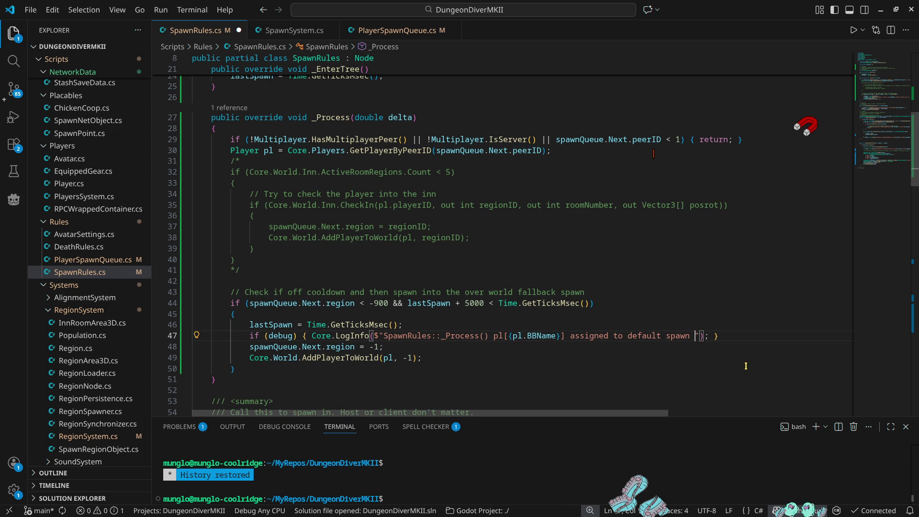
{"action": "type", "text": " region "}
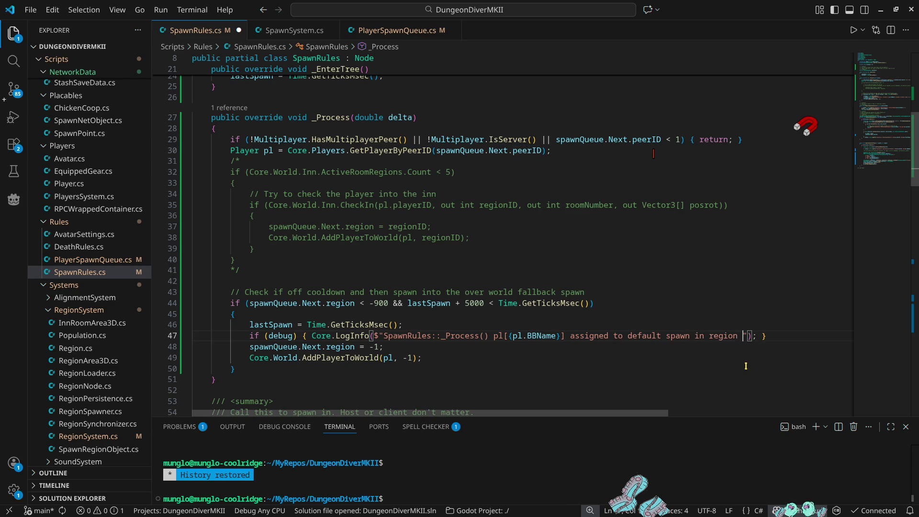
{"action": "type", "text": "[{-1}]"}
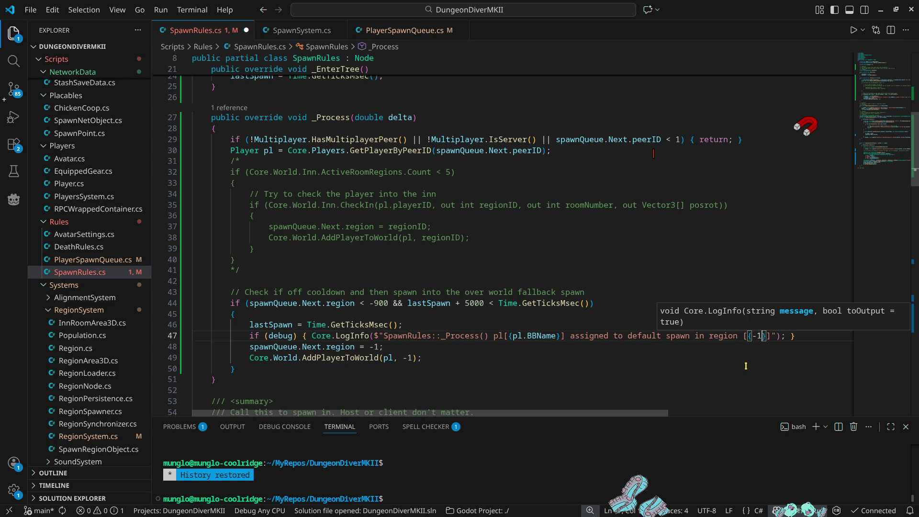
{"action": "key", "text": "ctrl+s"}
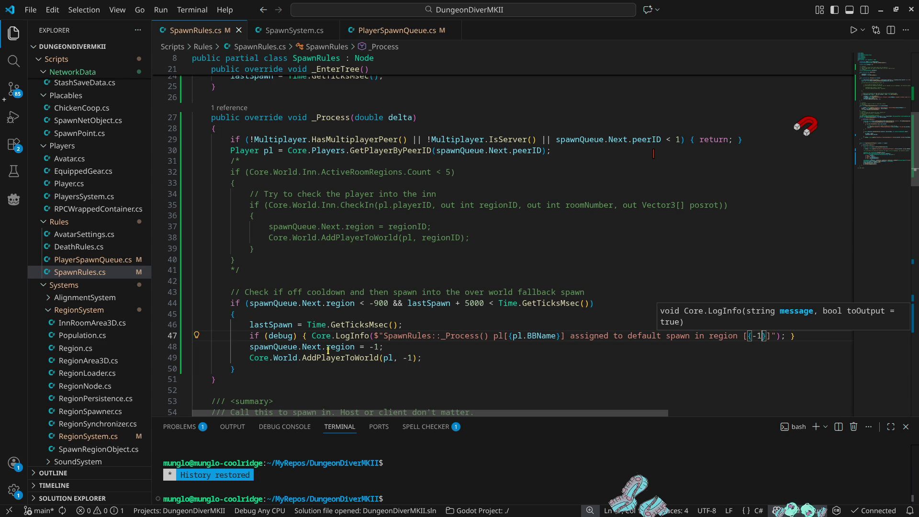
{"action": "left_click", "coordinate": [392, 351]}
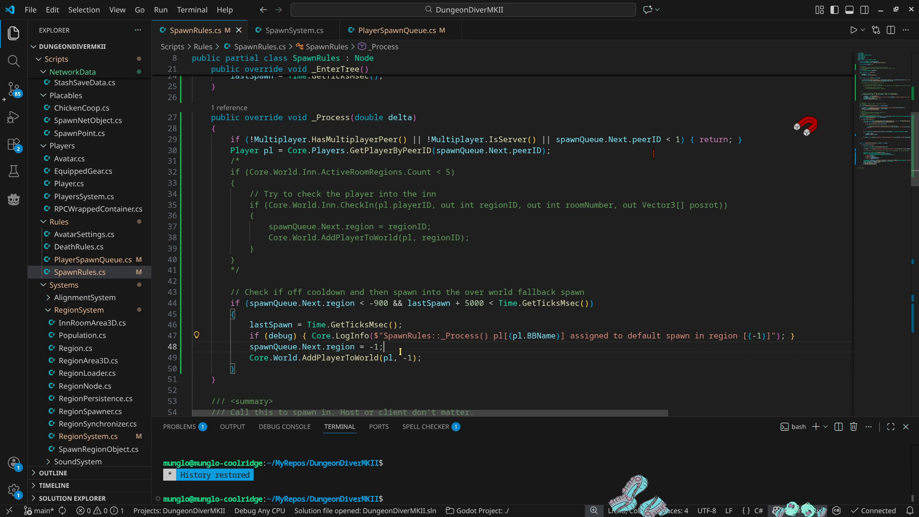
{"action": "key", "text": "alt+Up"}
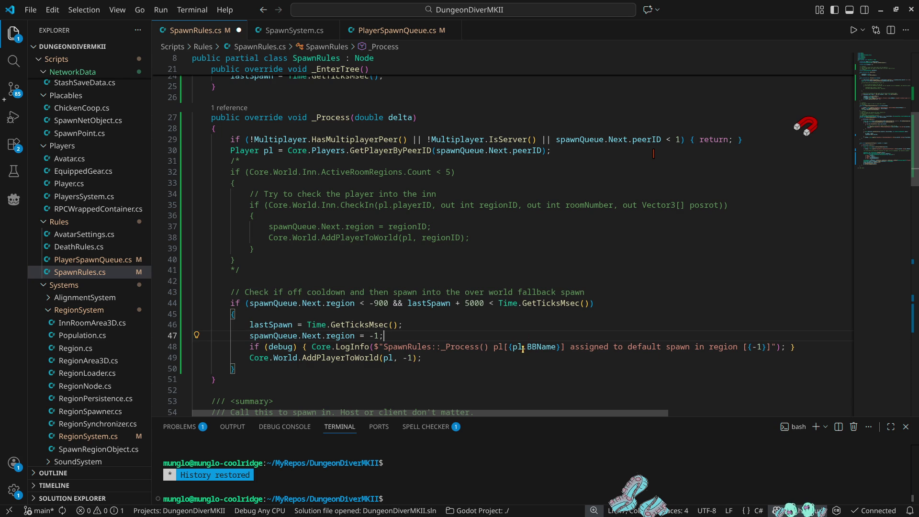
Step: Replace -1 in the line 48 log string with spawnQueue.Next.region and save SpawnRules.cs
{"action": "left_click_drag", "start_coordinate": [249, 336], "coordinate": [323, 336]}
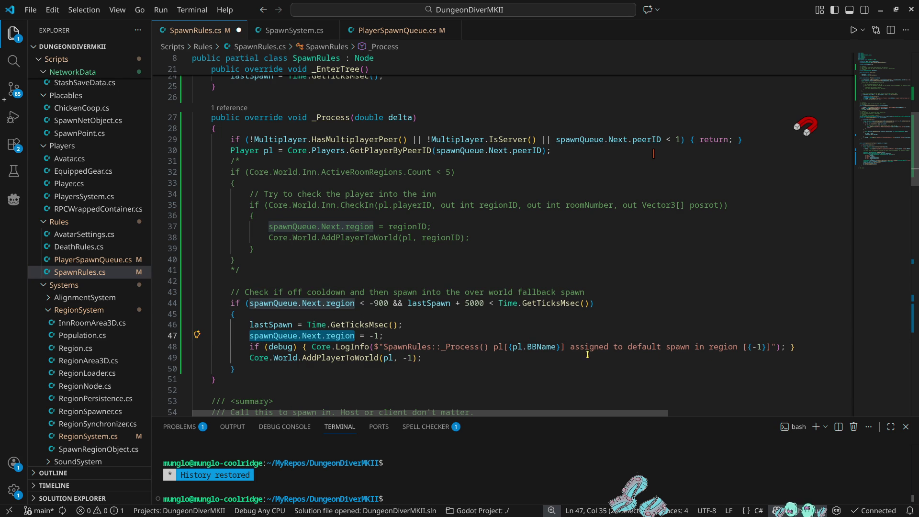
{"action": "left_click_drag", "start_coordinate": [750, 346], "coordinate": [757, 346]}
{"action": "type", "text": "spawnQueue.Next.region"}
{"action": "key", "text": "ctrl+s"}
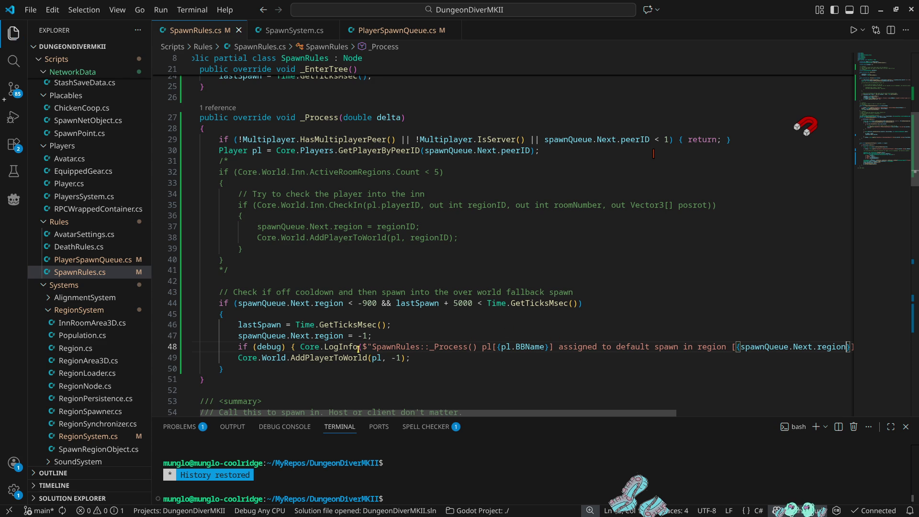
{"action": "mouse_move", "coordinate": [506, 349]}
Step: Run the fixed game in Godot, confirm the default-spawn log, and return to VS Code
{"action": "key", "text": "alt"}
{"action": "key", "text": "alt"}
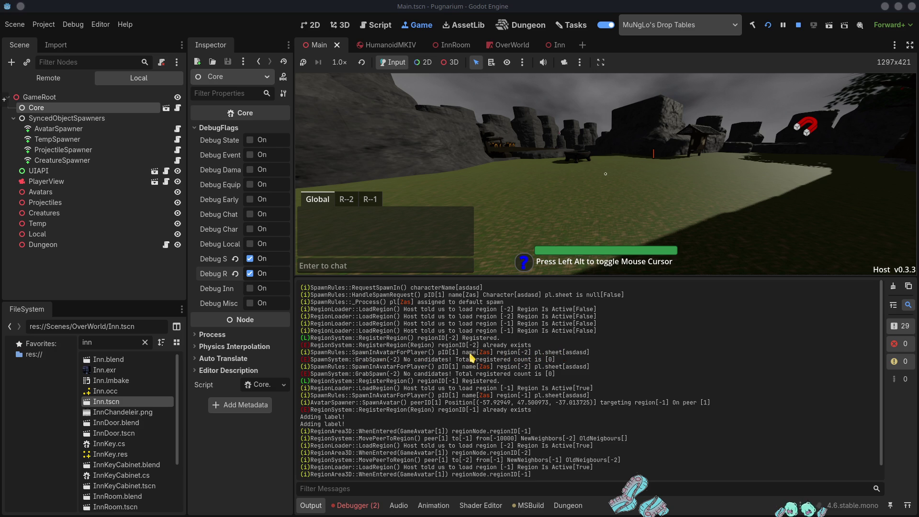
{"action": "key", "text": "alt+Tab"}
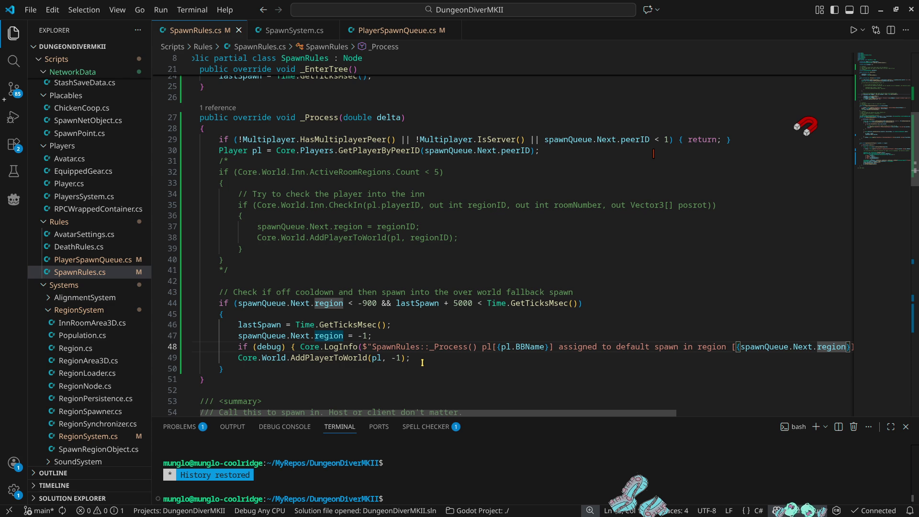
Step: Inspect the AddPlayerToWorld call on line 49, then bring Godot forward and close the game
{"action": "scroll", "coordinate": [422, 362], "scroll_direction": "down", "scroll_amount": 2}
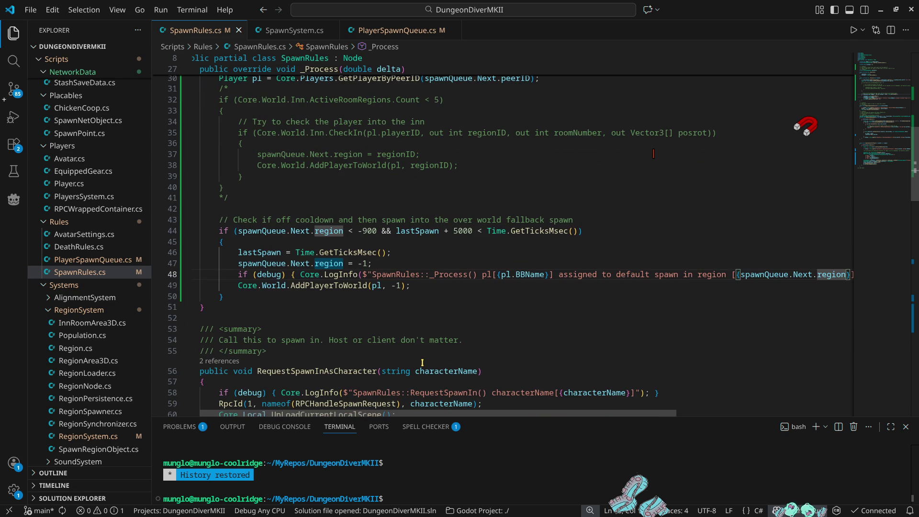
{"action": "left_click", "coordinate": [337, 286]}
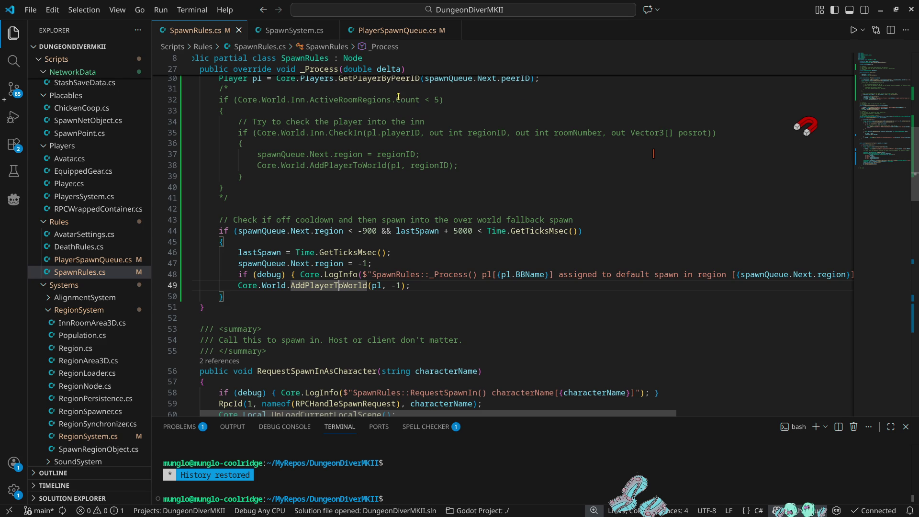
{"action": "key", "text": "alt+Tab"}
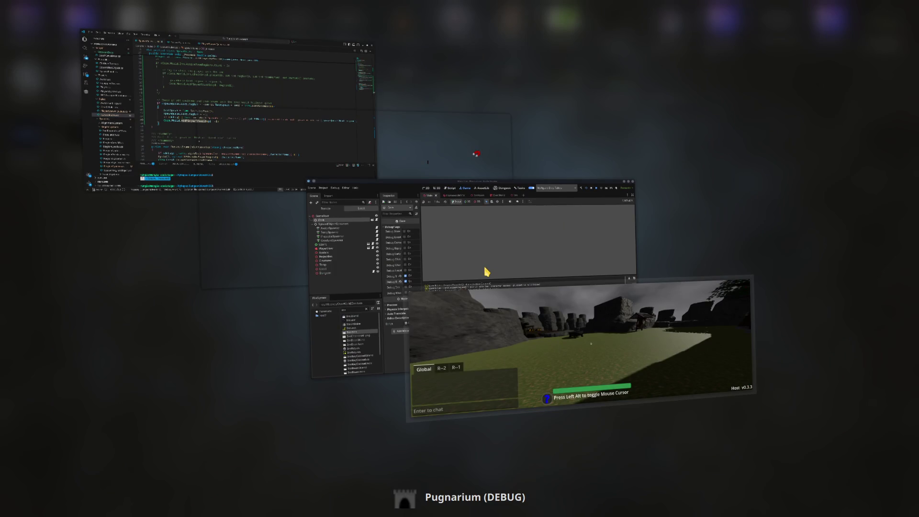
{"action": "key", "text": "alt+Tab"}
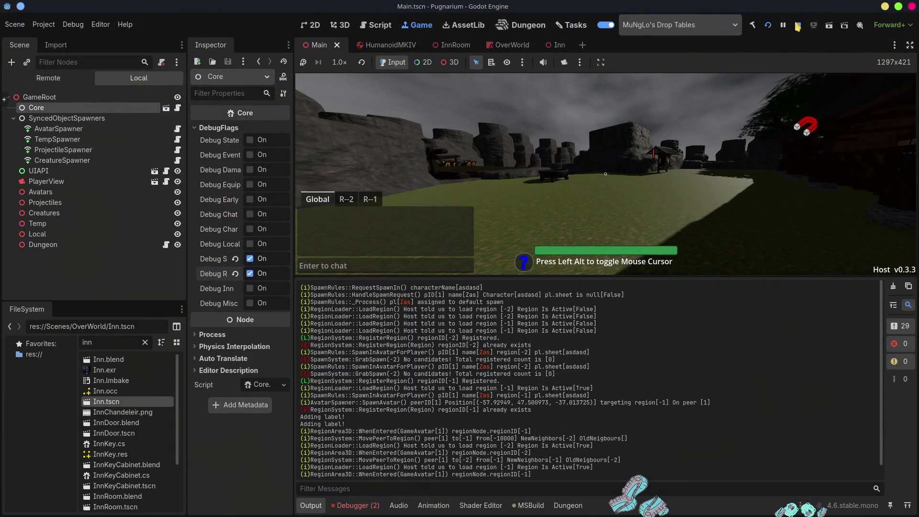
{"action": "left_click", "coordinate": [798, 25]}
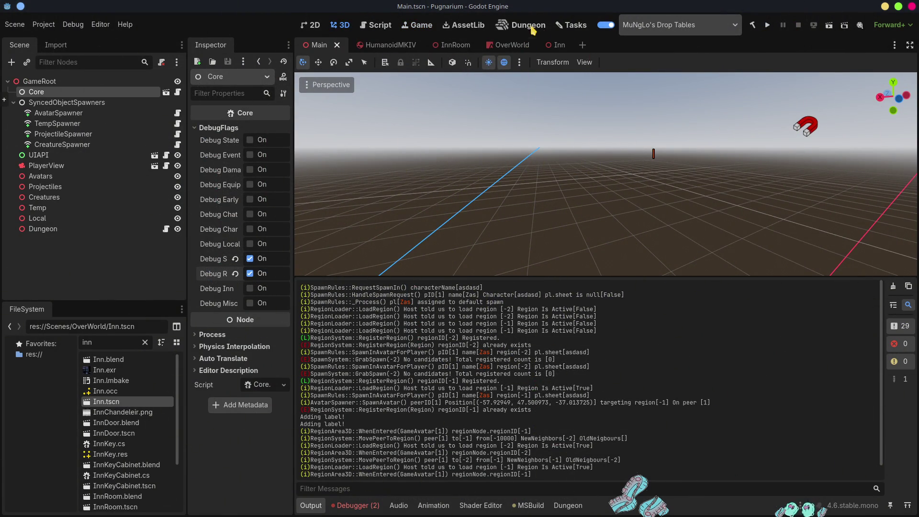
Step: Tick the 'pick spawn' and 'tell client to load world' New SpawnQueue subtasks, then return to VS Code
{"action": "left_click", "coordinate": [583, 28]}
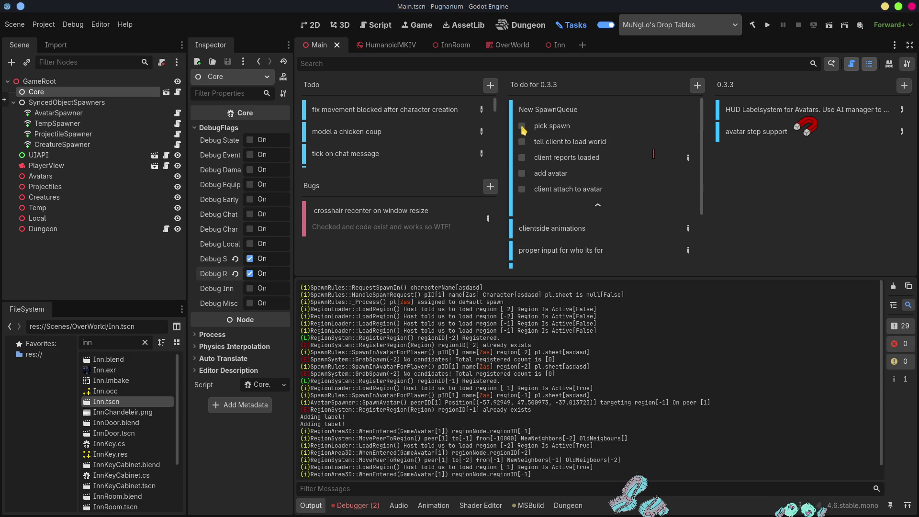
{"action": "left_click", "coordinate": [522, 127]}
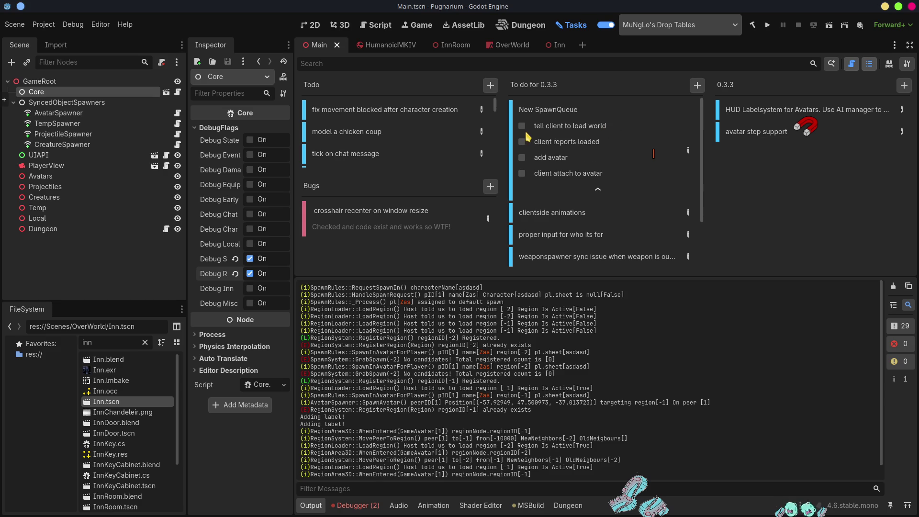
{"action": "left_click", "coordinate": [522, 128]}
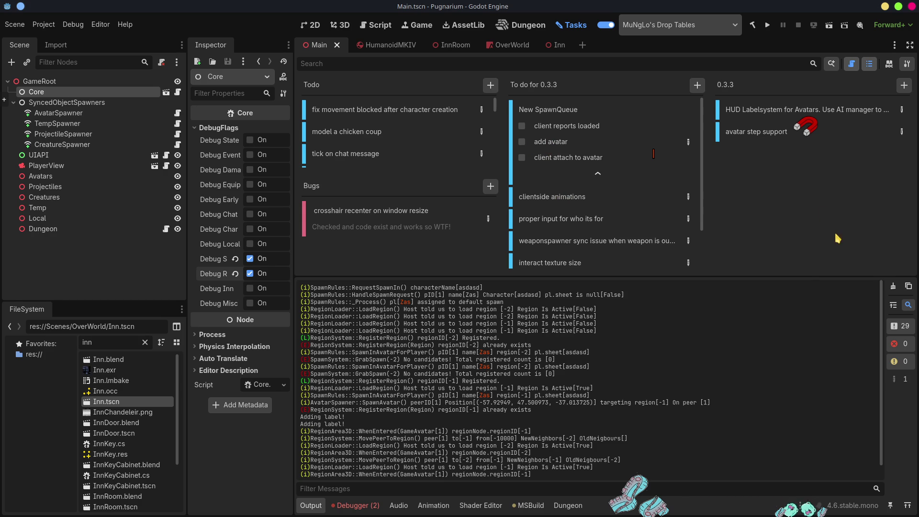
{"action": "key", "text": "alt+Tab"}
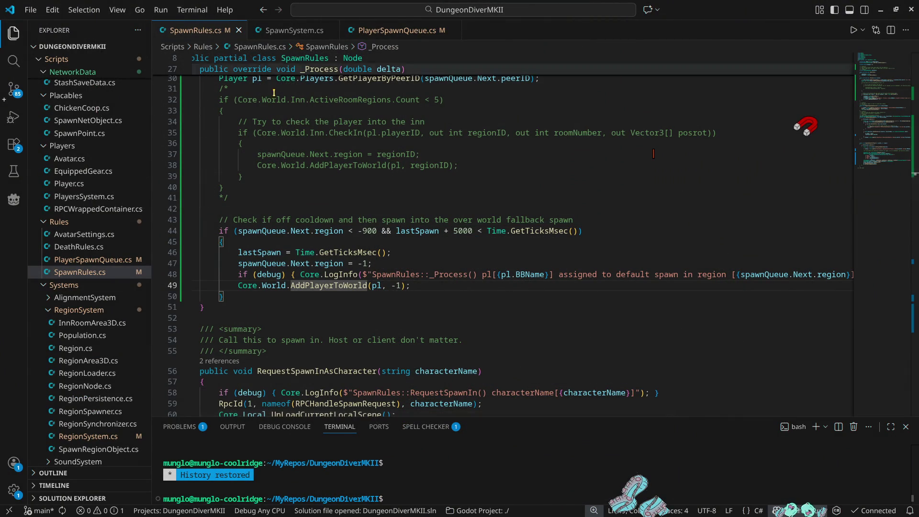
{"action": "key", "text": "alt+Tab"}
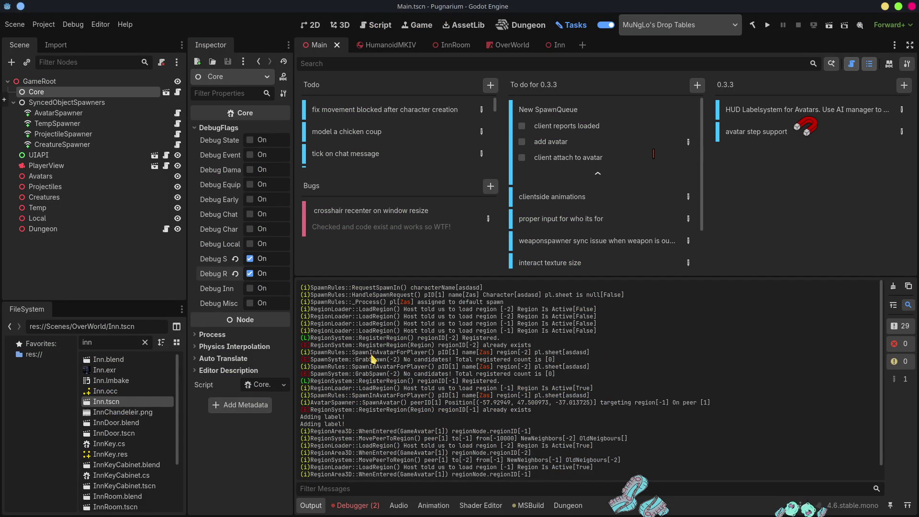
{"action": "key", "text": "alt+Tab"}
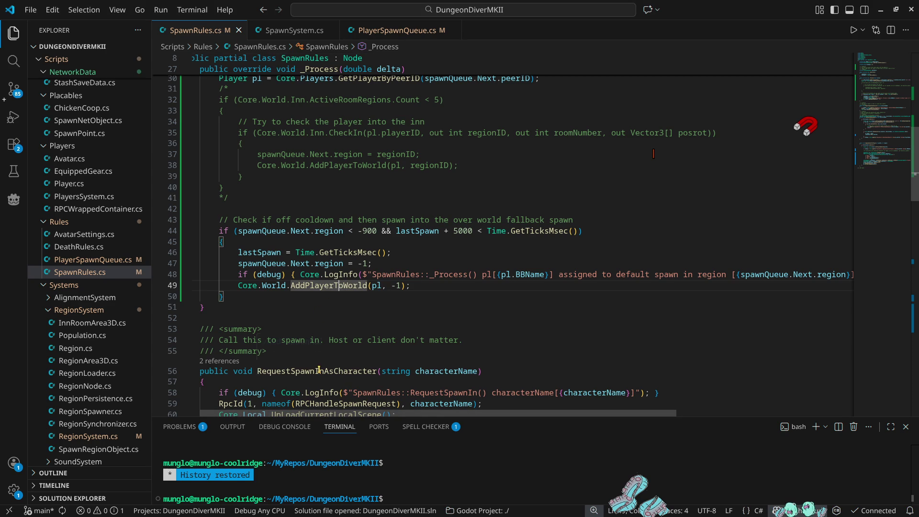
Step: List the references to SpawnInAvatarForPlayer and preview its call in PlayerSpawnQueue.cs
{"action": "scroll", "coordinate": [319, 370], "scroll_direction": "down", "scroll_amount": 10}
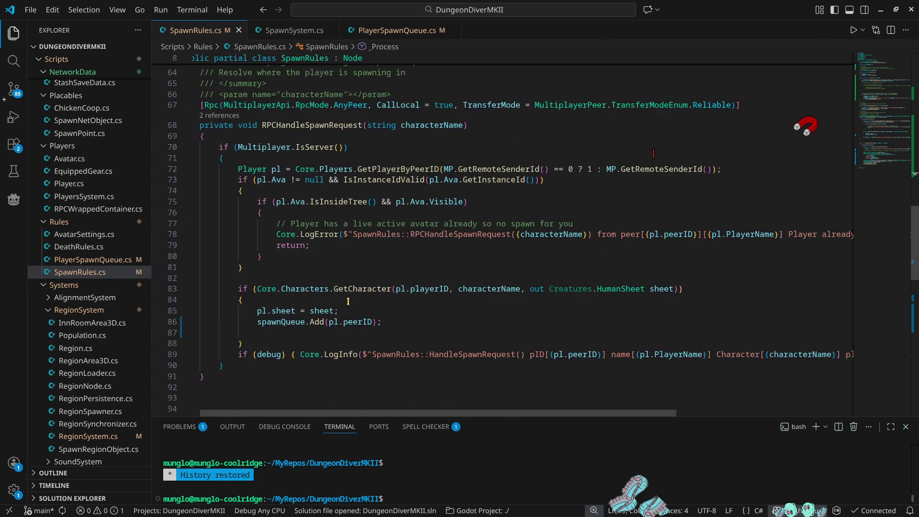
{"action": "scroll", "coordinate": [348, 301], "scroll_direction": "down", "scroll_amount": 4}
{"action": "scroll", "coordinate": [360, 313], "scroll_direction": "down", "scroll_amount": 4}
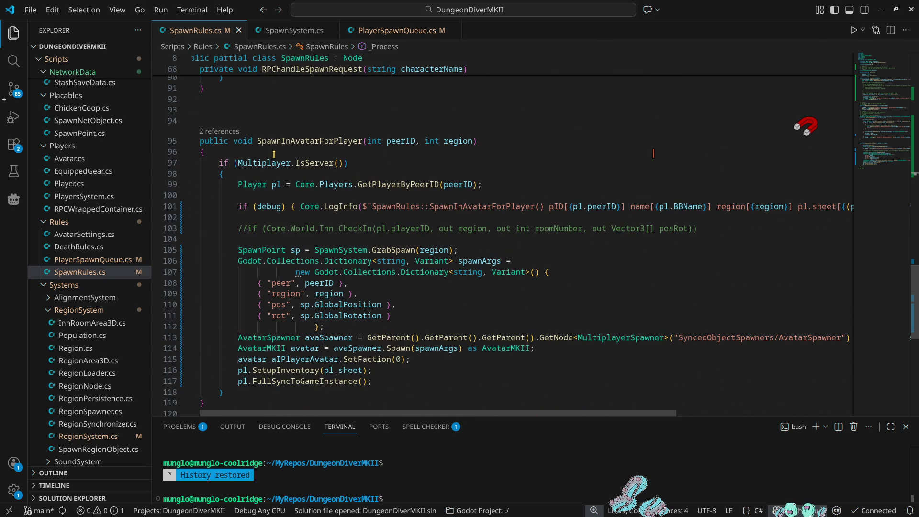
{"action": "double_click", "coordinate": [294, 140]}
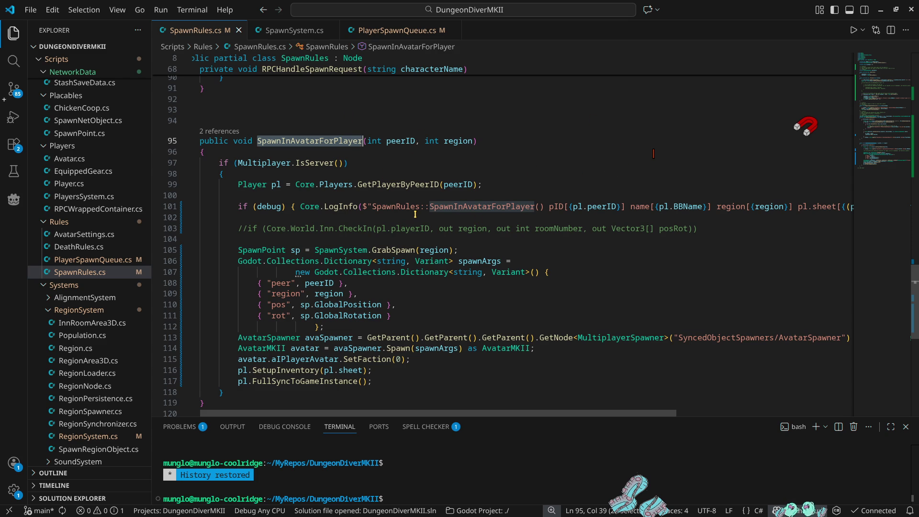
{"action": "scroll", "coordinate": [415, 214], "scroll_direction": "up", "scroll_amount": 5}
{"action": "left_click", "coordinate": [222, 276]}
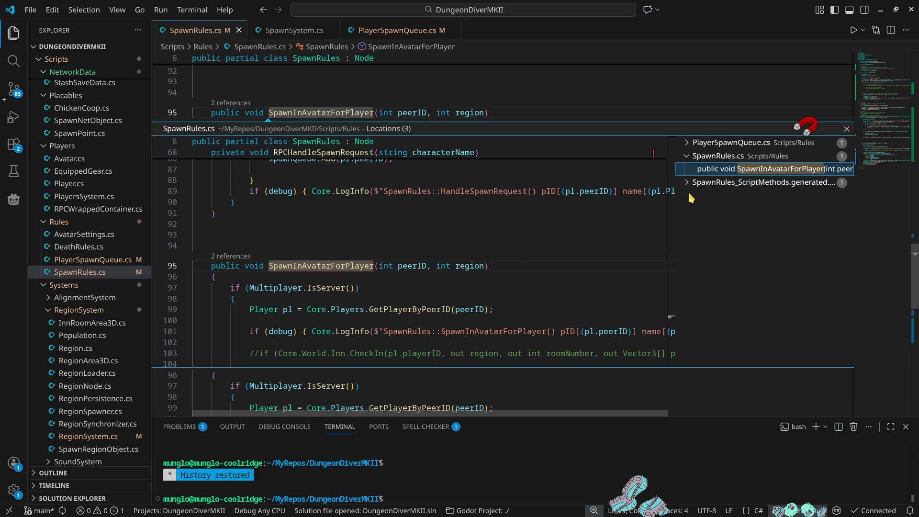
{"action": "left_click", "coordinate": [687, 146]}
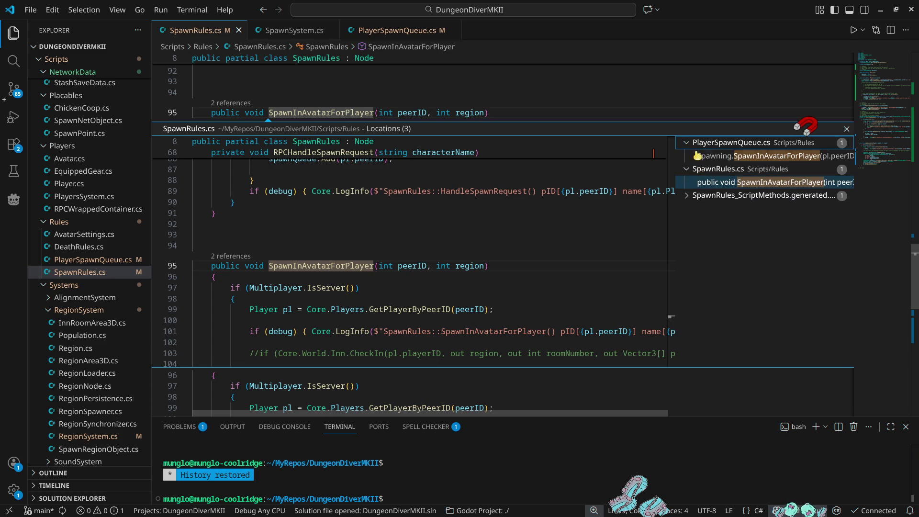
{"action": "left_click", "coordinate": [733, 156]}
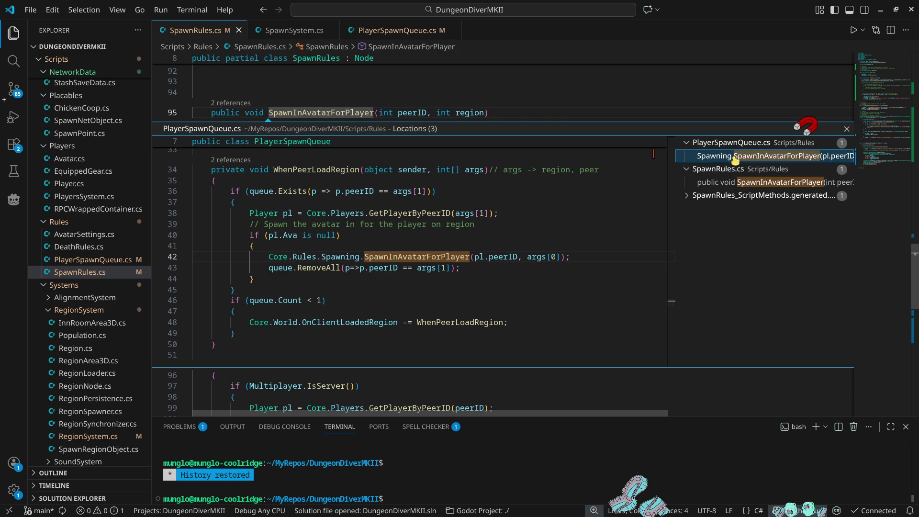
Step: Open PlayerSpawnQueue.cs at the call site and inspect the WhenPeerLoadRegion peerID check on line 36
{"action": "double_click", "coordinate": [804, 156]}
{"action": "left_click", "coordinate": [846, 129]}
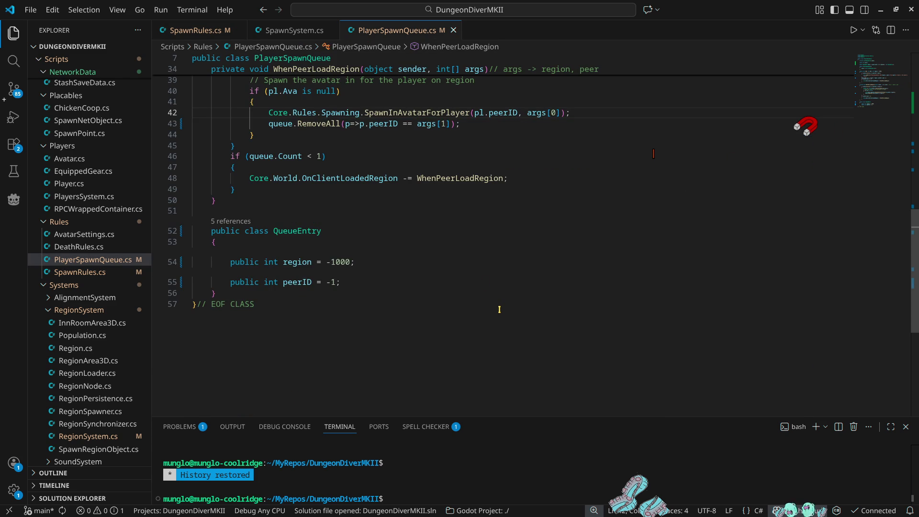
{"action": "scroll", "coordinate": [499, 309], "scroll_direction": "up", "scroll_amount": 5}
{"action": "double_click", "coordinate": [323, 194]}
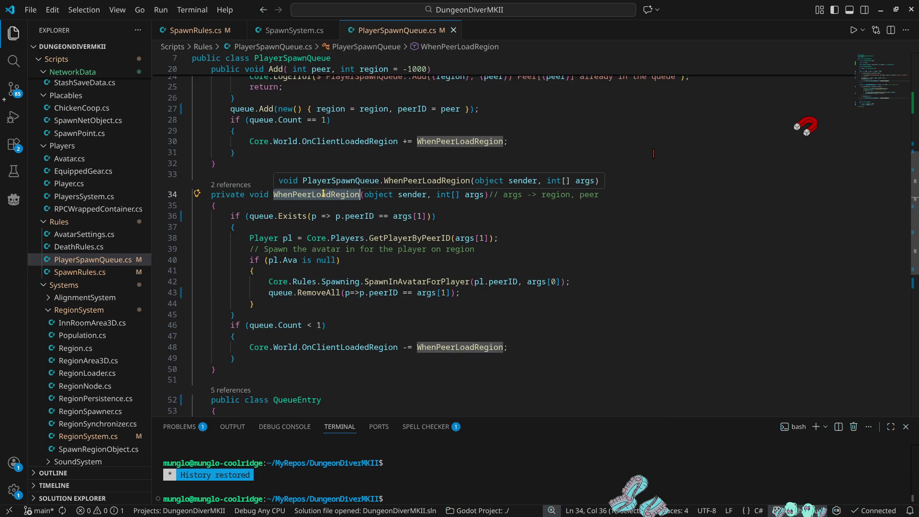
{"action": "left_click", "coordinate": [355, 216]}
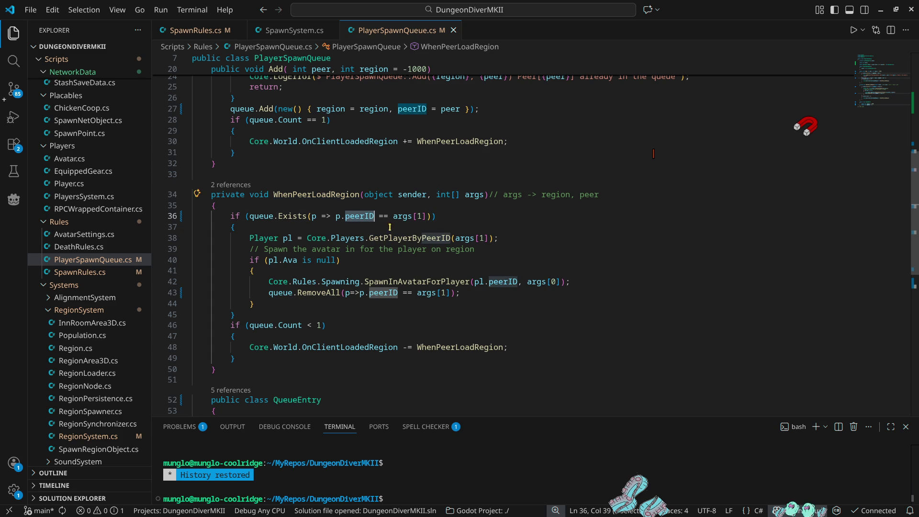
Step: Append '&& p.region == args[0]' to line 36's Exists condition and save the file
{"action": "left_click", "coordinate": [428, 216]}
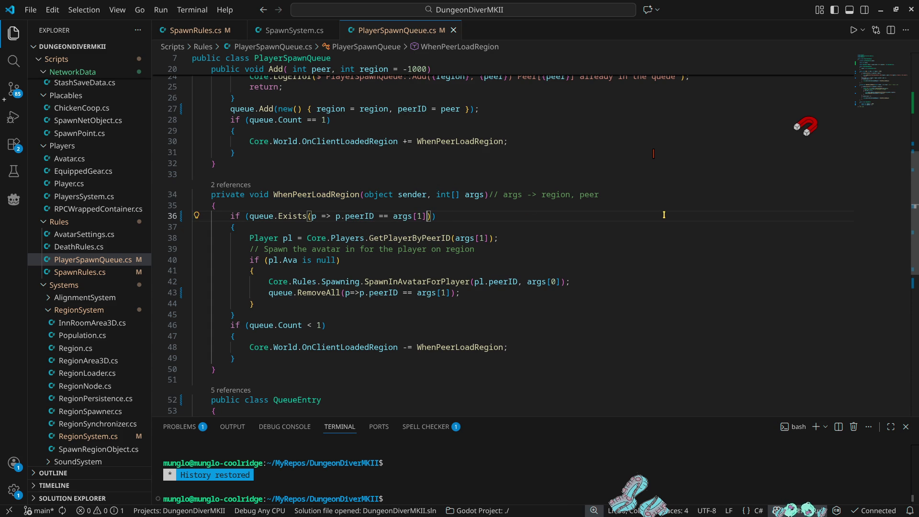
{"action": "type", "text": "&& p"}
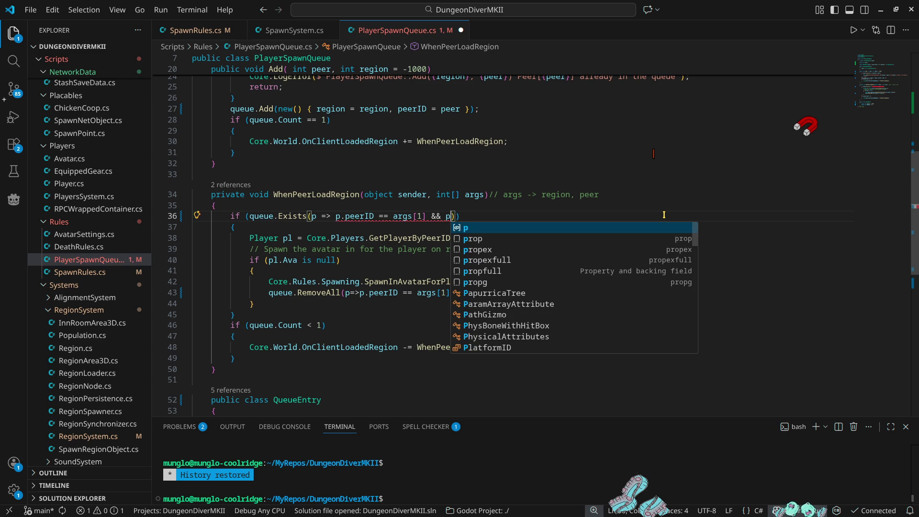
{"action": "type", "text": ".re"}
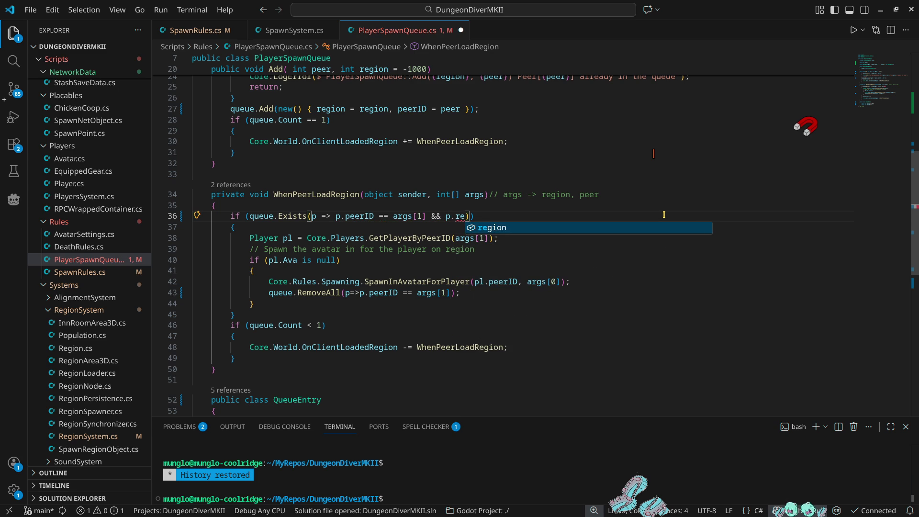
{"action": "key", "text": "Tab"}
{"action": "type", "text": "== ar"}
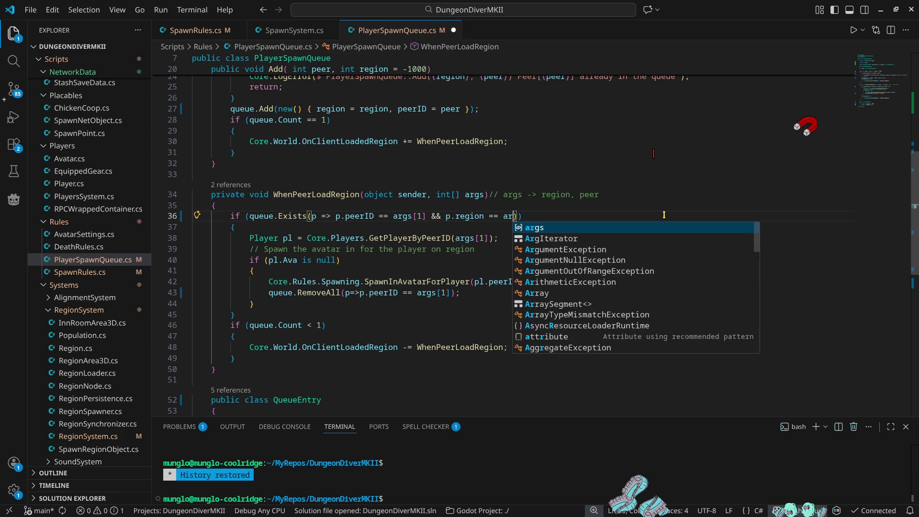
{"action": "type", "text": "gs[0]"}
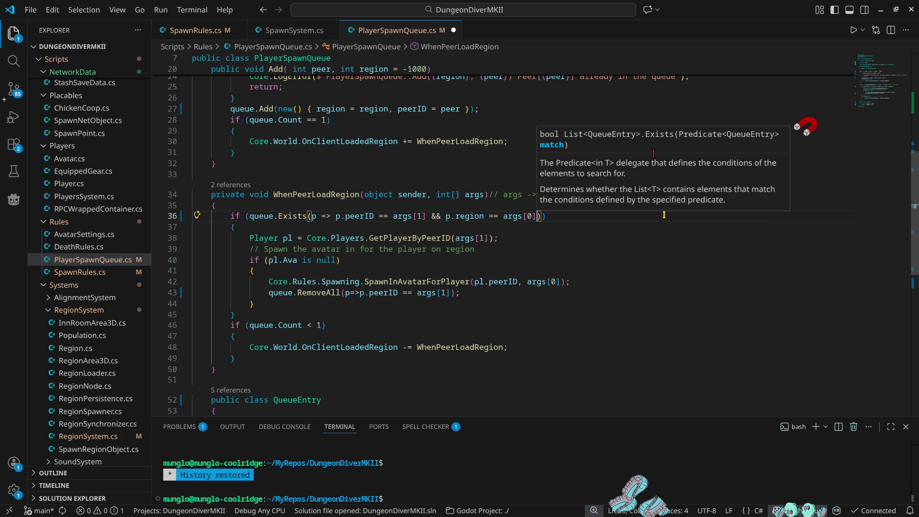
{"action": "key", "text": "Down"}
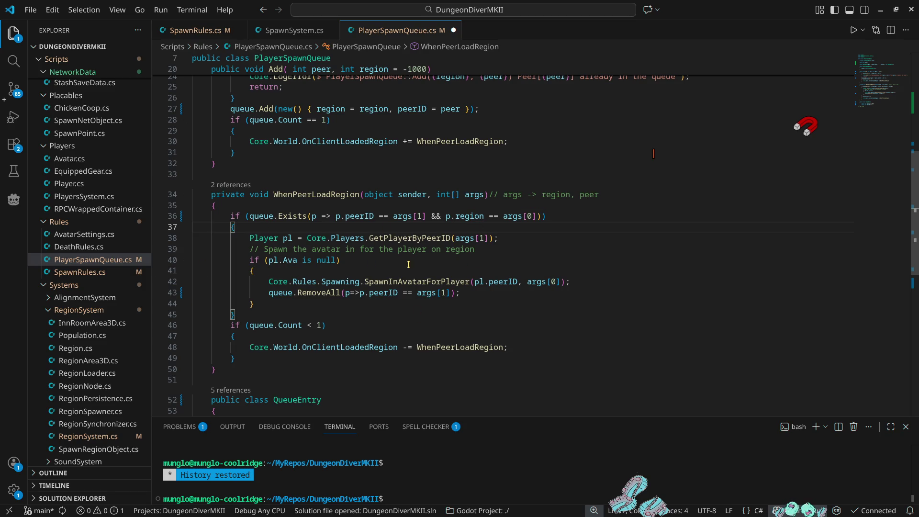
{"action": "key", "text": "ctrl+s"}
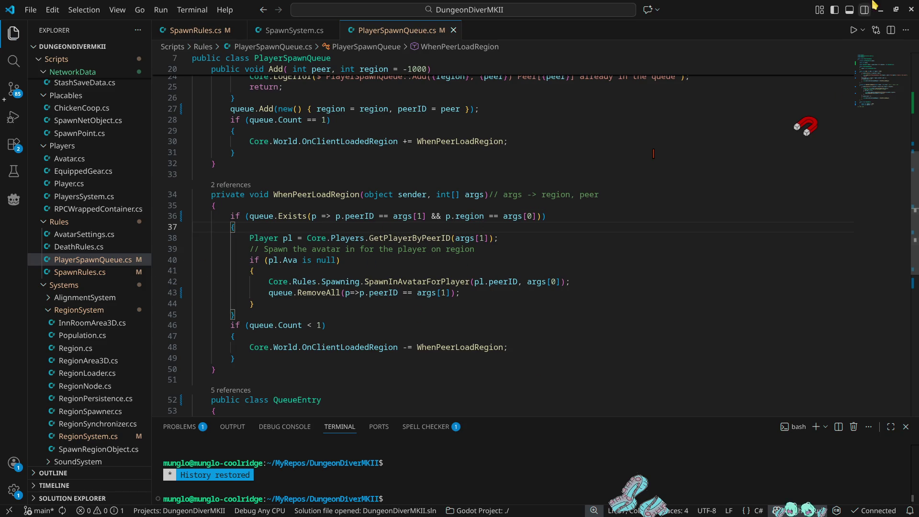
{"action": "key", "text": "alt+Tab"}
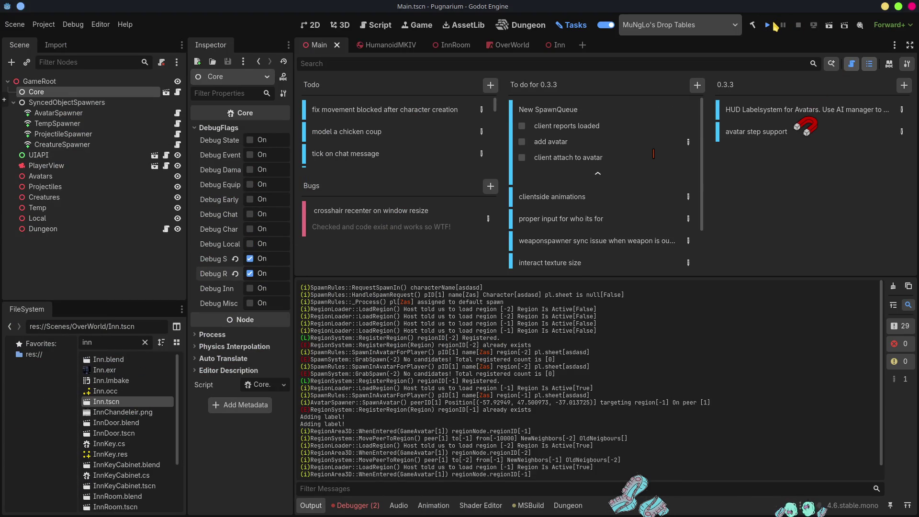
Step: Run the game, start a hosted session, and enter the world with the existing character
{"action": "left_click", "coordinate": [768, 25]}
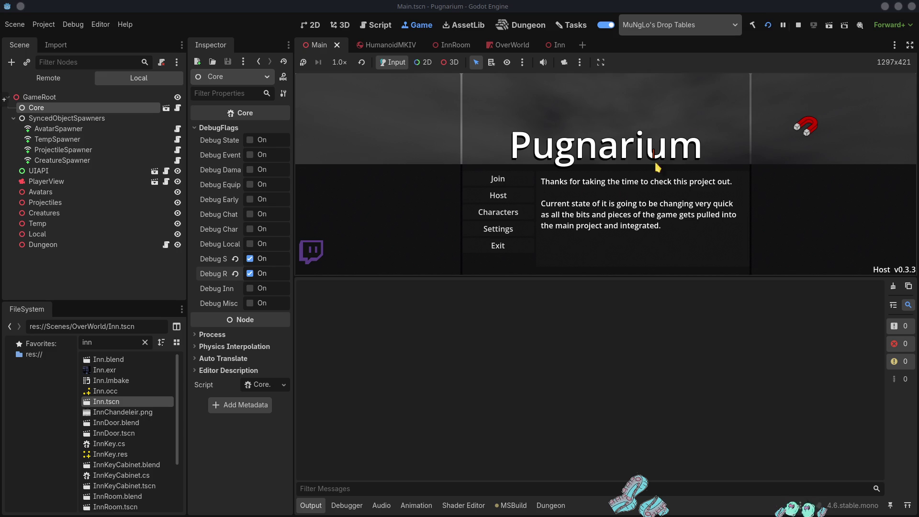
{"action": "left_click", "coordinate": [496, 199]}
{"action": "left_click", "coordinate": [543, 180]}
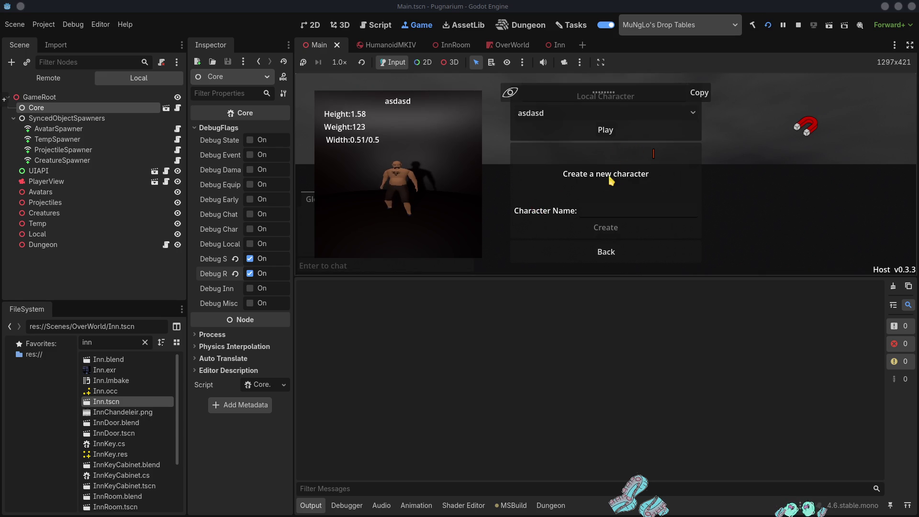
{"action": "left_click", "coordinate": [606, 130]}
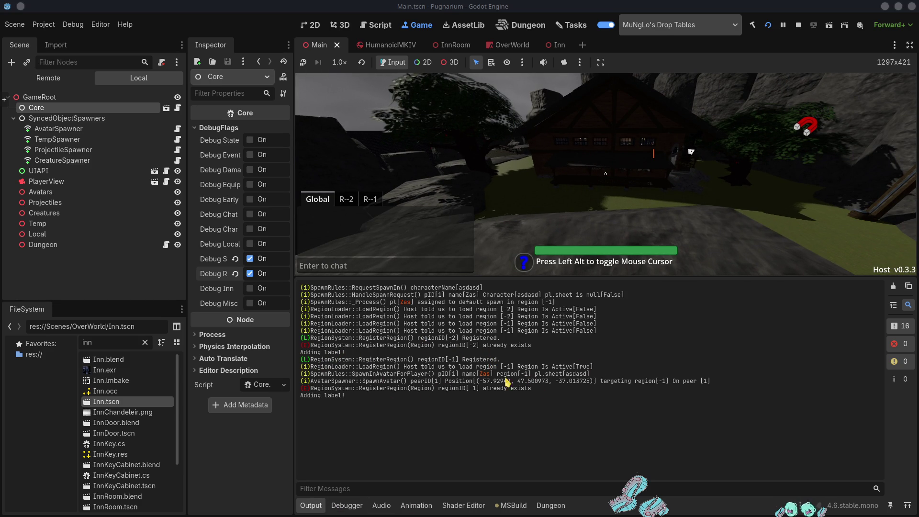
Step: Walk the character past the inn toward the cliffs, then go back to the task board
{"action": "left_click", "coordinate": [553, 183]}
{"action": "key", "text": "w"}
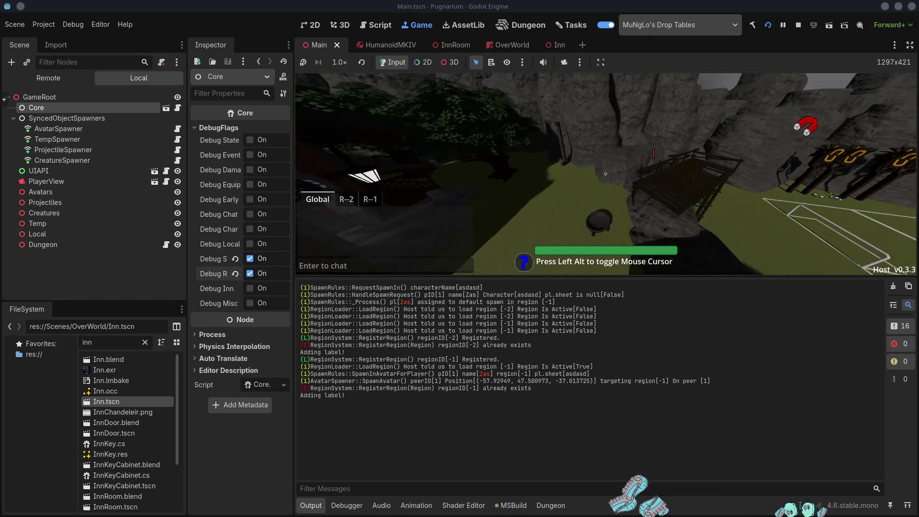
{"action": "key", "text": "w"}
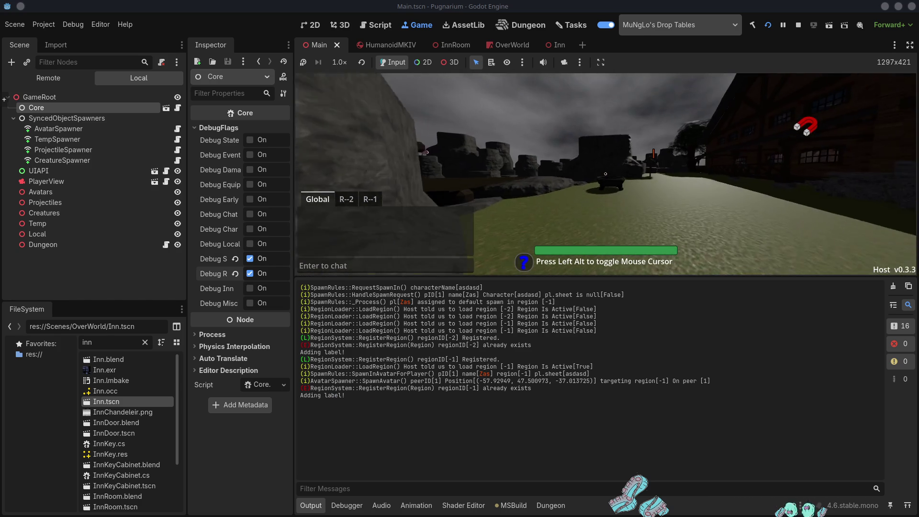
{"action": "key", "text": "w"}
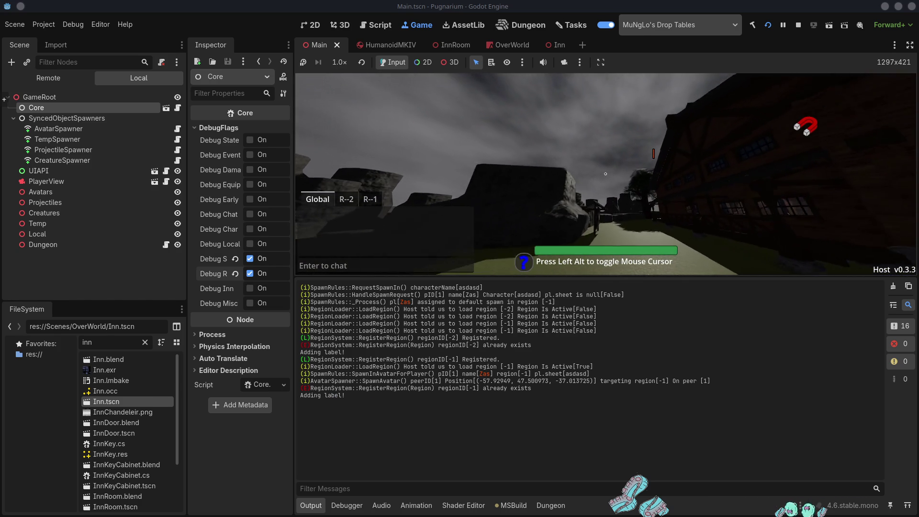
{"action": "key", "text": "alt"}
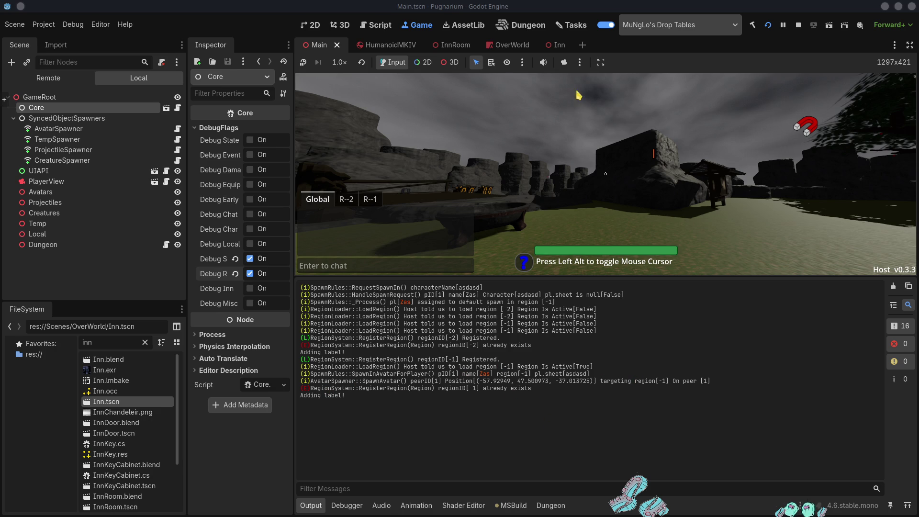
{"action": "left_click", "coordinate": [575, 27]}
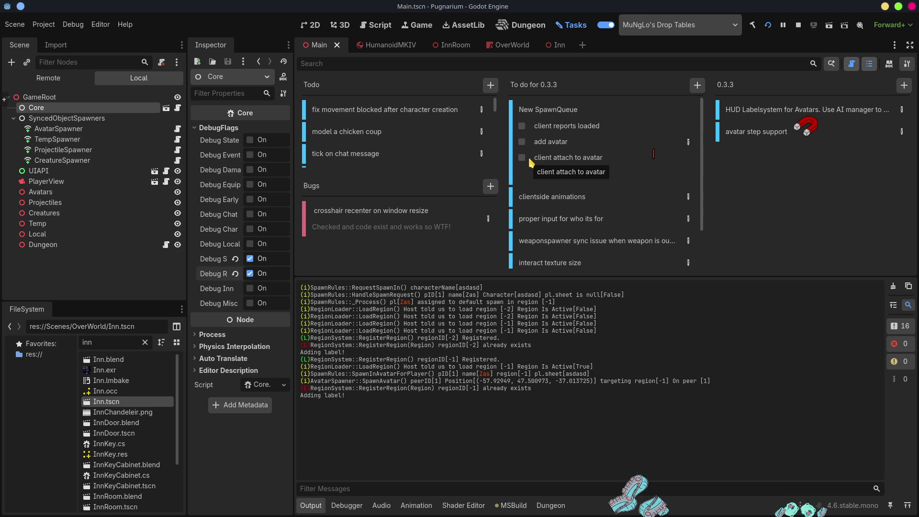
Step: Tick the three remaining New SpawnQueue subtasks and move the card to the 0.3.3 column
{"action": "left_click", "coordinate": [522, 127]}
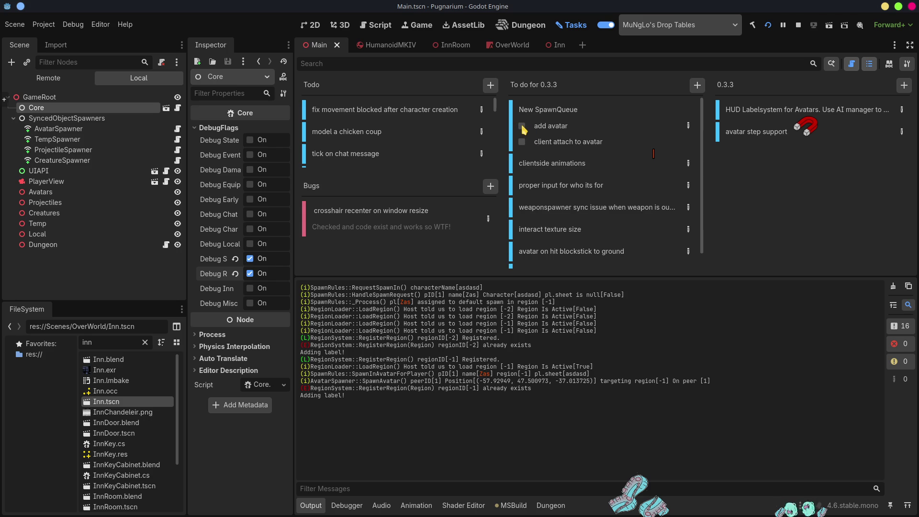
{"action": "left_click", "coordinate": [522, 126]}
{"action": "left_click", "coordinate": [522, 126]}
{"action": "mouse_move", "coordinate": [559, 115]}
{"action": "left_mouse_down"}
{"action": "mouse_move", "coordinate": [821, 114]}
{"action": "mouse_move", "coordinate": [814, 102]}
{"action": "left_mouse_up"}
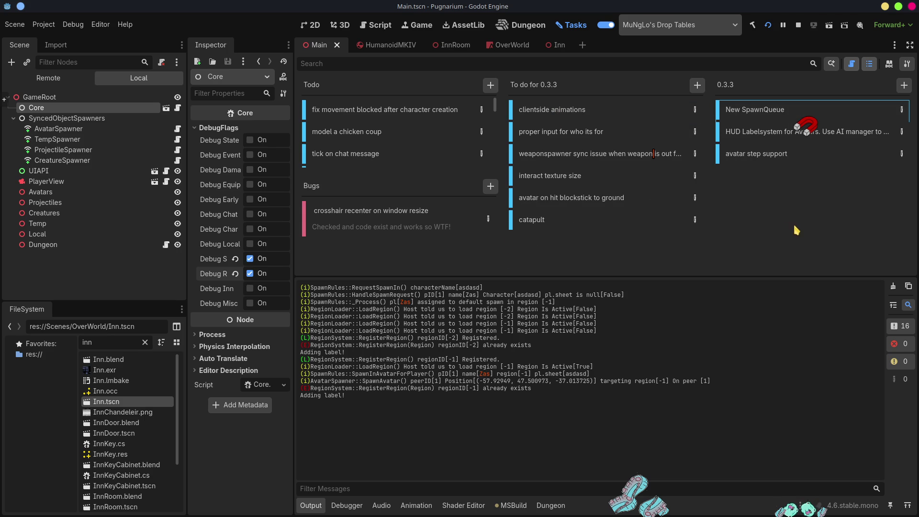
Step: Add a new task named 'OUthouse' to To do for 0.3.3
{"action": "left_click", "coordinate": [698, 85]}
{"action": "left_click", "coordinate": [697, 87]}
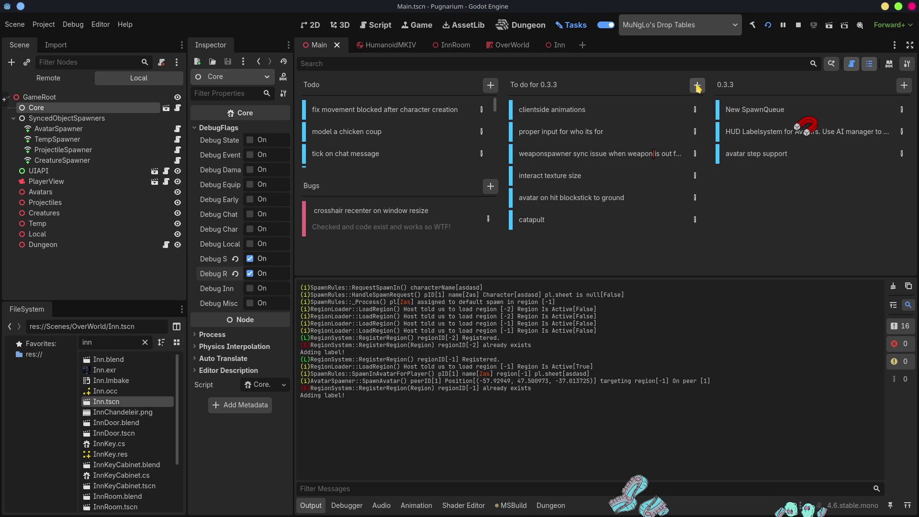
{"action": "left_click", "coordinate": [698, 86]}
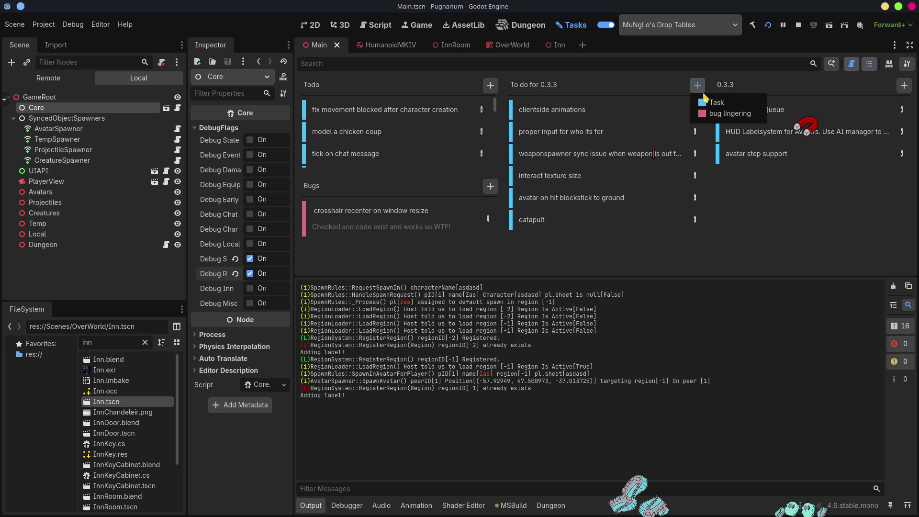
{"action": "left_click", "coordinate": [707, 103]}
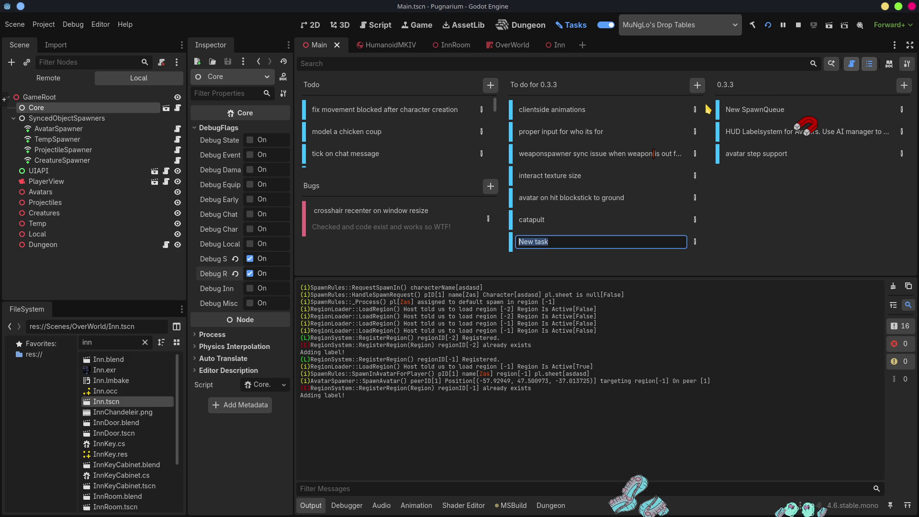
{"action": "type", "text": "O"}
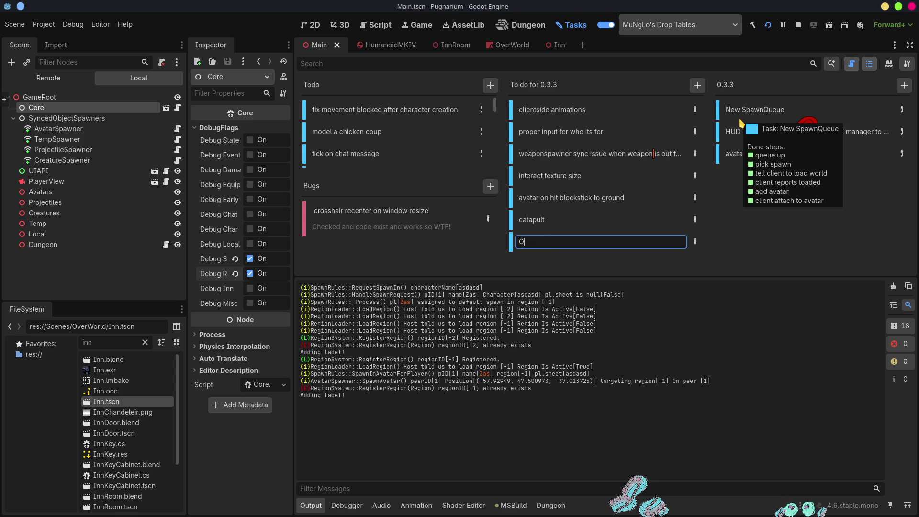
{"action": "type", "text": "Uthouse model"}
{"action": "left_click", "coordinate": [549, 252]}
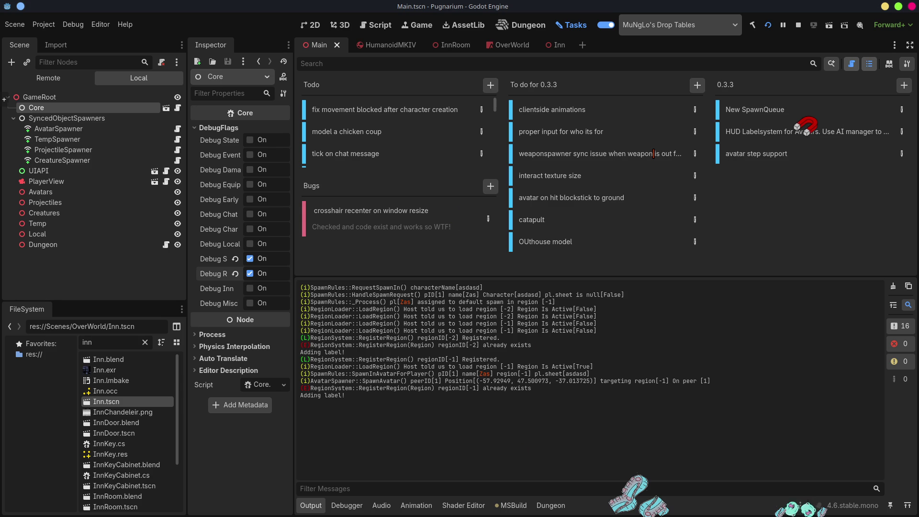
{"action": "key", "text": "alt+Tab"}
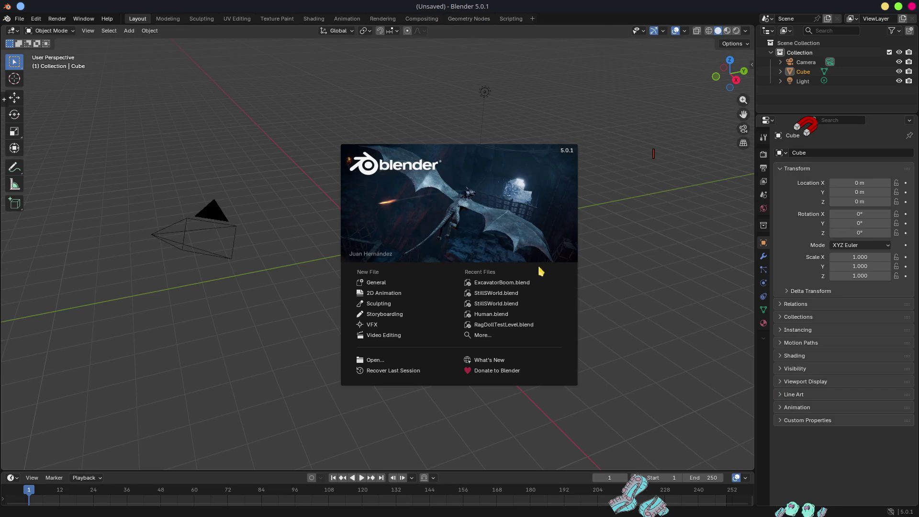
Step: Start a General scene in Blender and delete the default camera and light
{"action": "left_click", "coordinate": [369, 283]}
{"action": "scroll", "coordinate": [435, 249], "scroll_direction": "down", "scroll_amount": 3}
{"action": "scroll", "coordinate": [450, 268], "scroll_direction": "up", "scroll_amount": 3}
{"action": "middle_click_drag", "start_coordinate": [460, 273], "coordinate": [529, 265]}
{"action": "key", "text": "ctrl+i"}
{"action": "key", "text": "x"}
{"action": "left_click", "coordinate": [529, 265]}
{"action": "key", "text": "a"}
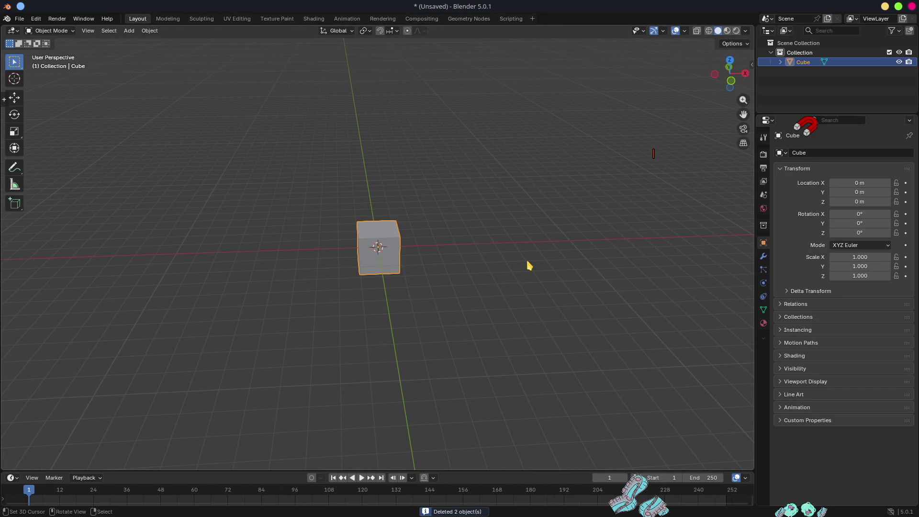
Step: Remove the cube's stray keyframes and show the N sidebar with its transform fields
{"action": "scroll", "coordinate": [435, 293], "scroll_direction": "down", "scroll_amount": 3}
{"action": "mouse_move", "coordinate": [435, 293]}
{"action": "middle_mouse_down"}
{"action": "mouse_move", "coordinate": [528, 283]}
{"action": "mouse_move", "coordinate": [428, 247]}
{"action": "middle_mouse_up"}
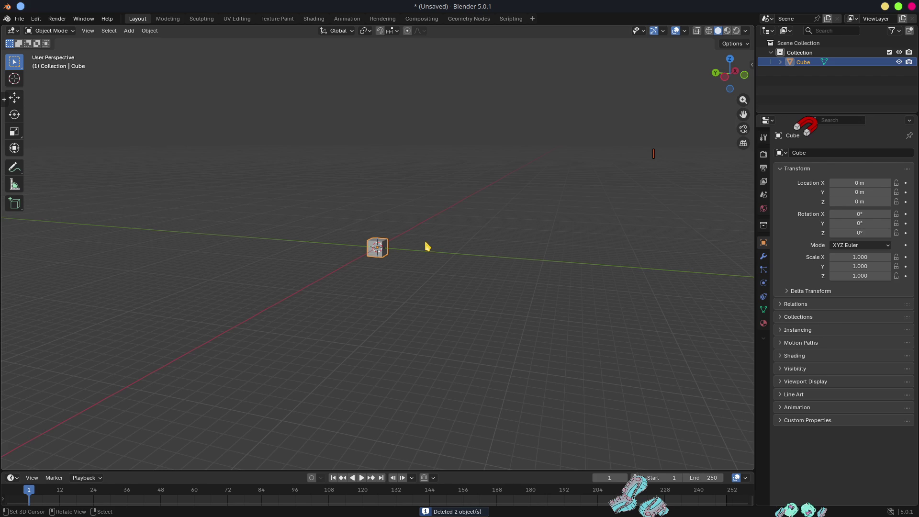
{"action": "key", "text": "i"}
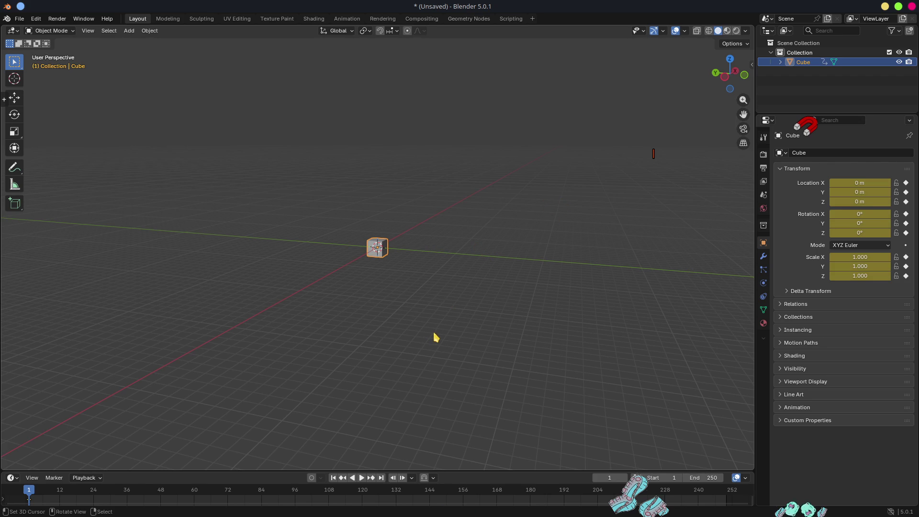
{"action": "key", "text": "x"}
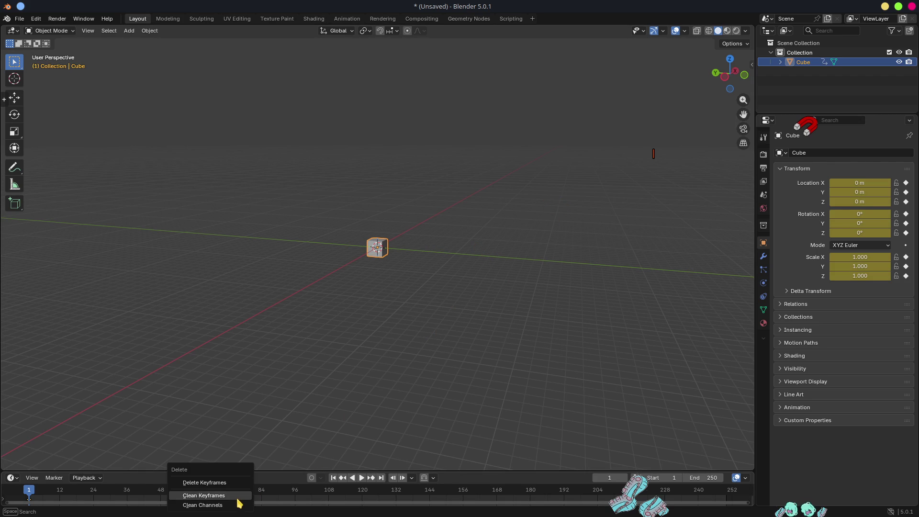
{"action": "left_click", "coordinate": [229, 482]}
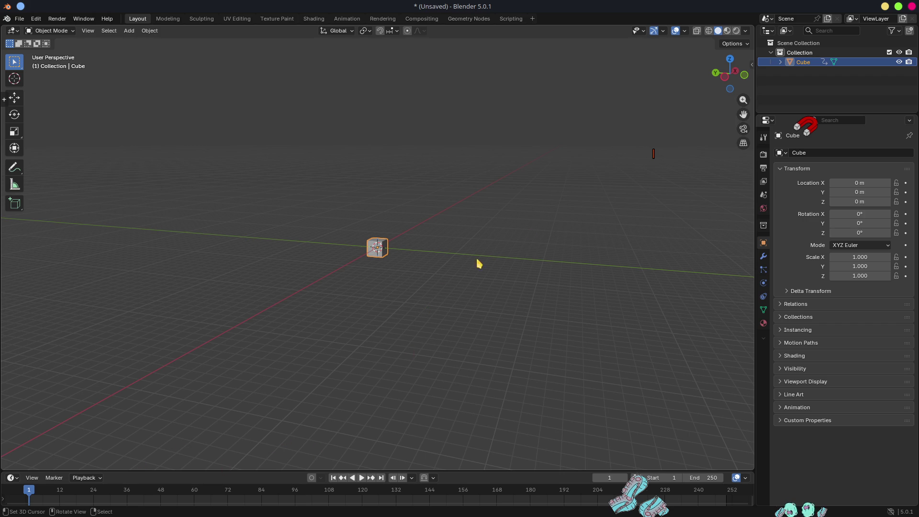
{"action": "key", "text": "n"}
{"action": "mouse_move", "coordinate": [500, 177]}
{"action": "middle_mouse_down"}
{"action": "mouse_move", "coordinate": [564, 193]}
{"action": "mouse_move", "coordinate": [439, 271]}
{"action": "middle_mouse_up"}
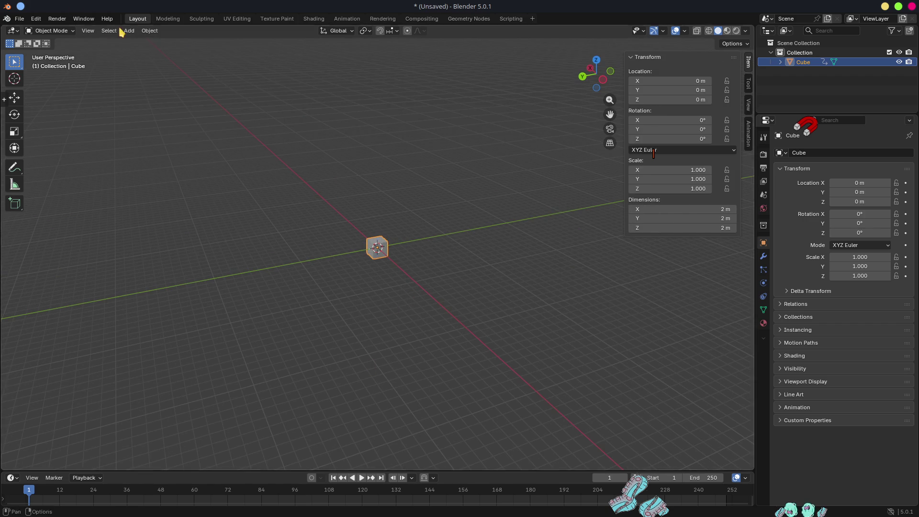
Step: In the Modeling workspace, set the cube's dimensions to X 1.4 m, Y 1.4 m, Z 2.5 m
{"action": "left_click", "coordinate": [167, 19]}
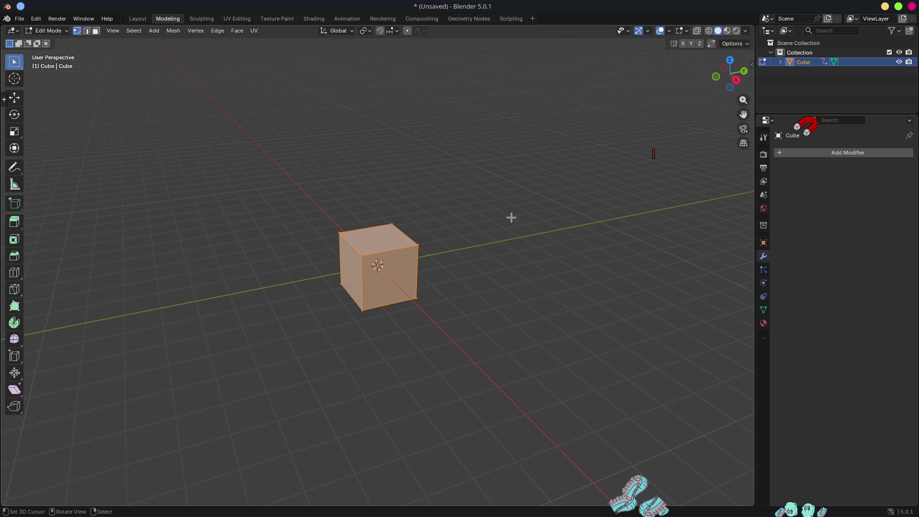
{"action": "key", "text": "n"}
{"action": "mouse_move", "coordinate": [624, 293]}
{"action": "middle_mouse_down"}
{"action": "mouse_move", "coordinate": [613, 190]}
{"action": "mouse_move", "coordinate": [622, 163]}
{"action": "middle_mouse_up"}
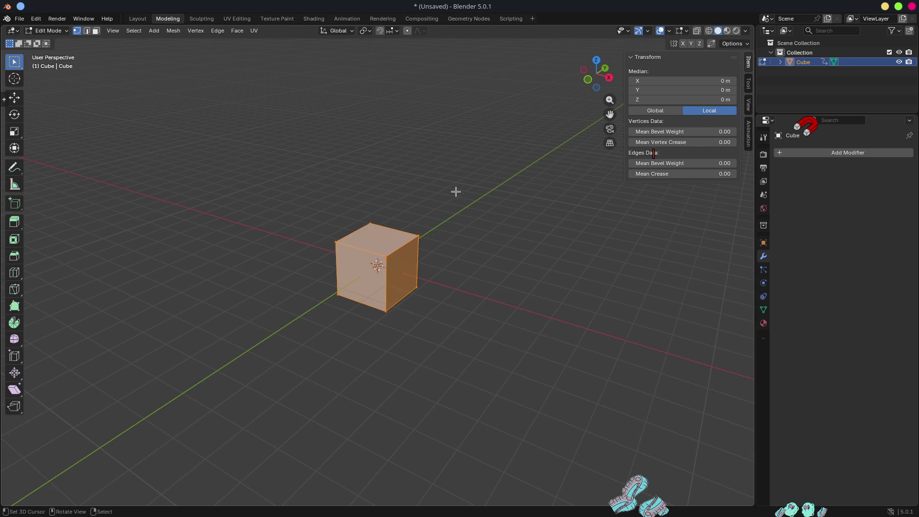
{"action": "key", "text": "Tab"}
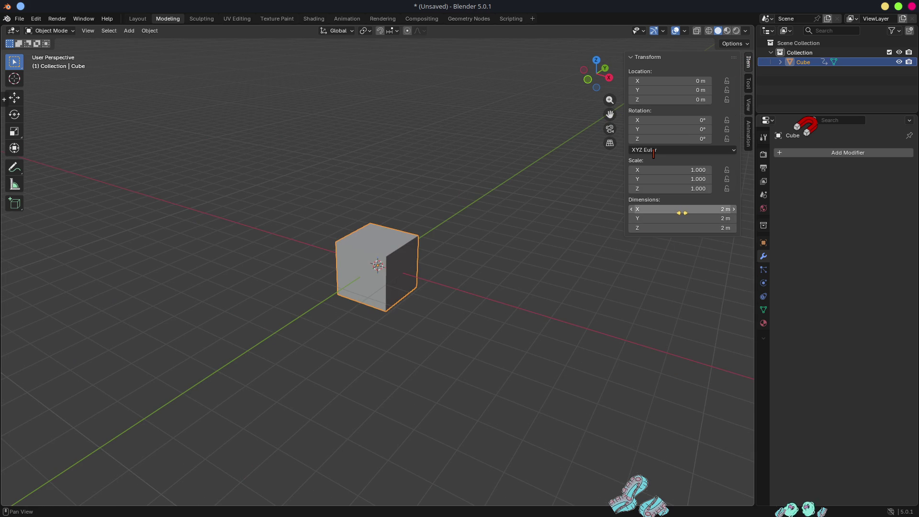
{"action": "left_click", "coordinate": [684, 227]}
{"action": "type", "text": "2.5"}
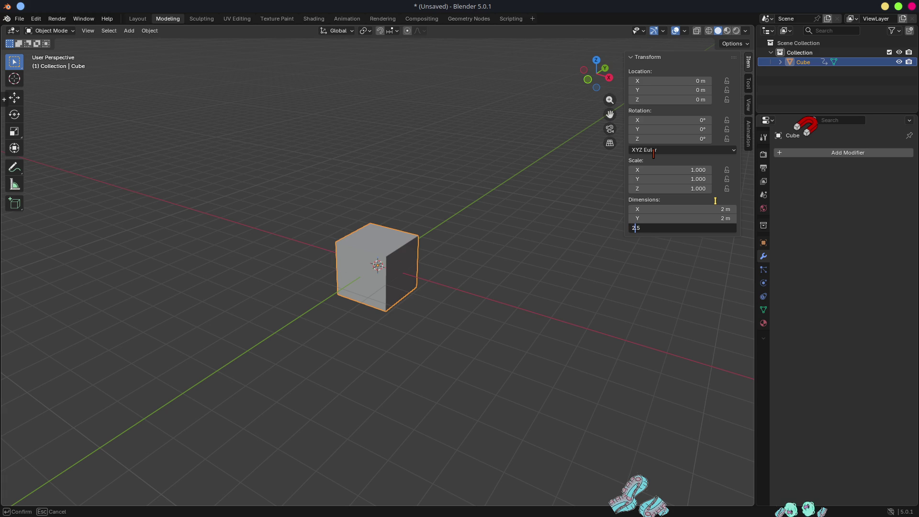
{"action": "key", "text": "Return"}
{"action": "key", "text": "Return"}
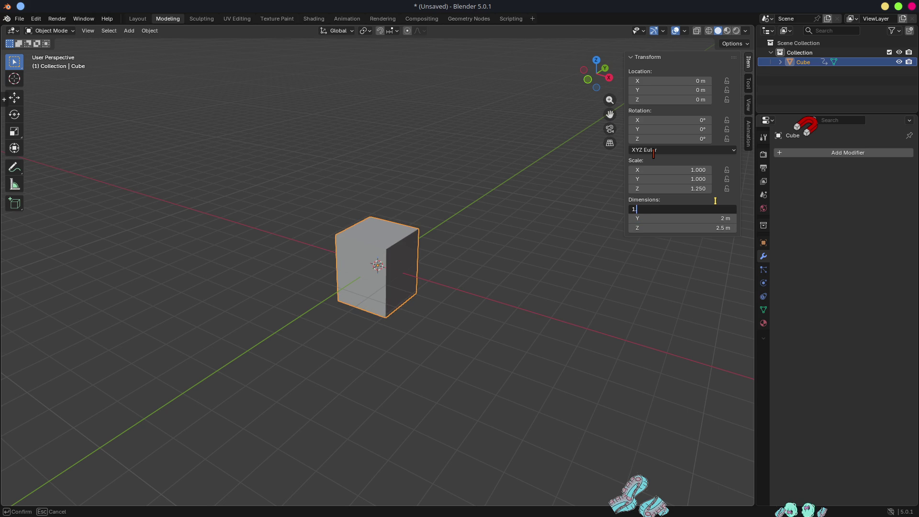
{"action": "key", "text": "Tab"}
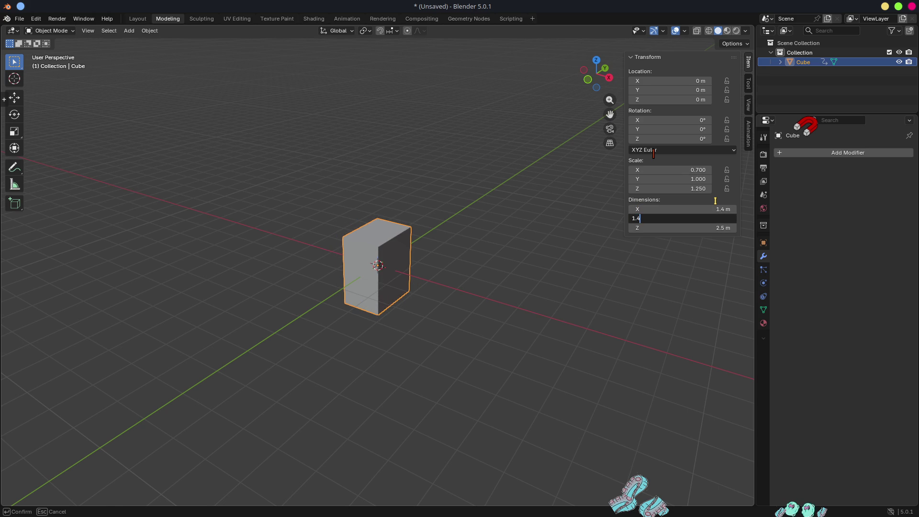
{"action": "key", "text": "Return"}
{"action": "scroll", "coordinate": [422, 244], "scroll_direction": "up", "scroll_amount": 4}
{"action": "mouse_move", "coordinate": [422, 244]}
{"action": "middle_mouse_down"}
{"action": "mouse_move", "coordinate": [438, 179]}
{"action": "mouse_move", "coordinate": [435, 116]}
{"action": "middle_mouse_up"}
{"action": "key", "text": "Tab"}
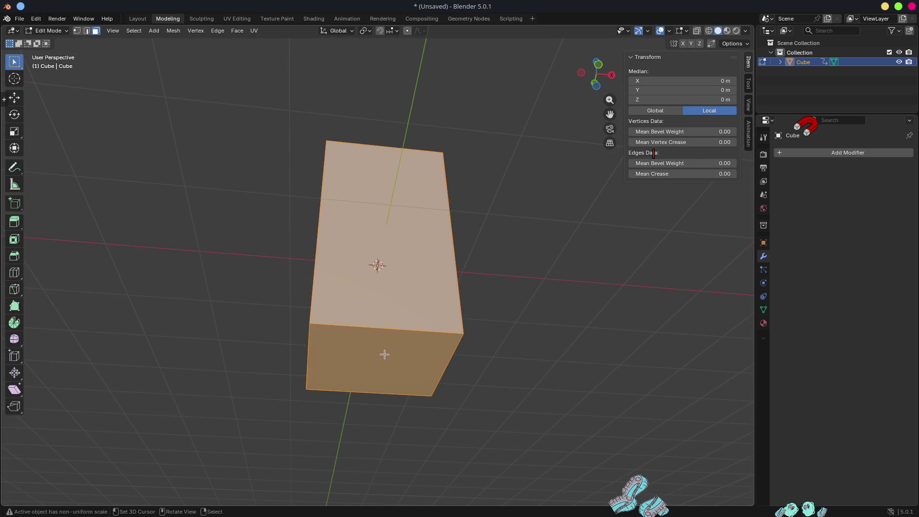
Step: Snap the 3D cursor to the box's selected bottom face
{"action": "key", "text": "shift+s"}
{"action": "key", "text": "Escape"}
{"action": "left_click", "coordinate": [378, 354]}
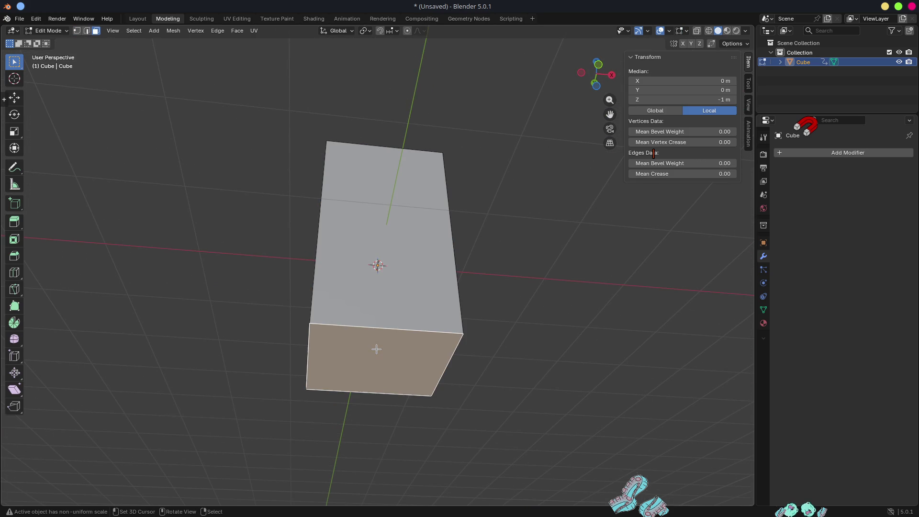
{"action": "key", "text": "shift+s"}
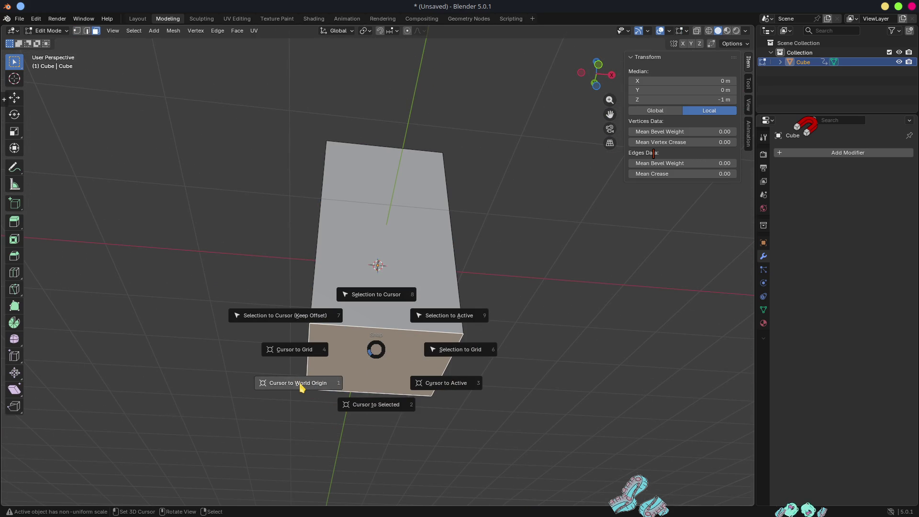
{"action": "left_click", "coordinate": [301, 382]}
{"action": "key", "text": "Tab"}
{"action": "middle_click_drag", "start_coordinate": [550, 373], "coordinate": [469, 379]}
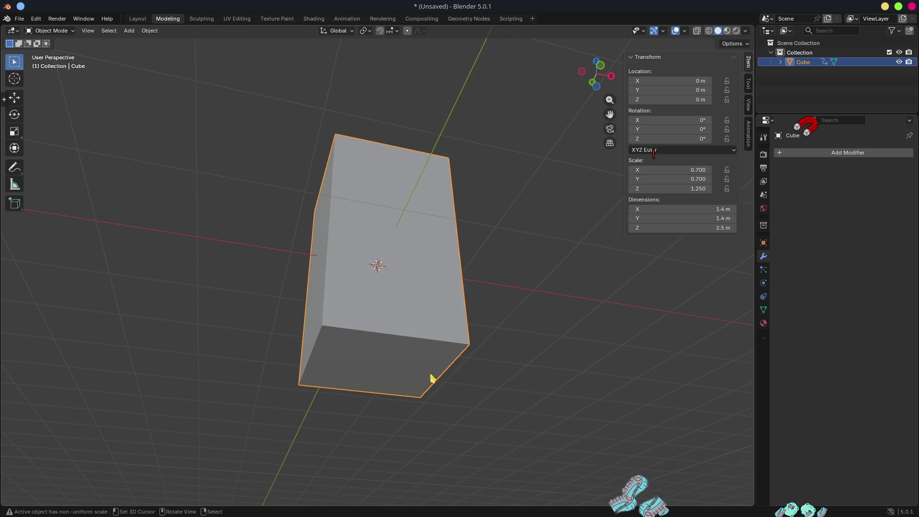
{"action": "key", "text": "Tab"}
{"action": "key", "text": "shift+s"}
{"action": "left_click", "coordinate": [404, 432]}
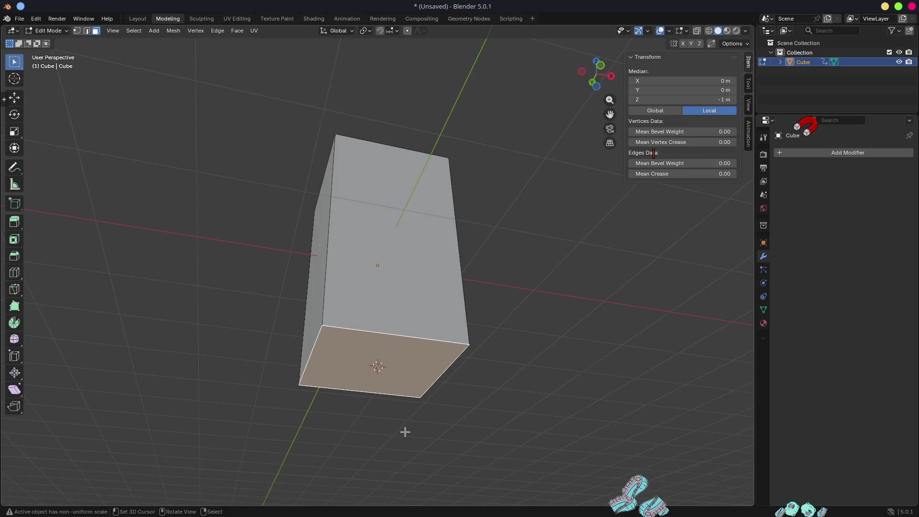
Step: Set the box's origin to the 3D cursor and clear its location to the world origin
{"action": "key", "text": "Tab"}
{"action": "key", "text": "q"}
{"action": "left_click", "coordinate": [404, 428]}
{"action": "key", "text": "alt+g"}
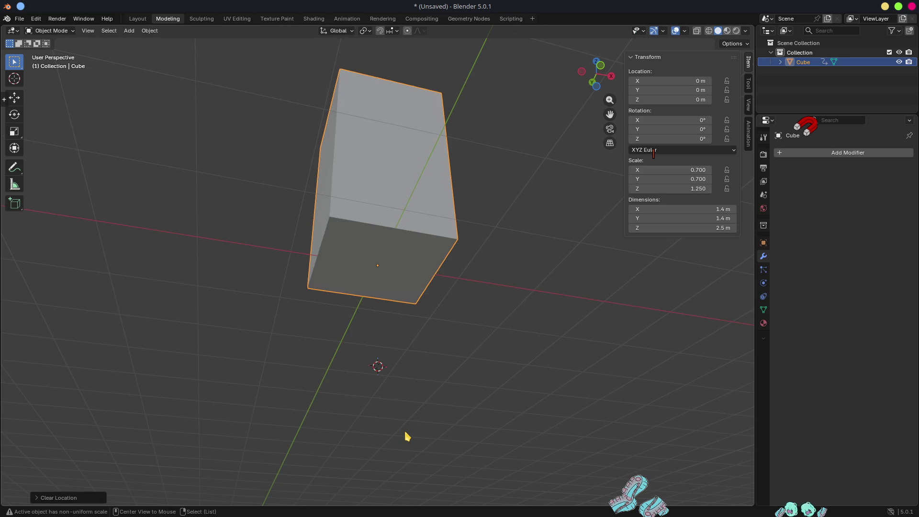
{"action": "mouse_move", "coordinate": [510, 279]}
{"action": "middle_mouse_down"}
{"action": "mouse_move", "coordinate": [431, 295]}
{"action": "mouse_move", "coordinate": [494, 285]}
{"action": "mouse_move", "coordinate": [460, 243]}
{"action": "mouse_move", "coordinate": [390, 217]}
{"action": "mouse_move", "coordinate": [424, 259]}
{"action": "mouse_move", "coordinate": [509, 246]}
{"action": "mouse_move", "coordinate": [504, 223]}
{"action": "mouse_move", "coordinate": [468, 267]}
{"action": "mouse_move", "coordinate": [482, 266]}
{"action": "mouse_move", "coordinate": [381, 240]}
{"action": "mouse_move", "coordinate": [418, 244]}
{"action": "middle_mouse_up"}
{"action": "scroll", "coordinate": [488, 281], "scroll_direction": "down", "scroll_amount": 3}
{"action": "scroll", "coordinate": [461, 243], "scroll_direction": "up", "scroll_amount": 2}
{"action": "scroll", "coordinate": [497, 218], "scroll_direction": "up", "scroll_amount": 2}
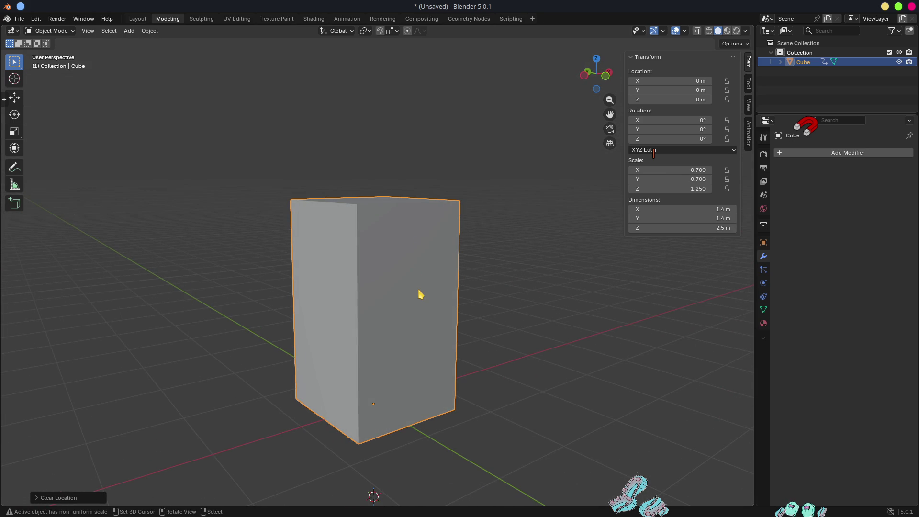
{"action": "key", "text": "Tab"}
{"action": "mouse_move", "coordinate": [410, 289]}
{"action": "middle_mouse_down"}
{"action": "mouse_move", "coordinate": [414, 297]}
{"action": "mouse_move", "coordinate": [422, 262]}
{"action": "mouse_move", "coordinate": [382, 239]}
{"action": "middle_mouse_up"}
{"action": "left_click", "coordinate": [747, 44]}
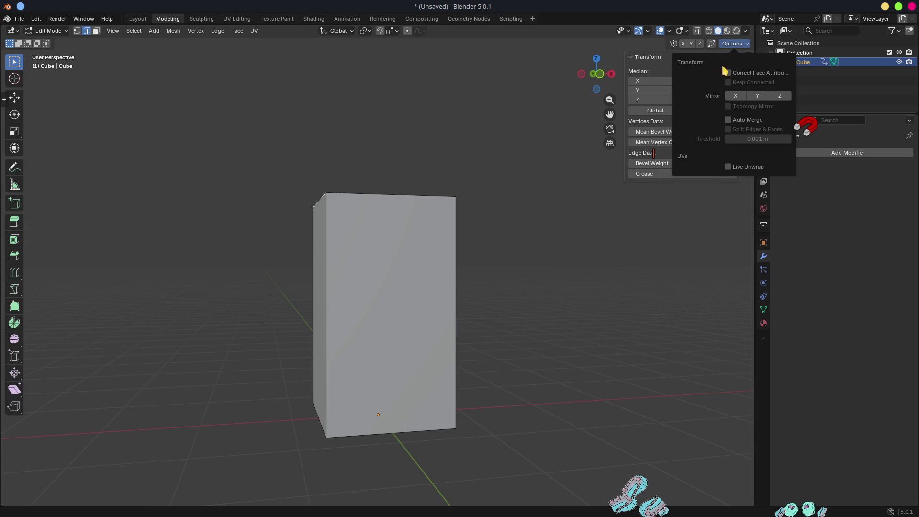
Step: Lower the box's top edge along Z to slope the top
{"action": "mouse_move", "coordinate": [519, 260]}
{"action": "middle_mouse_down"}
{"action": "mouse_move", "coordinate": [561, 267]}
{"action": "mouse_move", "coordinate": [605, 257]}
{"action": "middle_mouse_up"}
{"action": "key", "text": "g"}
{"action": "key", "text": "z"}
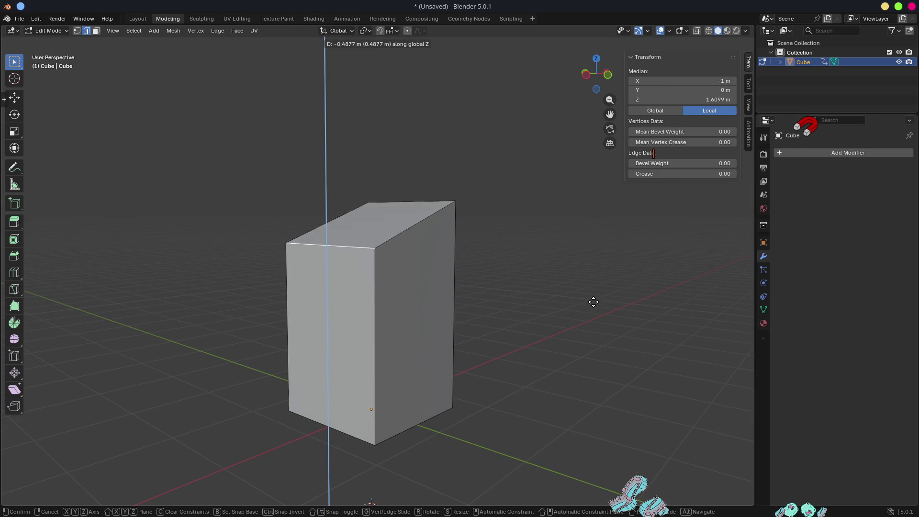
{"action": "left_click", "coordinate": [593, 302]}
Step: Extrude the sloped top face upward along Z into a thin roof slab
{"action": "middle_click_drag", "start_coordinate": [541, 288], "coordinate": [482, 312]}
{"action": "mouse_move", "coordinate": [419, 333]}
{"action": "middle_mouse_down"}
{"action": "mouse_move", "coordinate": [384, 329]}
{"action": "mouse_move", "coordinate": [404, 308]}
{"action": "mouse_move", "coordinate": [376, 214]}
{"action": "mouse_move", "coordinate": [393, 273]}
{"action": "middle_mouse_up"}
{"action": "key", "text": "3"}
{"action": "left_click", "coordinate": [374, 213]}
{"action": "key", "text": "g"}
{"action": "key", "text": "z"}
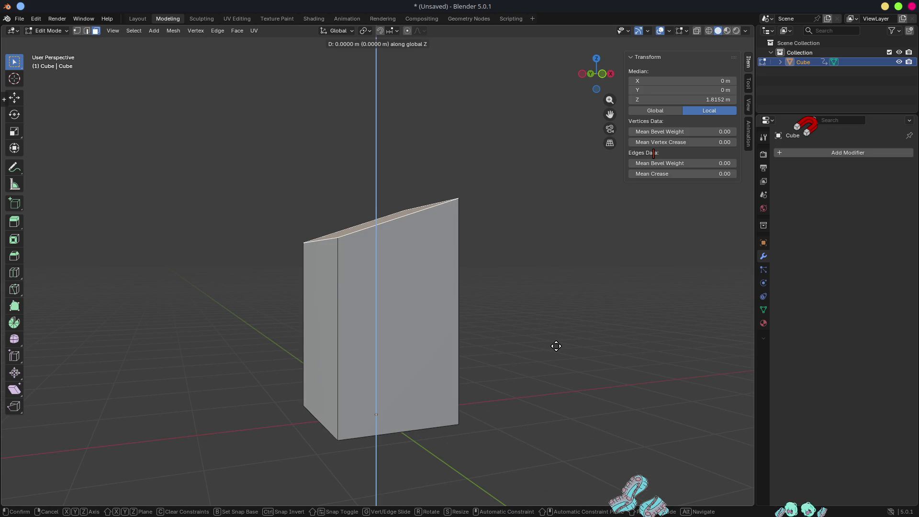
{"action": "left_click", "coordinate": [537, 327]}
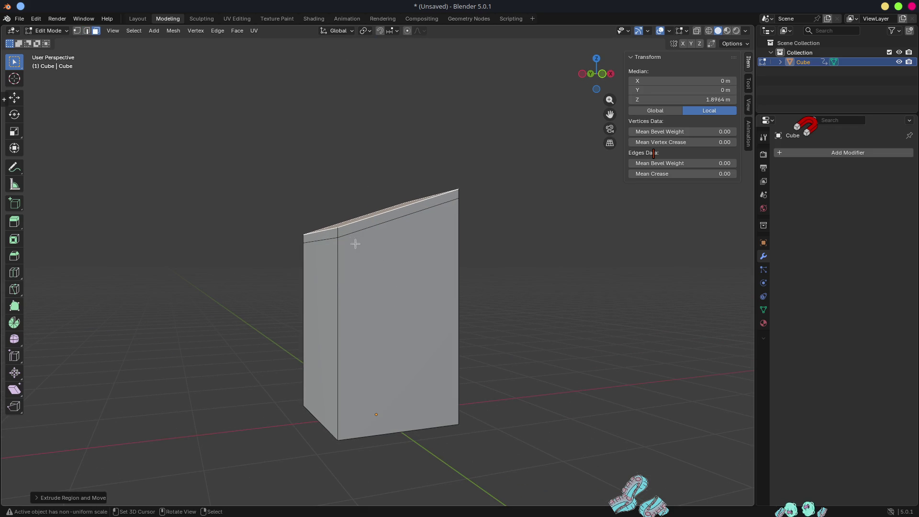
Step: Thicken the roof slab's two side strips outward with Extrude Faces Along Normals
{"action": "left_click", "coordinate": [346, 232]}
{"action": "mouse_move", "coordinate": [346, 231]}
{"action": "middle_mouse_down"}
{"action": "mouse_move", "coordinate": [509, 234]}
{"action": "mouse_move", "coordinate": [388, 224]}
{"action": "mouse_move", "coordinate": [383, 248]}
{"action": "middle_mouse_up"}
{"action": "left_click", "coordinate": [378, 230], "text": "shift"}
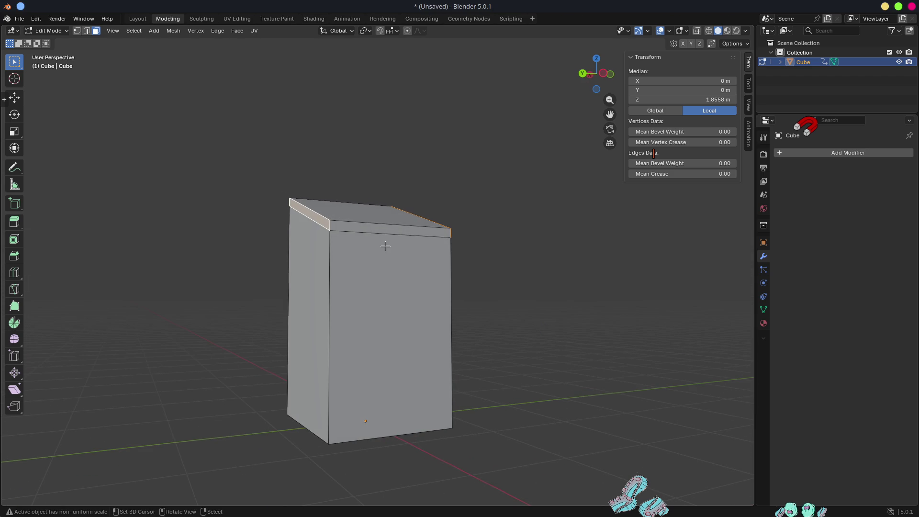
{"action": "key", "text": "alt+e"}
{"action": "left_click", "coordinate": [384, 256]}
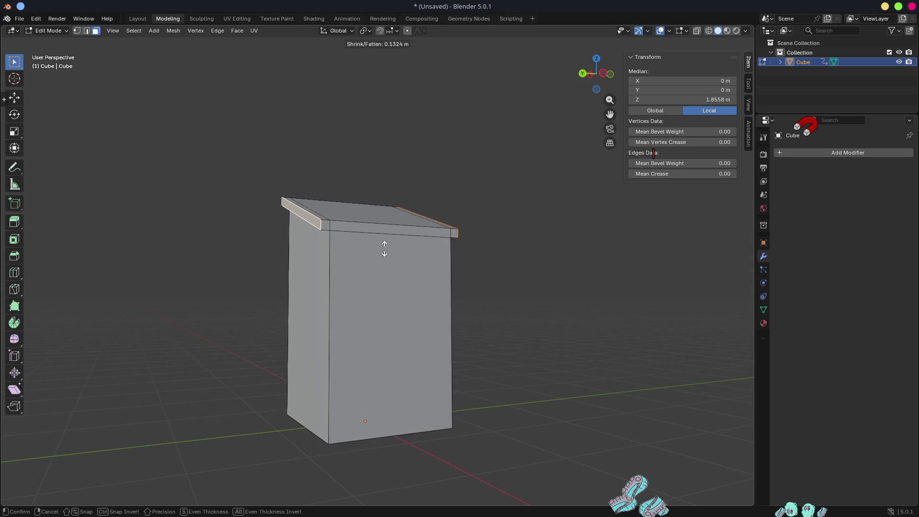
{"action": "left_click", "coordinate": [384, 249]}
{"action": "left_click", "coordinate": [325, 224]}
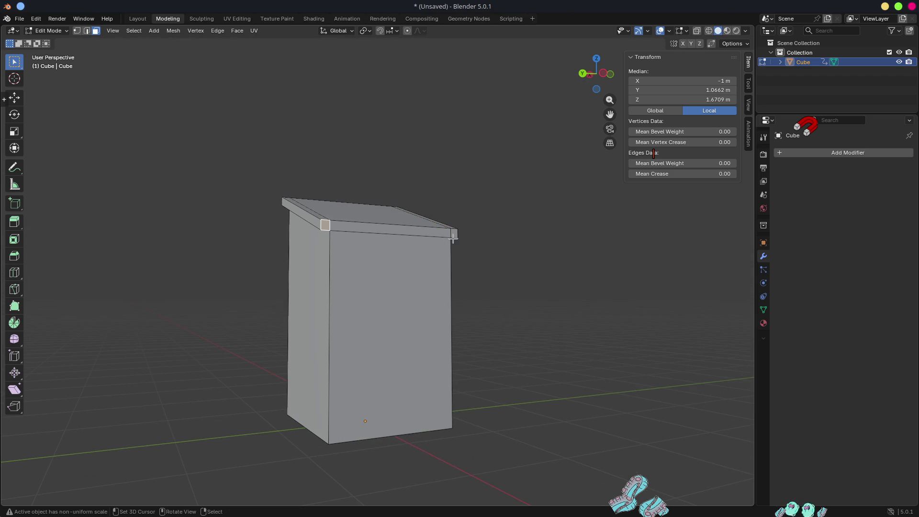
{"action": "left_click", "coordinate": [453, 234], "text": "ctrl"}
{"action": "mouse_move", "coordinate": [468, 258]}
{"action": "middle_mouse_down"}
{"action": "mouse_move", "coordinate": [530, 266]}
{"action": "mouse_move", "coordinate": [498, 263]}
{"action": "mouse_move", "coordinate": [369, 206]}
{"action": "middle_mouse_up"}
{"action": "left_click", "coordinate": [369, 205]}
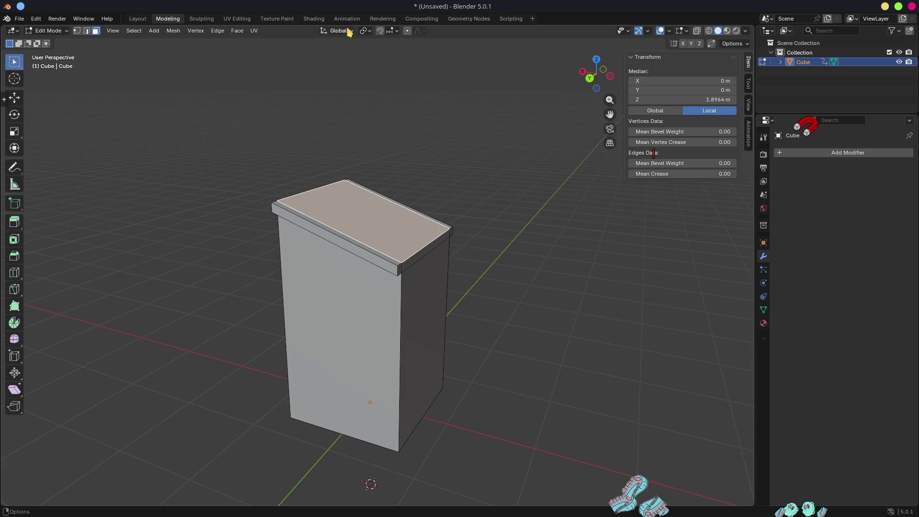
Step: Create a custom Face transform orientation from the roof's top face
{"action": "left_click", "coordinate": [352, 31]}
{"action": "left_click", "coordinate": [370, 64]}
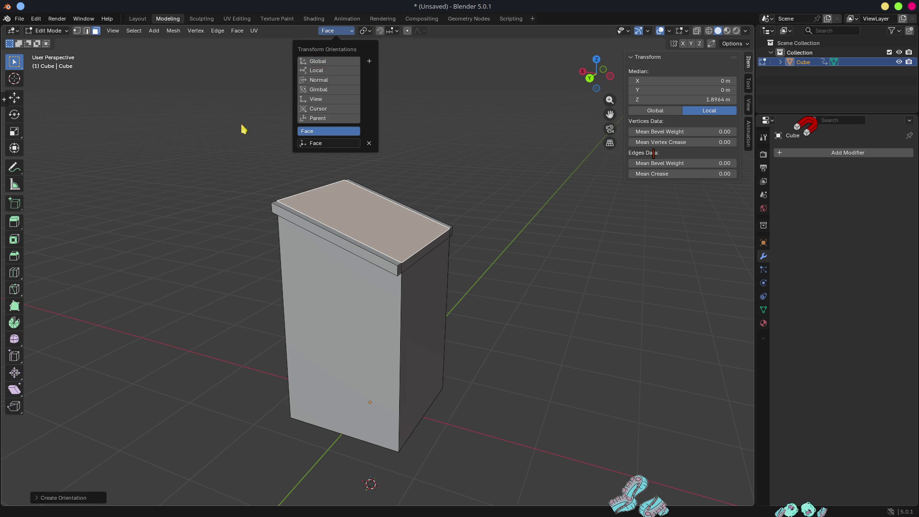
{"action": "left_click", "coordinate": [14, 98]}
Step: Extrude the roof's low-edge strip along Face Y to extend the overhang
{"action": "middle_click_drag", "start_coordinate": [601, 312], "coordinate": [348, 250]}
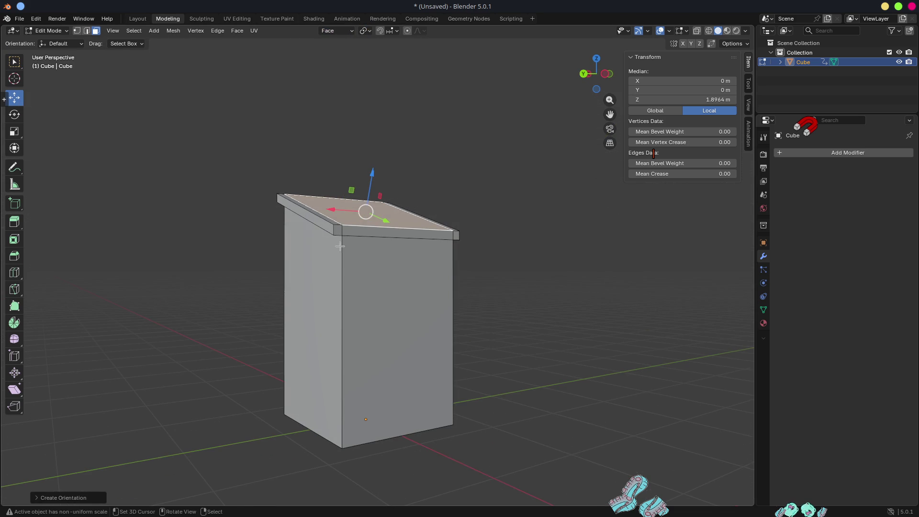
{"action": "left_click", "coordinate": [338, 230]}
{"action": "left_click", "coordinate": [455, 235], "text": "ctrl"}
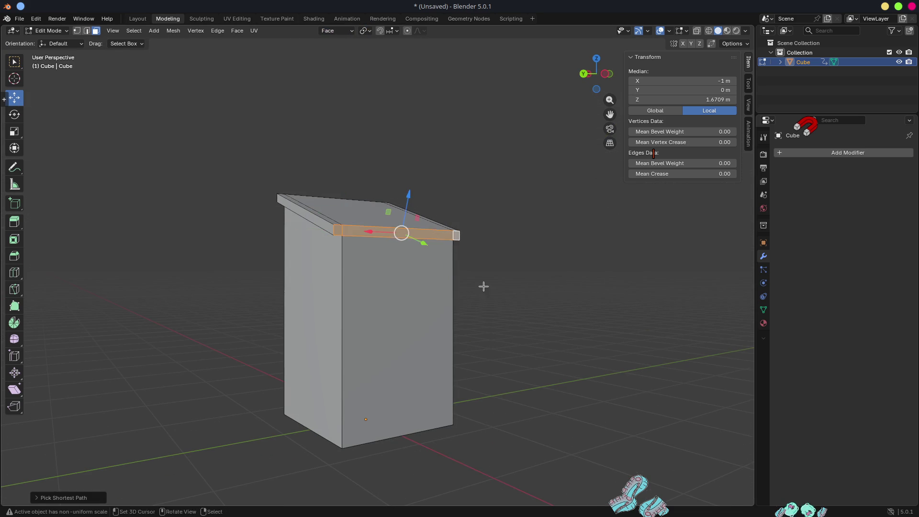
{"action": "middle_click_drag", "start_coordinate": [467, 283], "coordinate": [538, 296]}
{"action": "key", "text": "g"}
{"action": "key", "text": "y"}
{"action": "key", "text": "y"}
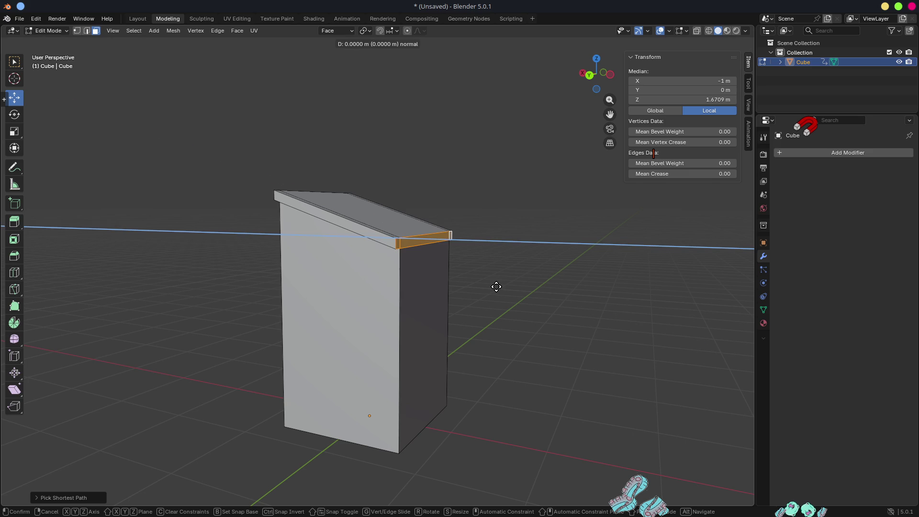
{"action": "left_click", "coordinate": [523, 308]}
Step: Extrude the opposite roof edge strip along Face Y for a matching overhang
{"action": "middle_click_drag", "start_coordinate": [443, 281], "coordinate": [528, 285]}
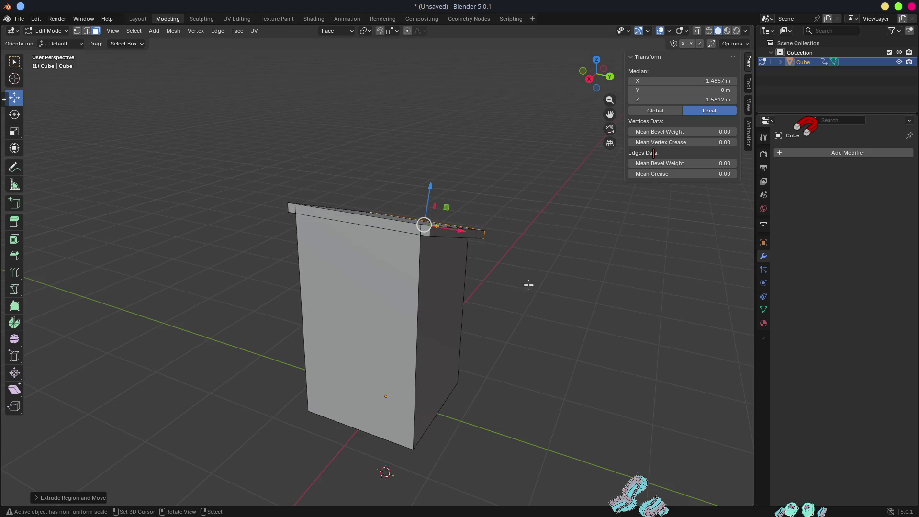
{"action": "left_click", "coordinate": [289, 207]}
{"action": "left_click", "coordinate": [423, 231], "text": "ctrl"}
{"action": "middle_click_drag", "start_coordinate": [447, 252], "coordinate": [449, 304]}
{"action": "key", "text": "g"}
{"action": "key", "text": "y"}
{"action": "key", "text": "y"}
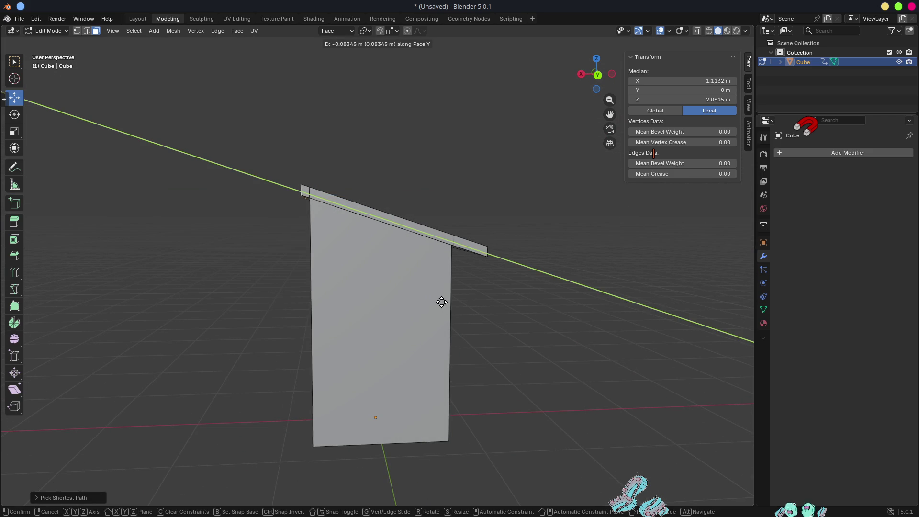
{"action": "left_click", "coordinate": [420, 294]}
Step: Select the front wall face and begin insetting it to outline a door
{"action": "middle_click_drag", "start_coordinate": [396, 279], "coordinate": [485, 276]}
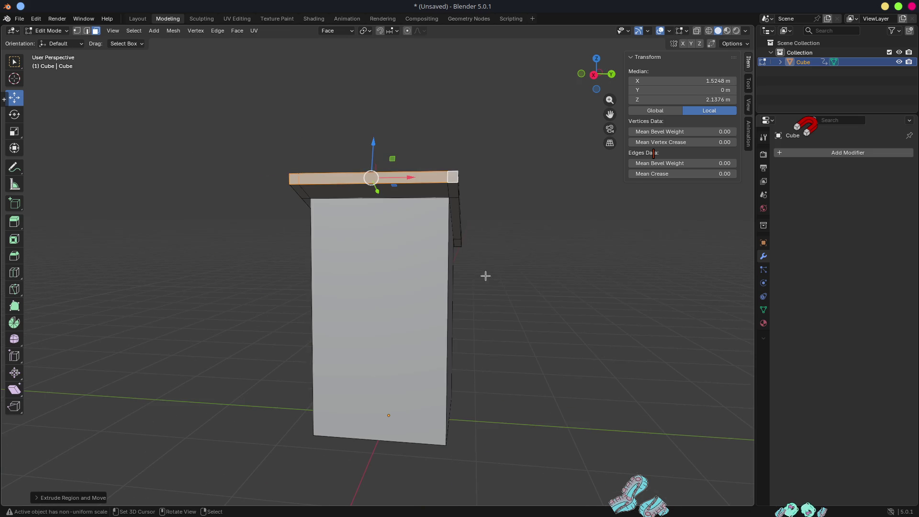
{"action": "left_click", "coordinate": [385, 266]}
{"action": "middle_click_drag", "start_coordinate": [385, 267], "coordinate": [519, 332]}
{"action": "key", "text": "i"}
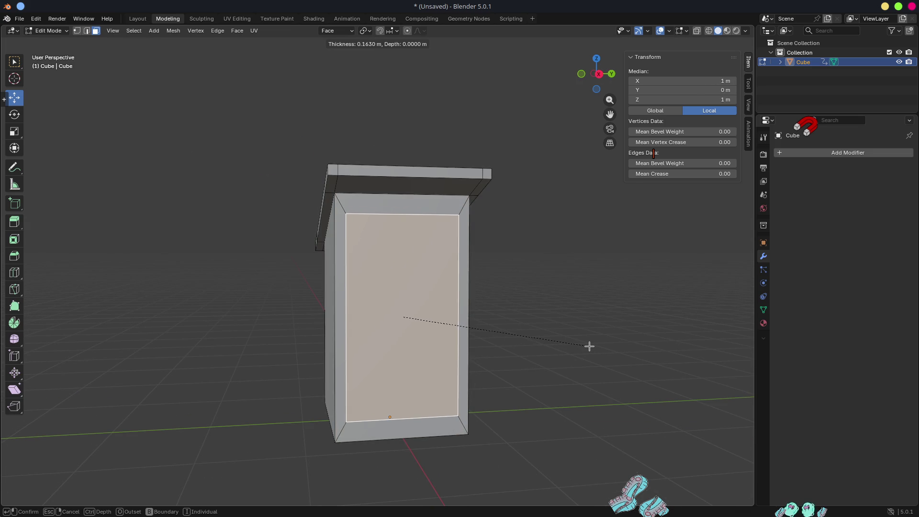
Step: Confirm the door frame inset, then delete its bottom strip and the box's bottom face
{"action": "left_click", "coordinate": [569, 346]}
{"action": "mouse_move", "coordinate": [564, 347]}
{"action": "middle_mouse_down"}
{"action": "mouse_move", "coordinate": [523, 344]}
{"action": "mouse_move", "coordinate": [414, 380]}
{"action": "mouse_move", "coordinate": [429, 386]}
{"action": "mouse_move", "coordinate": [396, 339]}
{"action": "middle_mouse_up"}
{"action": "left_click", "coordinate": [415, 379]}
{"action": "key", "text": "x"}
{"action": "left_click", "coordinate": [416, 402]}
{"action": "left_click", "coordinate": [425, 380]}
{"action": "key", "text": "x"}
{"action": "left_click", "coordinate": [425, 380]}
Step: With snapping on and World orientation, move the doorway's bottom edge vertically into place
{"action": "left_click", "coordinate": [396, 324]}
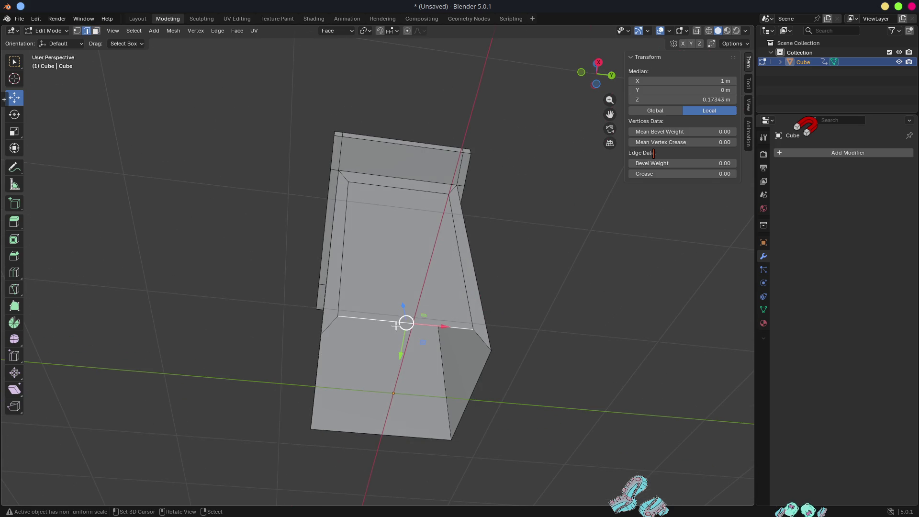
{"action": "left_click", "coordinate": [384, 30]}
{"action": "left_click", "coordinate": [389, 31]}
{"action": "left_click", "coordinate": [381, 98]}
{"action": "left_click", "coordinate": [337, 32]}
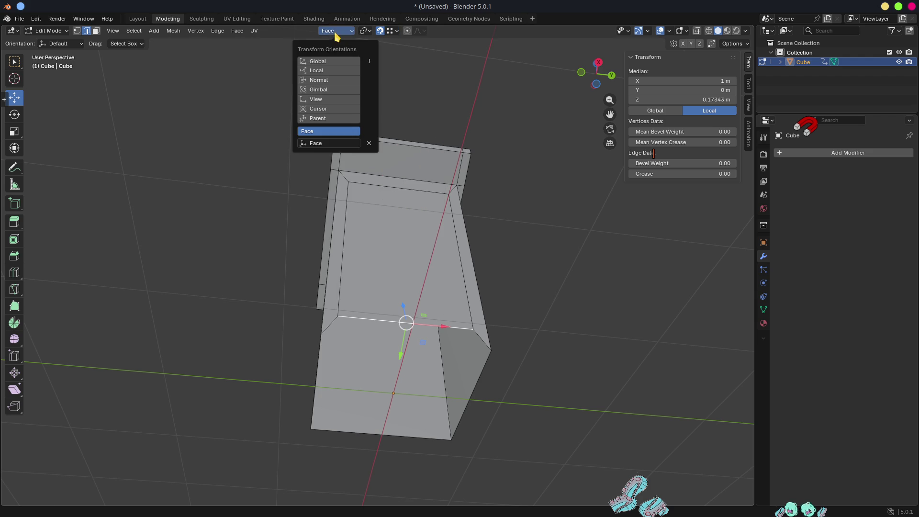
{"action": "left_click", "coordinate": [320, 62]}
{"action": "key", "text": "g"}
{"action": "key", "text": "z"}
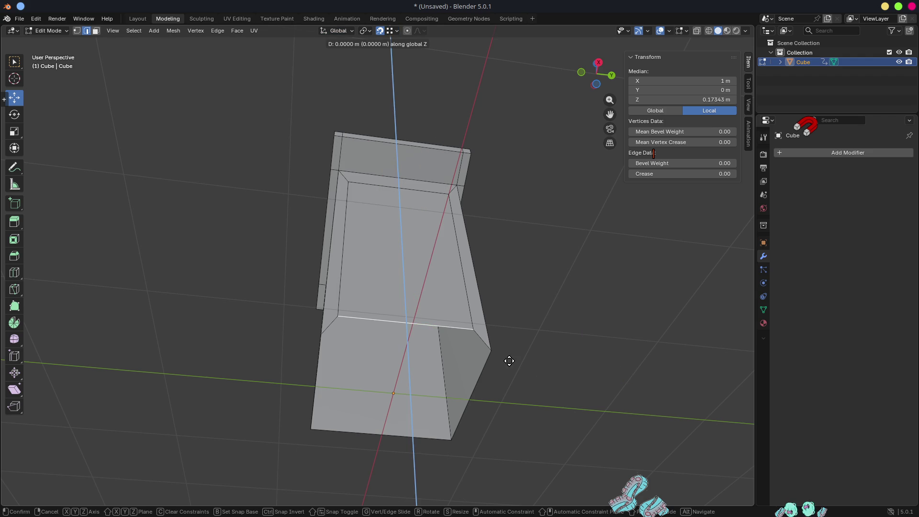
{"action": "left_click", "coordinate": [494, 353]}
Step: Pull the door face out along global X and hide it
{"action": "mouse_move", "coordinate": [494, 353]}
{"action": "middle_mouse_down"}
{"action": "mouse_move", "coordinate": [553, 364]}
{"action": "mouse_move", "coordinate": [422, 326]}
{"action": "mouse_move", "coordinate": [498, 361]}
{"action": "mouse_move", "coordinate": [488, 348]}
{"action": "middle_mouse_up"}
{"action": "key", "text": "3"}
{"action": "left_click", "coordinate": [422, 325]}
{"action": "key", "text": "g"}
{"action": "key", "text": "x"}
{"action": "left_click", "coordinate": [583, 400]}
{"action": "mouse_move", "coordinate": [583, 401]}
{"action": "middle_mouse_down"}
{"action": "mouse_move", "coordinate": [393, 315]}
{"action": "mouse_move", "coordinate": [373, 226]}
{"action": "mouse_move", "coordinate": [346, 234]}
{"action": "mouse_move", "coordinate": [334, 152]}
{"action": "mouse_move", "coordinate": [365, 214]}
{"action": "mouse_move", "coordinate": [385, 232]}
{"action": "mouse_move", "coordinate": [408, 236]}
{"action": "middle_mouse_up"}
{"action": "key", "text": "h"}
Step: Extend the doorway edge loop inward along X, then select the frame's corner and side edges
{"action": "key", "text": "2"}
{"action": "left_click", "coordinate": [334, 151], "text": "alt"}
{"action": "key", "text": "g"}
{"action": "key", "text": "x"}
{"action": "left_click", "coordinate": [369, 232]}
{"action": "left_click", "coordinate": [318, 163]}
{"action": "left_click", "coordinate": [558, 220], "text": "shift"}
Step: Shift the frame edges along Y, then extrude them along X to set the recess depth
{"action": "key", "text": "g"}
{"action": "key", "text": "y"}
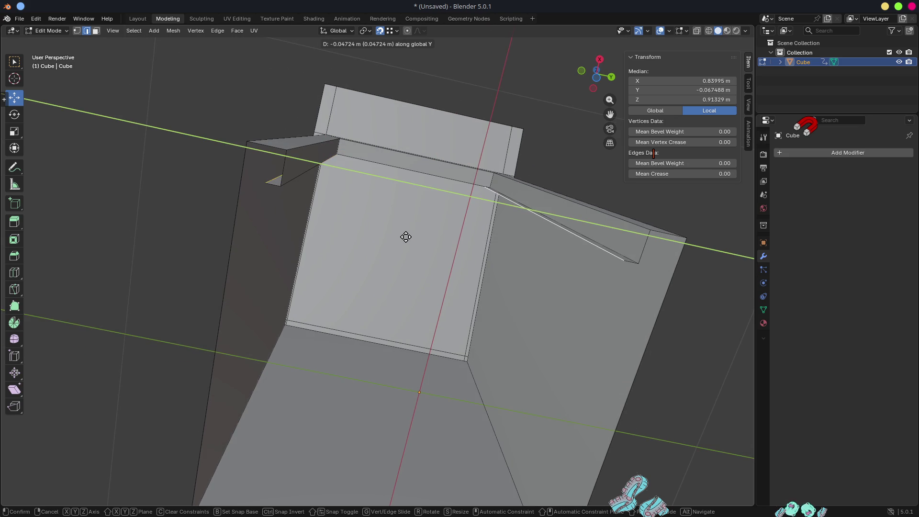
{"action": "left_click", "coordinate": [405, 237]}
{"action": "scroll", "coordinate": [405, 249], "scroll_direction": "down", "scroll_amount": 5}
{"action": "middle_click_drag", "start_coordinate": [406, 250], "coordinate": [399, 315]}
{"action": "key", "text": "g"}
{"action": "key", "text": "x"}
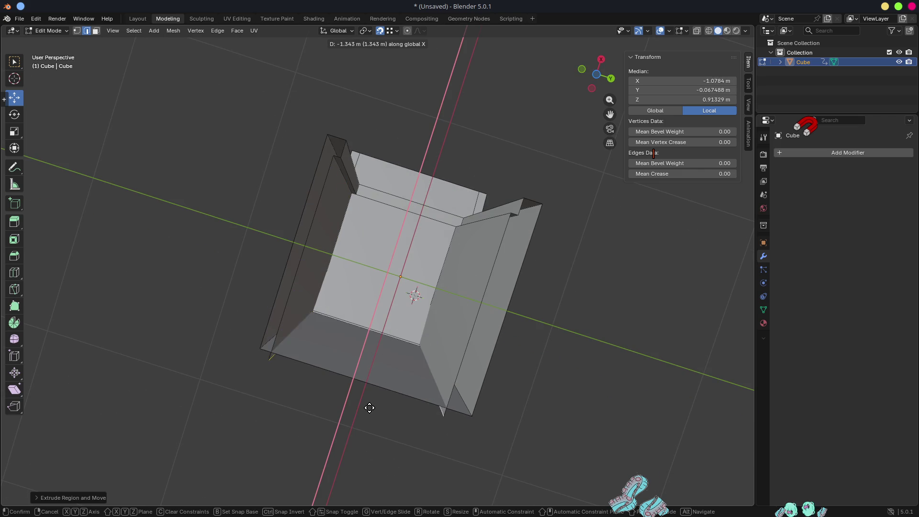
{"action": "left_click", "coordinate": [371, 396]}
Step: Move the bottom face vertically to adjust the recess
{"action": "left_click", "coordinate": [389, 378]}
{"action": "middle_click_drag", "start_coordinate": [401, 339], "coordinate": [364, 385]}
{"action": "middle_click_drag", "start_coordinate": [356, 414], "coordinate": [501, 444]}
{"action": "mouse_move", "coordinate": [314, 214]}
{"action": "middle_mouse_down"}
{"action": "mouse_move", "coordinate": [452, 302]}
{"action": "mouse_move", "coordinate": [419, 288]}
{"action": "middle_mouse_up"}
{"action": "key", "text": "g"}
{"action": "key", "text": "z"}
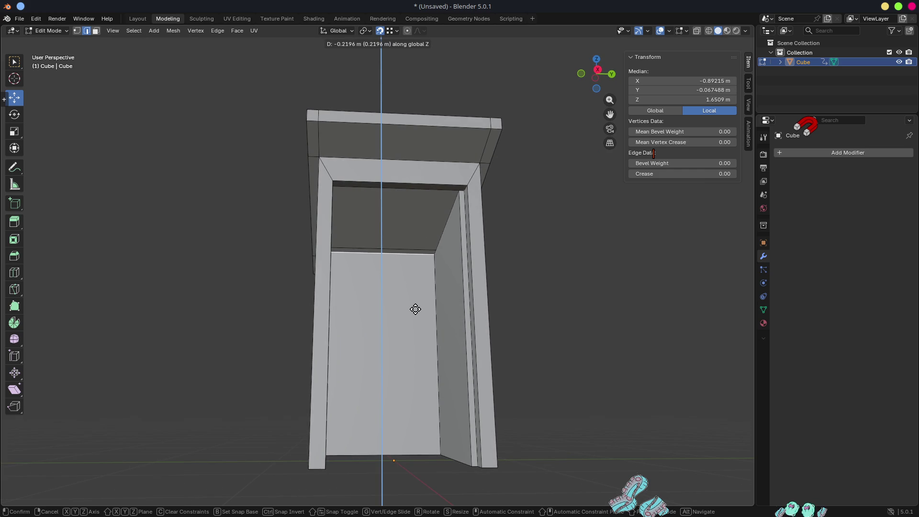
{"action": "left_click", "coordinate": [414, 311]}
{"action": "mouse_move", "coordinate": [411, 261]}
{"action": "middle_mouse_down"}
{"action": "mouse_move", "coordinate": [421, 246]}
{"action": "mouse_move", "coordinate": [409, 191]}
{"action": "mouse_move", "coordinate": [383, 216]}
{"action": "mouse_move", "coordinate": [397, 268]}
{"action": "mouse_move", "coordinate": [434, 308]}
{"action": "mouse_move", "coordinate": [470, 304]}
{"action": "mouse_move", "coordinate": [478, 271]}
{"action": "mouse_move", "coordinate": [408, 280]}
{"action": "mouse_move", "coordinate": [380, 260]}
{"action": "mouse_move", "coordinate": [380, 273]}
{"action": "middle_mouse_up"}
{"action": "scroll", "coordinate": [383, 215], "scroll_direction": "up", "scroll_amount": 5}
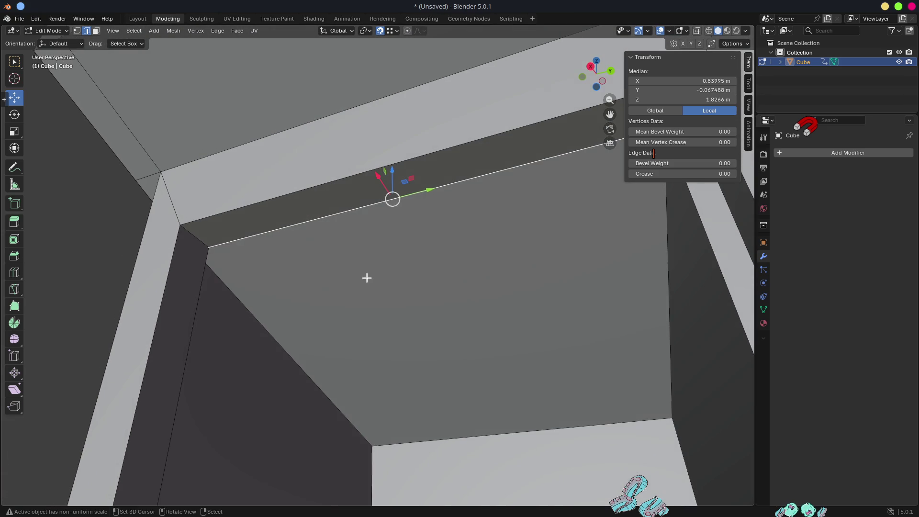
Step: Move the recess's corner and long ceiling edges along Z
{"action": "left_click", "coordinate": [210, 237]}
{"action": "left_click", "coordinate": [302, 192], "text": "shift"}
{"action": "middle_click_drag", "start_coordinate": [301, 192], "coordinate": [455, 212]}
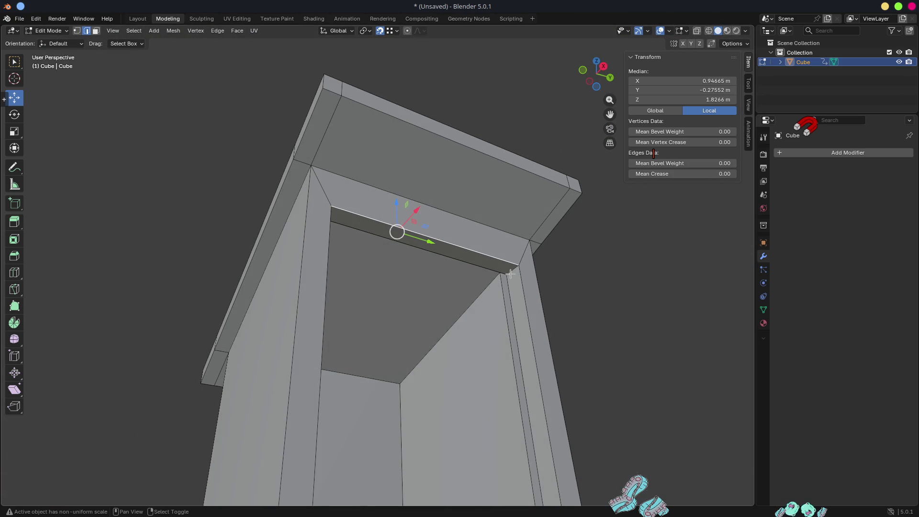
{"action": "key", "text": "g"}
{"action": "key", "text": "z"}
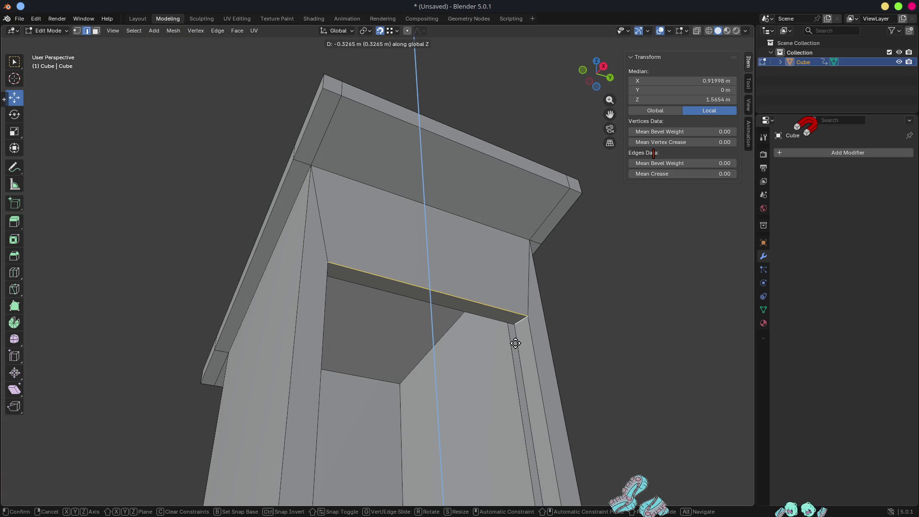
{"action": "left_click", "coordinate": [498, 347]}
{"action": "mouse_move", "coordinate": [473, 344]}
{"action": "middle_mouse_down"}
{"action": "mouse_move", "coordinate": [422, 291]}
{"action": "mouse_move", "coordinate": [462, 369]}
{"action": "mouse_move", "coordinate": [455, 384]}
{"action": "mouse_move", "coordinate": [520, 360]}
{"action": "mouse_move", "coordinate": [472, 352]}
{"action": "middle_mouse_up"}
{"action": "scroll", "coordinate": [480, 361], "scroll_direction": "down", "scroll_amount": 5}
Step: Fine-tune the doorway's inner top edge to a height of about 1.7011 m
{"action": "key", "text": "g"}
{"action": "key", "text": "z"}
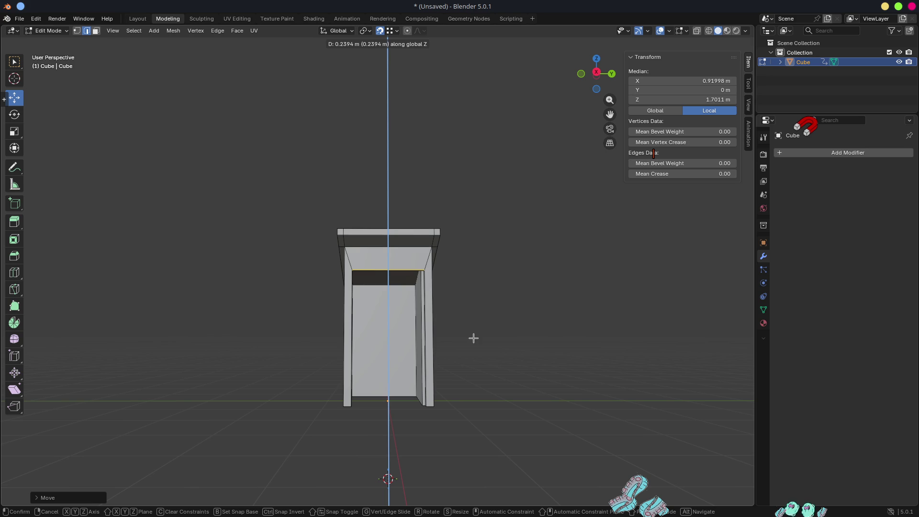
{"action": "left_click", "coordinate": [474, 339]}
{"action": "mouse_move", "coordinate": [433, 308]}
{"action": "middle_mouse_down"}
{"action": "mouse_move", "coordinate": [521, 281]}
{"action": "mouse_move", "coordinate": [475, 260]}
{"action": "mouse_move", "coordinate": [414, 267]}
{"action": "middle_mouse_up"}
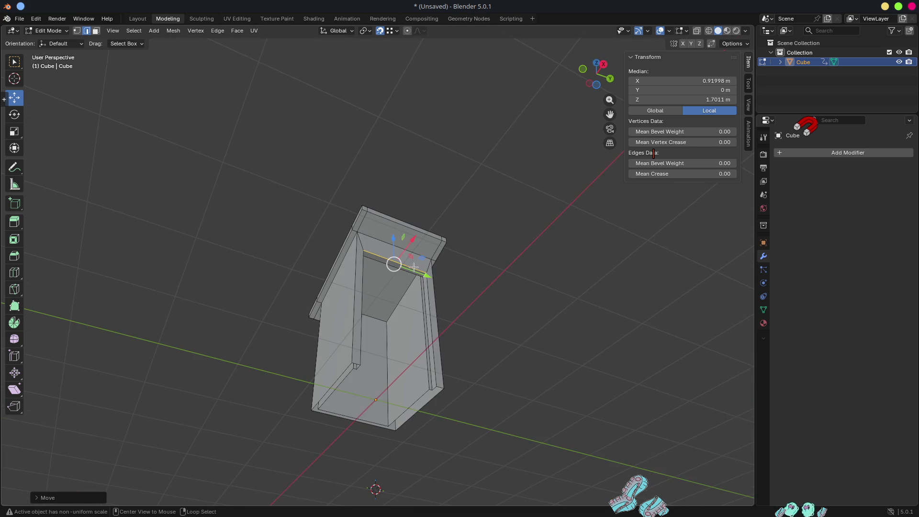
{"action": "scroll", "coordinate": [395, 269], "scroll_direction": "up", "scroll_amount": 4}
{"action": "mouse_move", "coordinate": [367, 298]}
{"action": "middle_mouse_down"}
{"action": "mouse_move", "coordinate": [383, 247]}
{"action": "mouse_move", "coordinate": [404, 235]}
{"action": "mouse_move", "coordinate": [529, 248]}
{"action": "mouse_move", "coordinate": [505, 293]}
{"action": "mouse_move", "coordinate": [459, 263]}
{"action": "mouse_move", "coordinate": [490, 268]}
{"action": "mouse_move", "coordinate": [441, 265]}
{"action": "mouse_move", "coordinate": [467, 277]}
{"action": "mouse_move", "coordinate": [333, 293]}
{"action": "middle_mouse_up"}
{"action": "scroll", "coordinate": [467, 277], "scroll_direction": "down", "scroll_amount": 5}
Step: Raise a wall corner vertex vertically to 2 m
{"action": "key", "text": "3"}
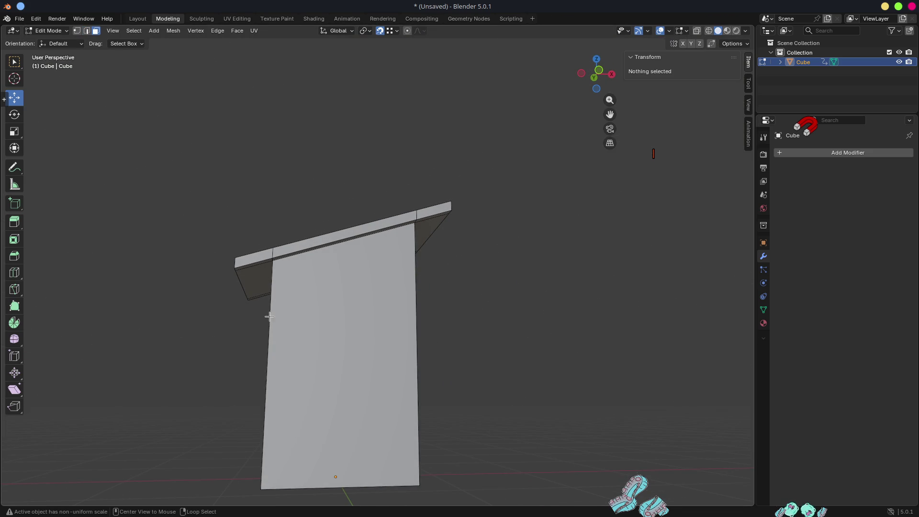
{"action": "left_click", "coordinate": [269, 316], "text": "alt"}
{"action": "mouse_move", "coordinate": [269, 316]}
{"action": "middle_mouse_down"}
{"action": "mouse_move", "coordinate": [346, 310]}
{"action": "mouse_move", "coordinate": [353, 259]}
{"action": "middle_mouse_up"}
{"action": "middle_click_drag", "start_coordinate": [356, 218], "coordinate": [409, 231]}
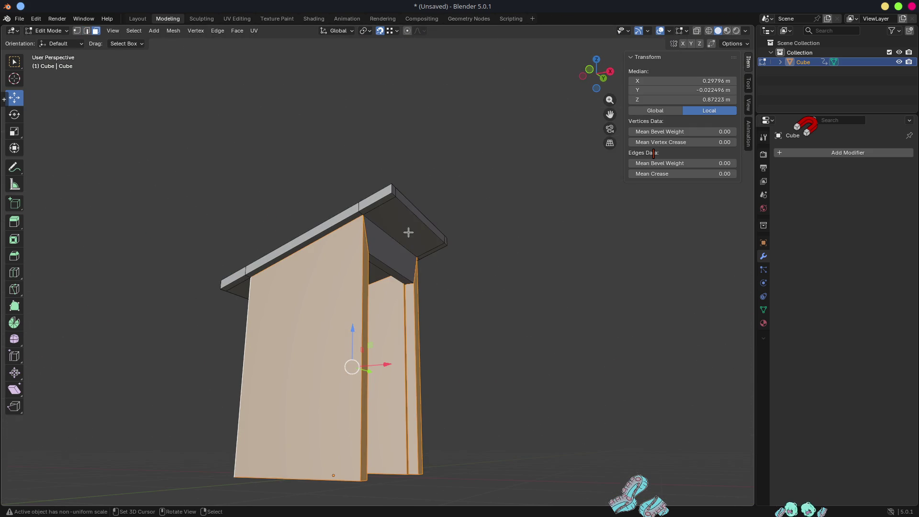
{"action": "mouse_move", "coordinate": [382, 259]}
{"action": "middle_mouse_down"}
{"action": "mouse_move", "coordinate": [412, 292]}
{"action": "mouse_move", "coordinate": [418, 254]}
{"action": "mouse_move", "coordinate": [378, 263]}
{"action": "mouse_move", "coordinate": [424, 263]}
{"action": "mouse_move", "coordinate": [370, 263]}
{"action": "middle_mouse_up"}
{"action": "scroll", "coordinate": [359, 264], "scroll_direction": "up", "scroll_amount": 3}
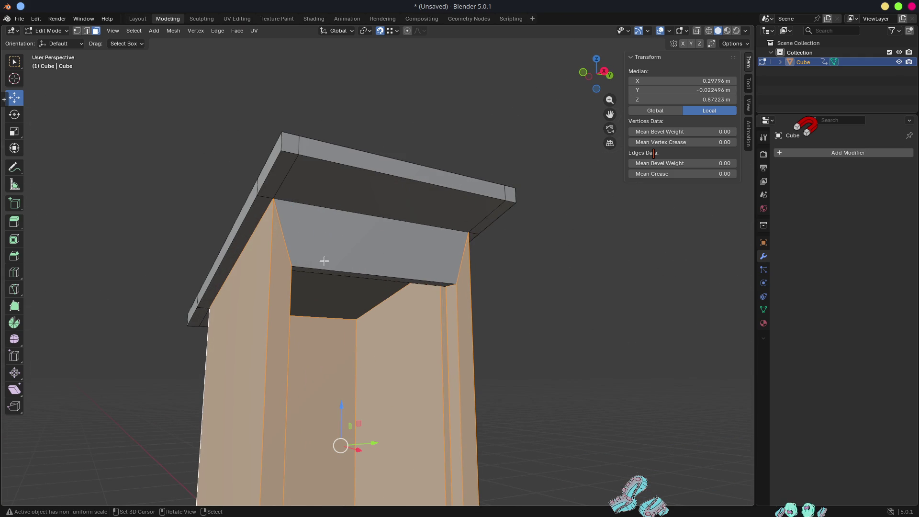
{"action": "scroll", "coordinate": [309, 235], "scroll_direction": "up", "scroll_amount": 2}
{"action": "left_click", "coordinate": [288, 241], "text": "shift"}
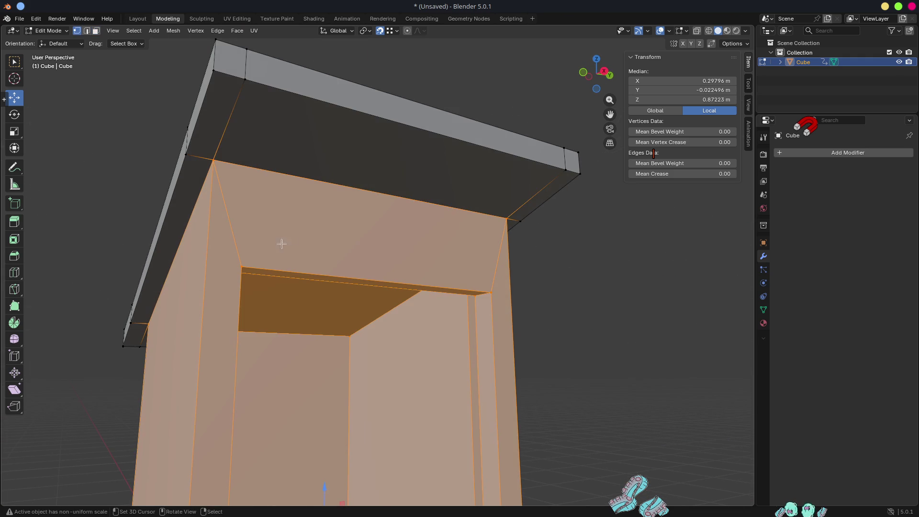
{"action": "left_click", "coordinate": [250, 260]}
{"action": "key", "text": "g"}
{"action": "key", "text": "z"}
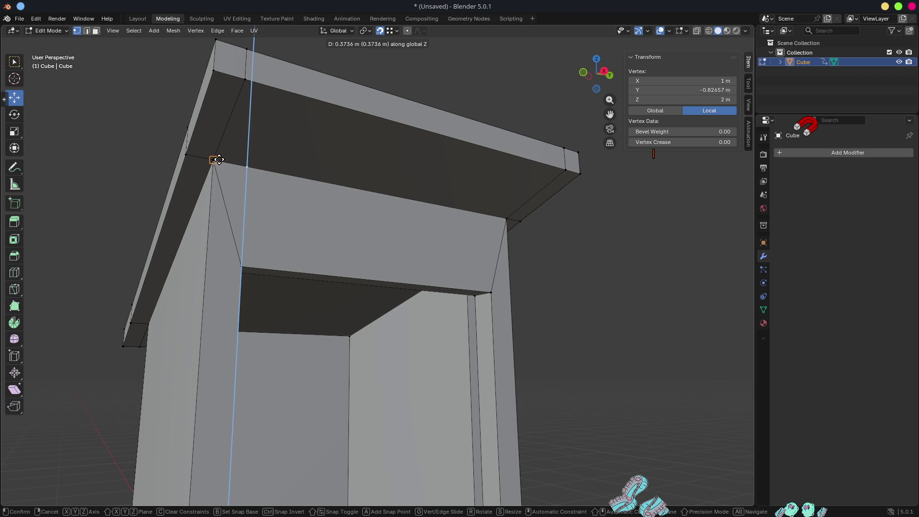
{"action": "left_click", "coordinate": [219, 160]}
Step: Move the vertical wall edge along Y and snap it to the roof slab corner
{"action": "key", "text": "2"}
{"action": "left_click", "coordinate": [255, 217]}
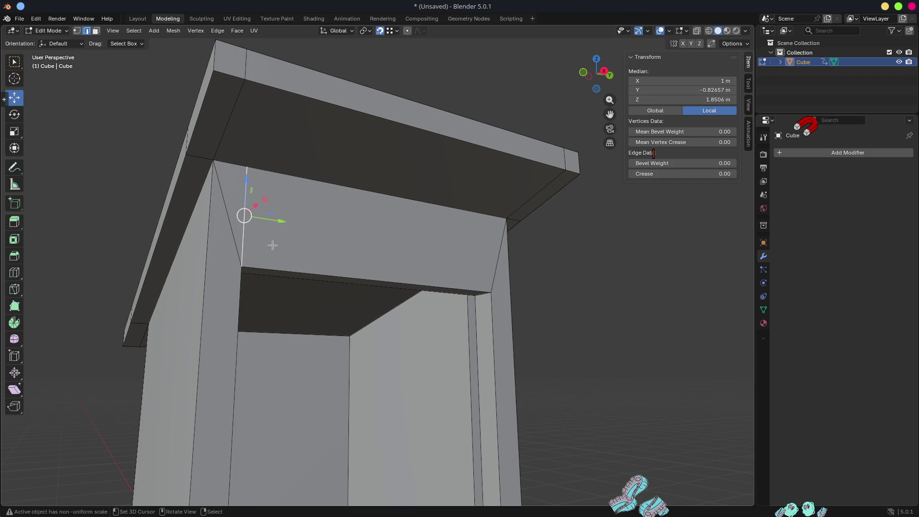
{"action": "scroll", "coordinate": [273, 245], "scroll_direction": "down", "scroll_amount": 6}
{"action": "key", "text": "g"}
{"action": "key", "text": "y"}
{"action": "left_click", "coordinate": [280, 293]}
{"action": "middle_click_drag", "start_coordinate": [280, 293], "coordinate": [303, 242]}
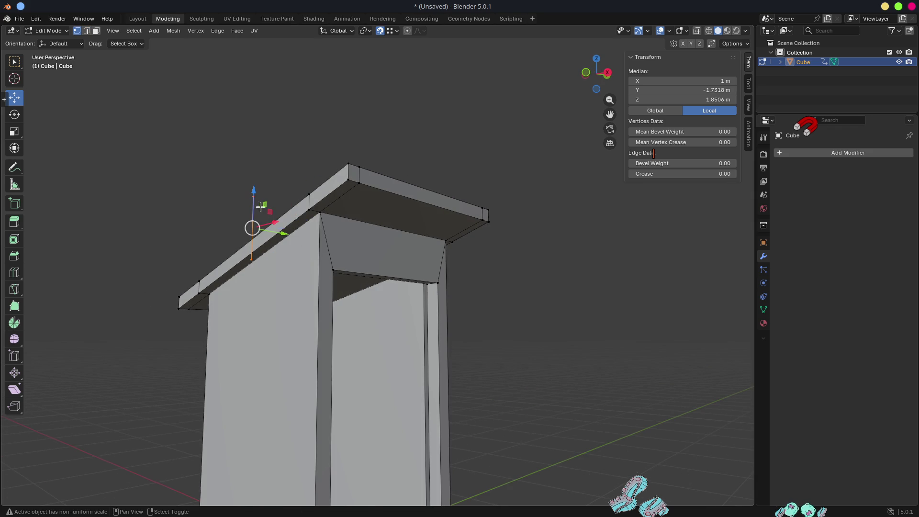
{"action": "key", "text": "g"}
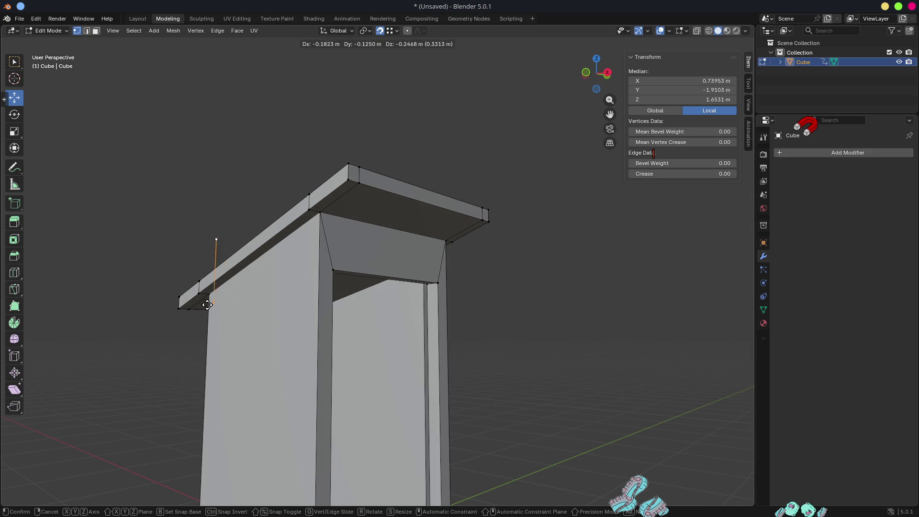
{"action": "left_click", "coordinate": [209, 300]}
{"action": "middle_click_drag", "start_coordinate": [285, 282], "coordinate": [306, 278]}
Step: Delete the booth's front, left leg and left side faces to open the interior
{"action": "key", "text": "3"}
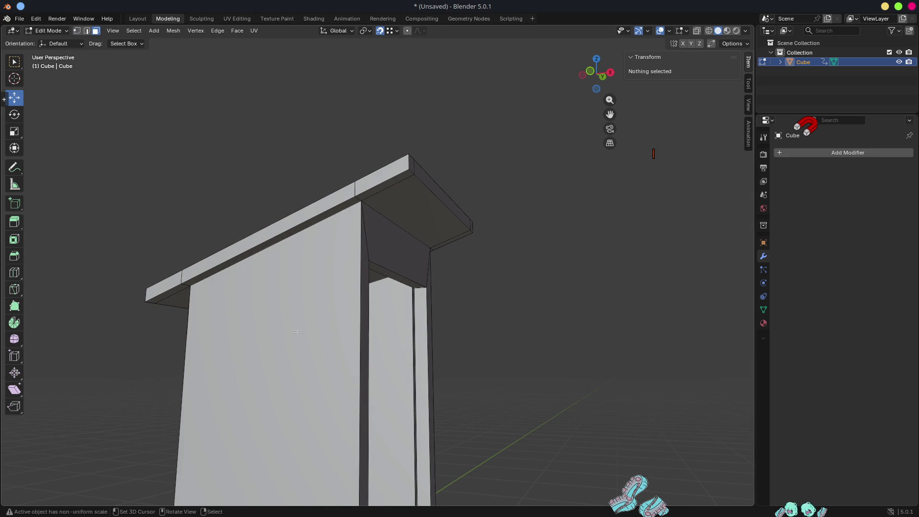
{"action": "left_click", "coordinate": [297, 337]}
{"action": "key", "text": "x"}
{"action": "left_click", "coordinate": [295, 338]}
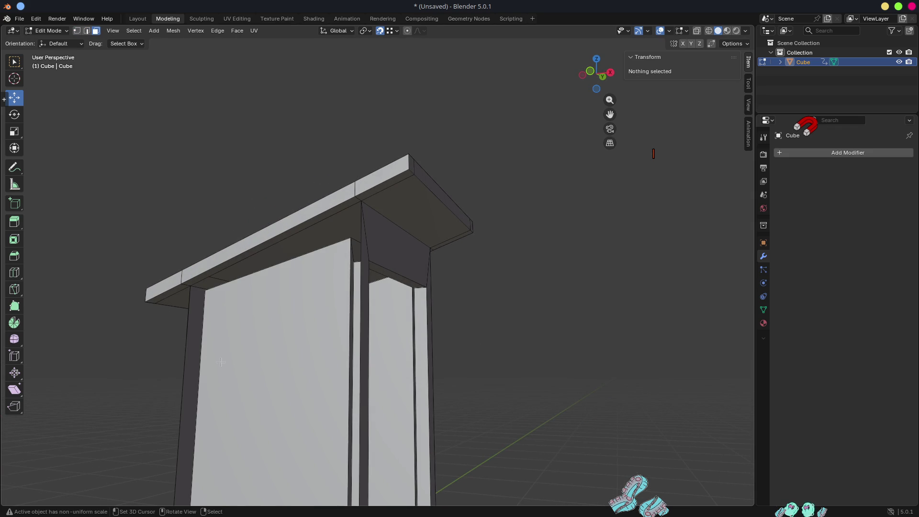
{"action": "left_click", "coordinate": [192, 340]}
{"action": "key", "text": "x"}
{"action": "left_click", "coordinate": [192, 340]}
{"action": "mouse_move", "coordinate": [192, 339]}
{"action": "middle_mouse_down"}
{"action": "mouse_move", "coordinate": [242, 290]}
{"action": "mouse_move", "coordinate": [320, 291]}
{"action": "middle_mouse_up"}
{"action": "left_click", "coordinate": [242, 289]}
{"action": "key", "text": "x"}
{"action": "left_click", "coordinate": [242, 290]}
{"action": "left_click", "coordinate": [281, 256]}
{"action": "middle_click_drag", "start_coordinate": [281, 256], "coordinate": [352, 244]}
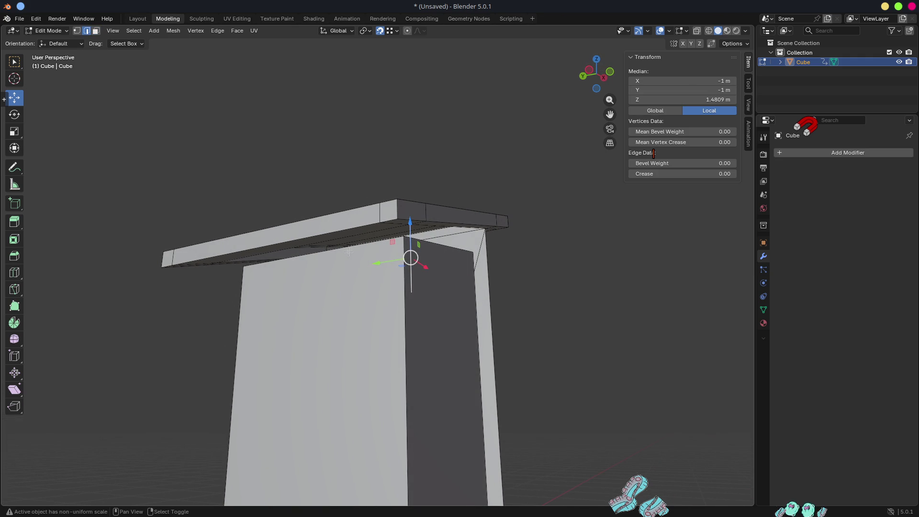
Step: Move the wall-top vertex along Y, then undo the next vertex selection
{"action": "key", "text": "g"}
{"action": "key", "text": "y"}
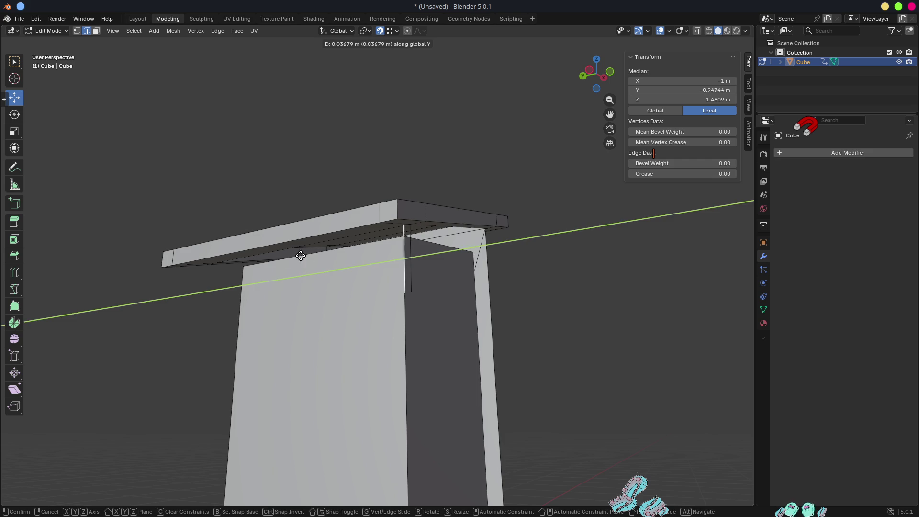
{"action": "left_click", "coordinate": [216, 263]}
{"action": "middle_click_drag", "start_coordinate": [217, 264], "coordinate": [390, 265]}
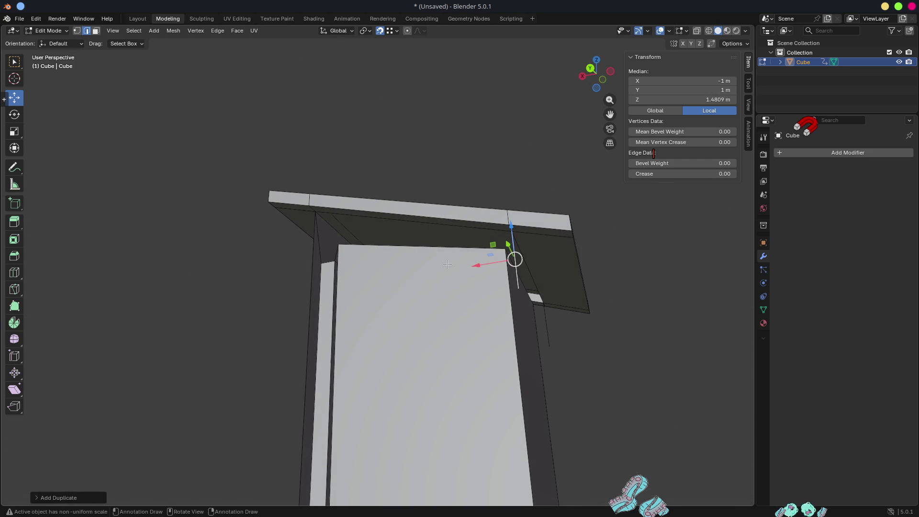
{"action": "mouse_move", "coordinate": [605, 232]}
{"action": "middle_mouse_down"}
{"action": "mouse_move", "coordinate": [636, 231]}
{"action": "mouse_move", "coordinate": [646, 222]}
{"action": "middle_mouse_up"}
{"action": "mouse_move", "coordinate": [420, 235]}
{"action": "middle_mouse_down"}
{"action": "mouse_move", "coordinate": [447, 240]}
{"action": "mouse_move", "coordinate": [424, 228]}
{"action": "mouse_move", "coordinate": [420, 238]}
{"action": "mouse_move", "coordinate": [388, 238]}
{"action": "middle_mouse_up"}
{"action": "left_click", "coordinate": [388, 195]}
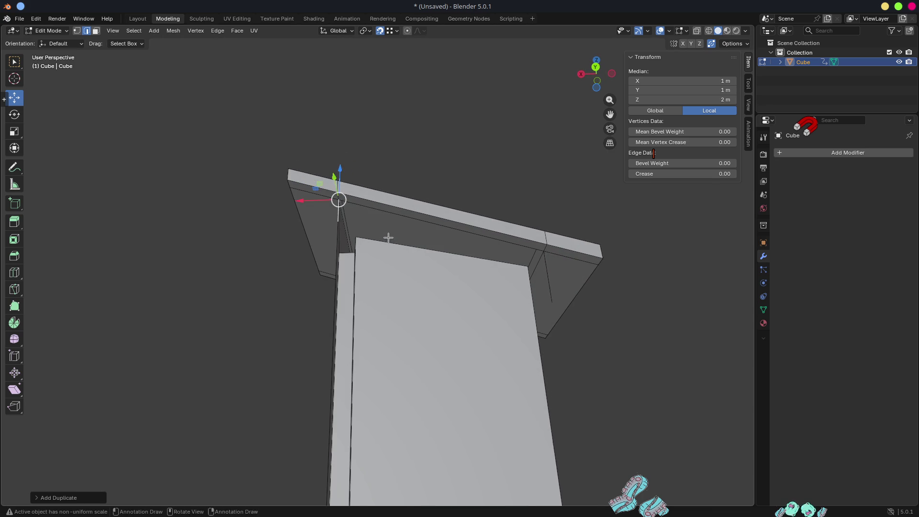
{"action": "key", "text": "ctrl+z"}
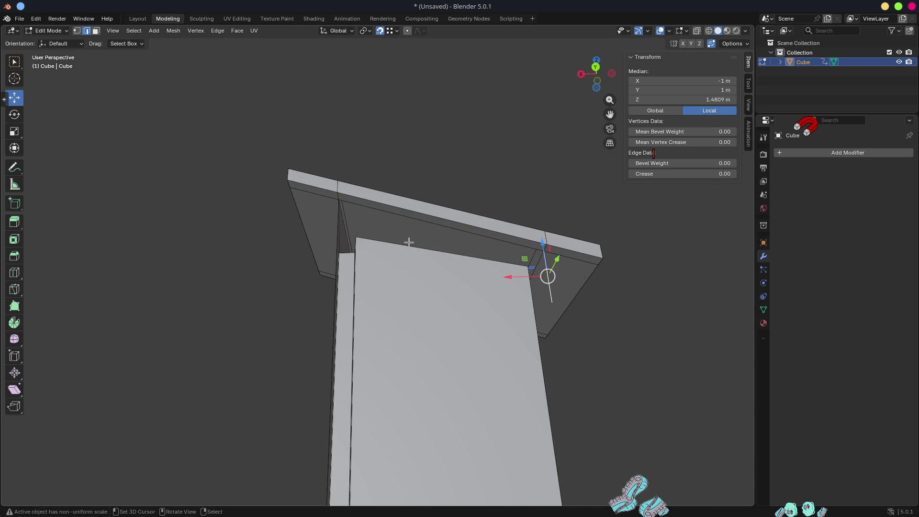
{"action": "key", "text": "g"}
{"action": "key", "text": "Escape"}
Step: Shift the edge under the roof overhang along X and reposition a vertex
{"action": "key", "text": "g"}
{"action": "key", "text": "x"}
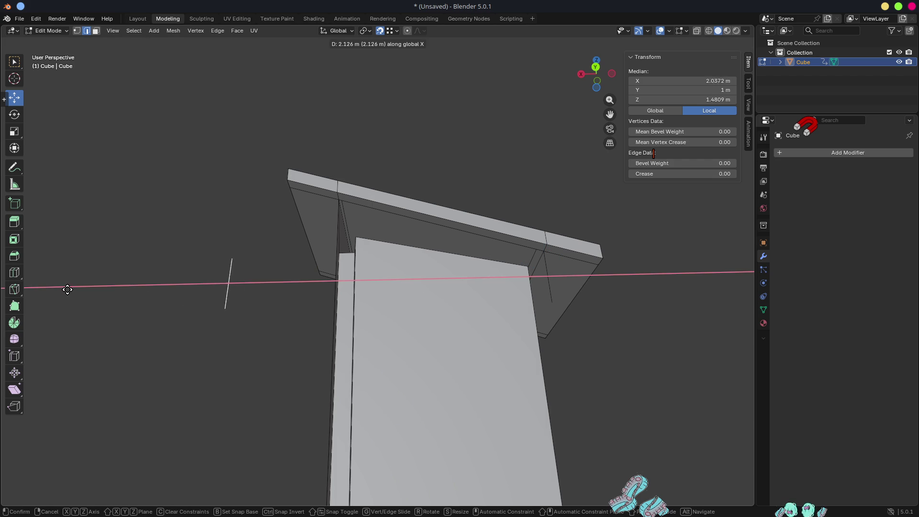
{"action": "left_click", "coordinate": [80, 292]}
{"action": "key", "text": "1"}
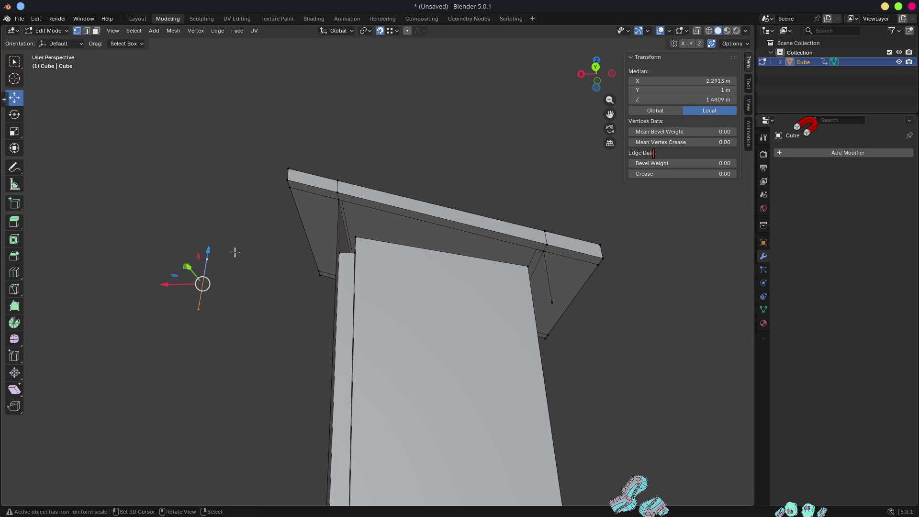
{"action": "key", "text": "g"}
{"action": "left_click", "coordinate": [345, 205]}
{"action": "mouse_move", "coordinate": [421, 247]}
{"action": "middle_mouse_down"}
{"action": "mouse_move", "coordinate": [509, 269]}
{"action": "mouse_move", "coordinate": [430, 261]}
{"action": "mouse_move", "coordinate": [321, 280]}
{"action": "middle_mouse_up"}
Step: Delete the top-front face under the roof, then select the two narrow side faces
{"action": "key", "text": "3"}
{"action": "left_click", "coordinate": [426, 252]}
{"action": "key", "text": "x"}
{"action": "left_click", "coordinate": [421, 251]}
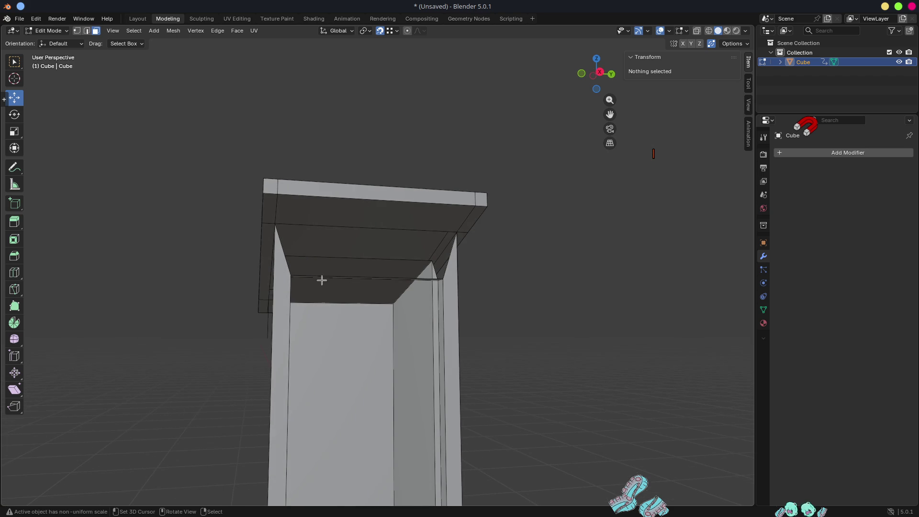
{"action": "left_click", "coordinate": [288, 273]}
{"action": "left_click", "coordinate": [443, 297], "text": "shift"}
Step: Delete the two narrow side faces under the roof slab
{"action": "key", "text": "x"}
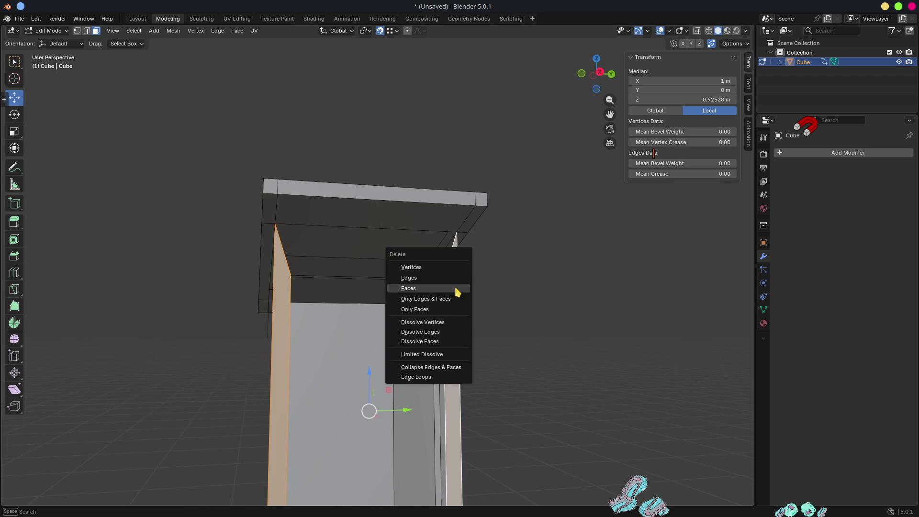
{"action": "left_click", "coordinate": [455, 285]}
{"action": "middle_click_drag", "start_coordinate": [455, 285], "coordinate": [452, 275]}
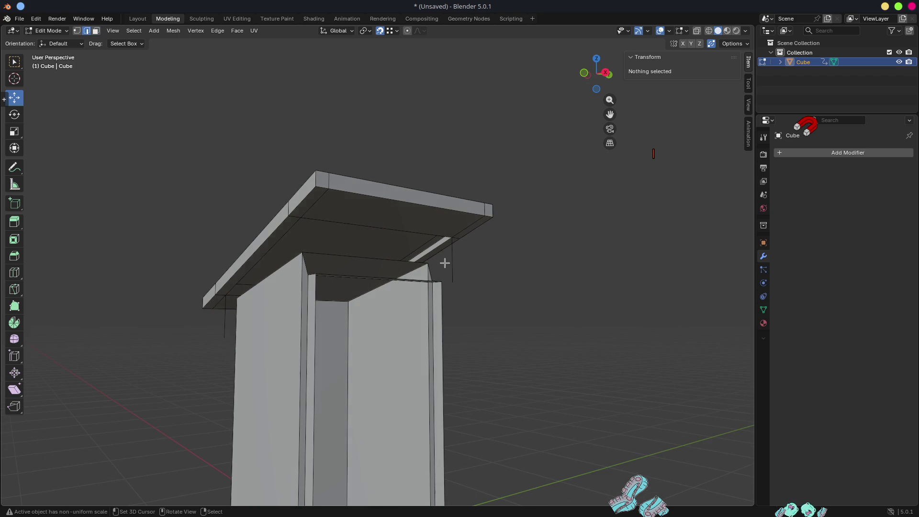
Step: Duplicate a vertical edge under the roof and snap the copy onto a slab vertex
{"action": "left_click", "coordinate": [452, 259]}
{"action": "key", "text": "shift+d"}
{"action": "left_click", "coordinate": [584, 293]}
{"action": "key", "text": "1"}
{"action": "left_click", "coordinate": [549, 285]}
{"action": "left_click", "coordinate": [542, 236], "text": "shift"}
{"action": "key", "text": "g"}
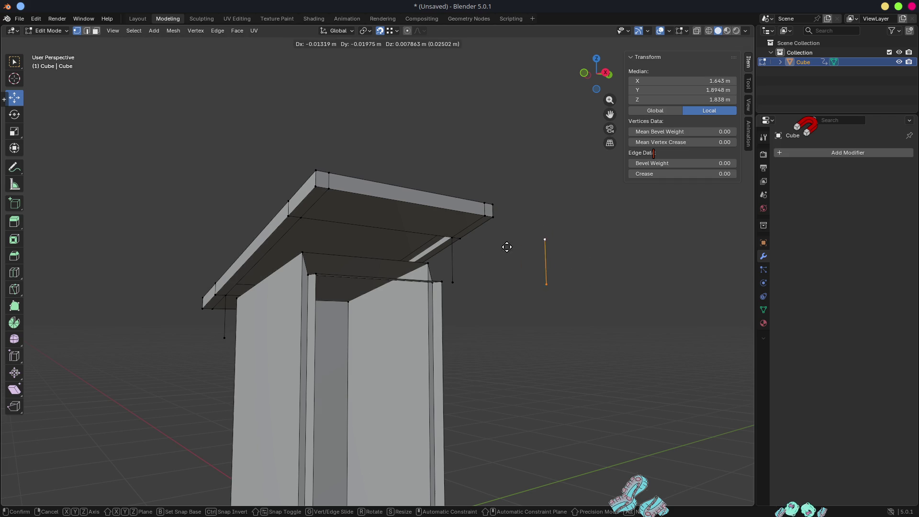
{"action": "left_click", "coordinate": [301, 219]}
Step: Fill a face between the duplicated edge and the lower wall-top edge
{"action": "middle_click_drag", "start_coordinate": [314, 251], "coordinate": [318, 259]}
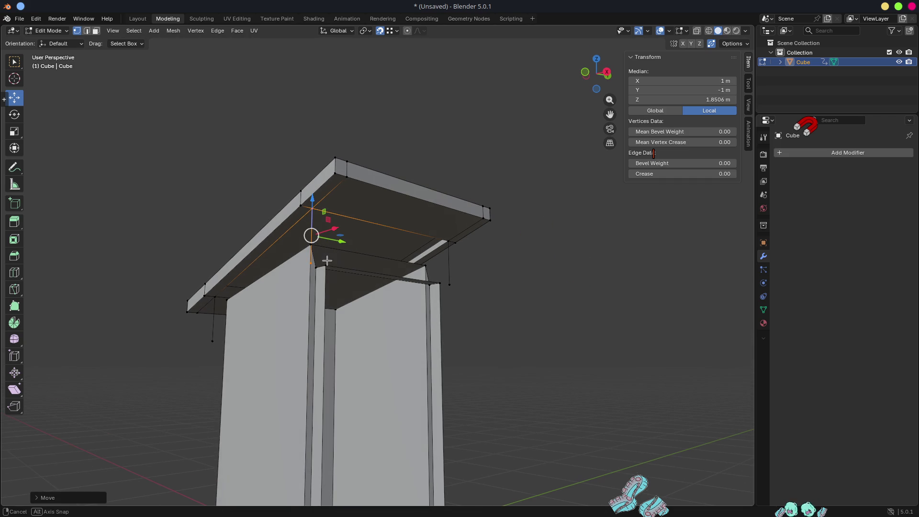
{"action": "key", "text": "2"}
{"action": "left_click", "coordinate": [362, 221], "text": "shift"}
{"action": "key", "text": "f"}
Step: Select the slab's underside, diagonal and vertical edges, check the gap from below, then deselect
{"action": "left_click", "coordinate": [294, 224]}
{"action": "left_click", "coordinate": [276, 282]}
{"action": "left_click", "coordinate": [261, 285]}
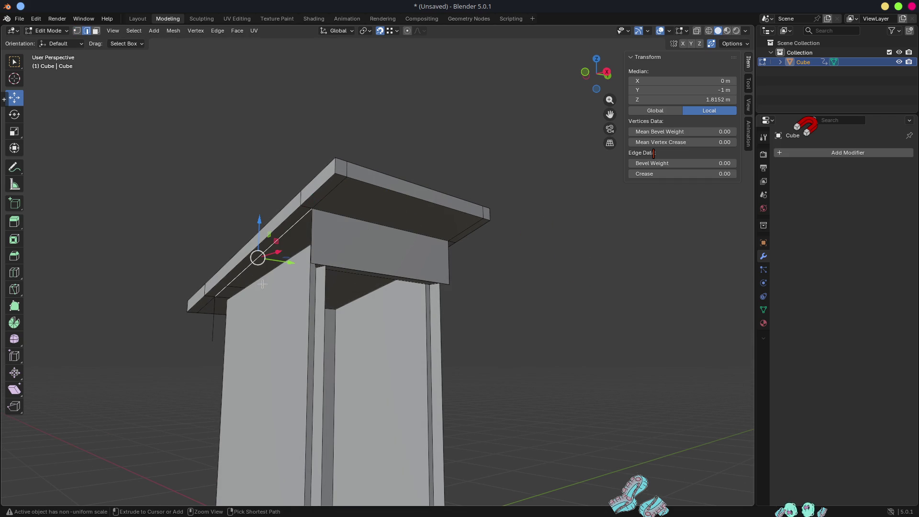
{"action": "left_click", "coordinate": [217, 311], "text": "shift"}
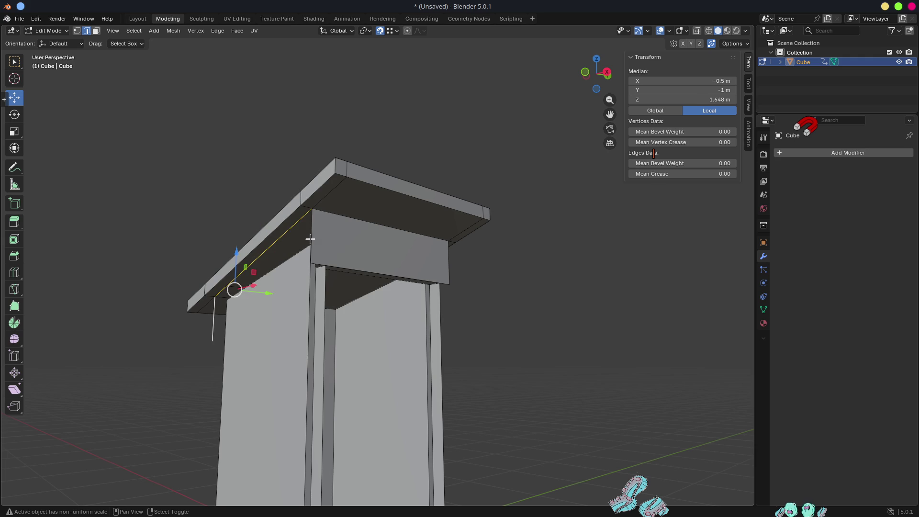
{"action": "middle_click_drag", "start_coordinate": [309, 237], "coordinate": [364, 239]}
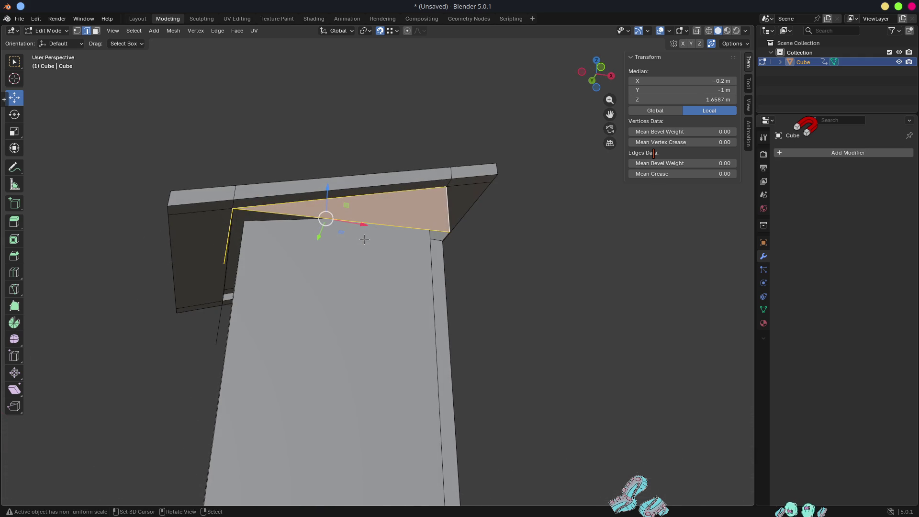
{"action": "middle_click_drag", "start_coordinate": [427, 227], "coordinate": [415, 211]}
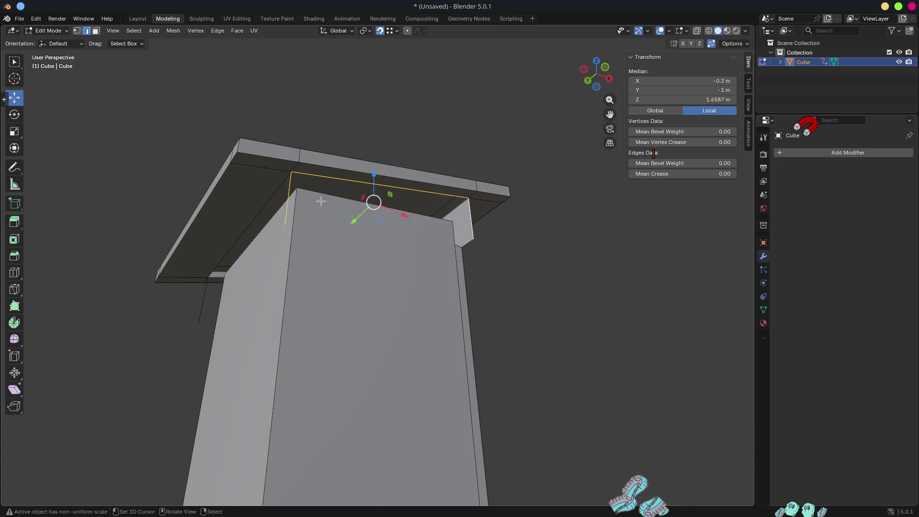
{"action": "key", "text": "alt+a"}
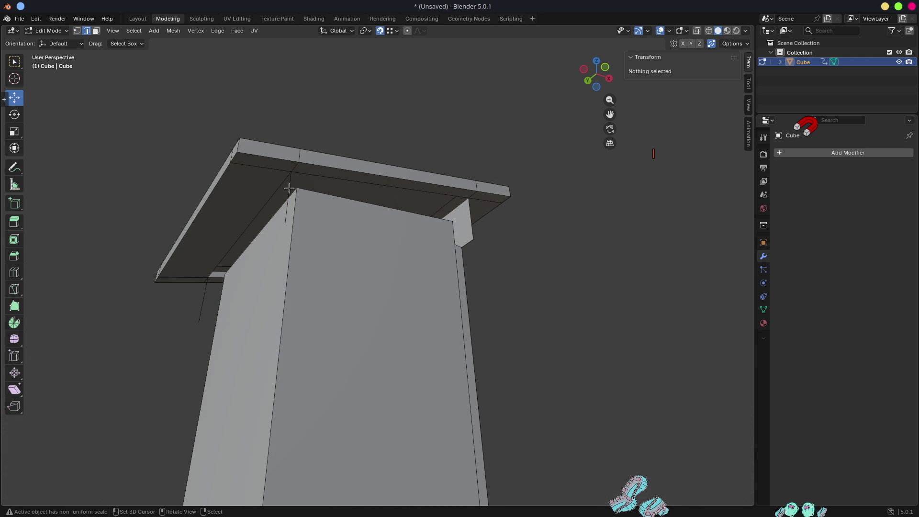
Step: Move an edge under the slab and reposition the slab's corner vertex
{"action": "left_click", "coordinate": [289, 188]}
{"action": "mouse_move", "coordinate": [289, 188]}
{"action": "left_mouse_down"}
{"action": "mouse_move", "coordinate": [96, 293]}
{"action": "mouse_move", "coordinate": [99, 301]}
{"action": "left_mouse_up"}
{"action": "key", "text": "1"}
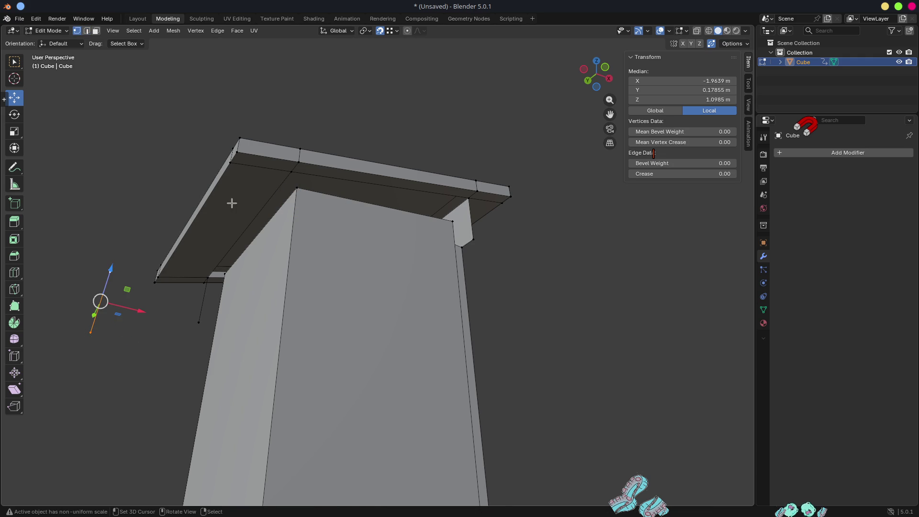
{"action": "left_click_drag", "start_coordinate": [292, 171], "coordinate": [295, 183]}
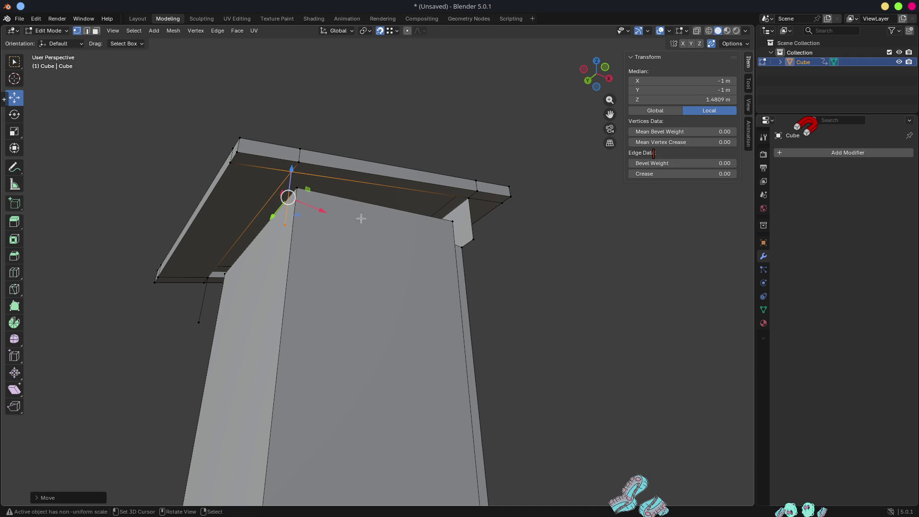
Step: Select the wall-corner vertex and the shortest edge path toward the cornice vertex
{"action": "left_click", "coordinate": [283, 224]}
{"action": "left_click", "coordinate": [467, 236], "text": "ctrl"}
{"action": "middle_click_drag", "start_coordinate": [467, 235], "coordinate": [340, 245]}
{"action": "left_click", "coordinate": [344, 217]}
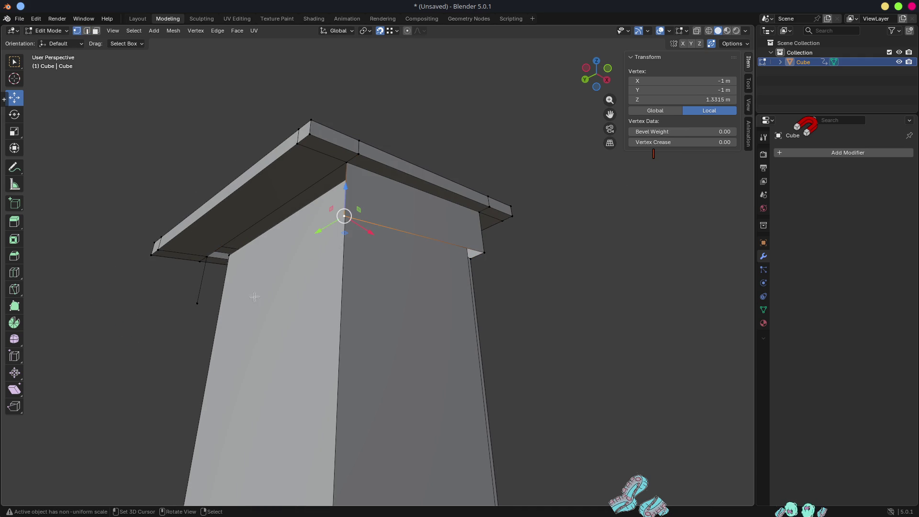
{"action": "left_click", "coordinate": [199, 299], "text": "ctrl"}
{"action": "left_click", "coordinate": [202, 291]}
Step: Drag a wall edge down and snap it onto the cornice vertex
{"action": "left_click", "coordinate": [201, 278]}
{"action": "mouse_move", "coordinate": [201, 279]}
{"action": "left_mouse_down"}
{"action": "mouse_move", "coordinate": [167, 347]}
{"action": "mouse_move", "coordinate": [205, 259]}
{"action": "mouse_move", "coordinate": [205, 271]}
{"action": "left_mouse_up"}
{"action": "key", "text": "1"}
{"action": "left_click", "coordinate": [200, 299]}
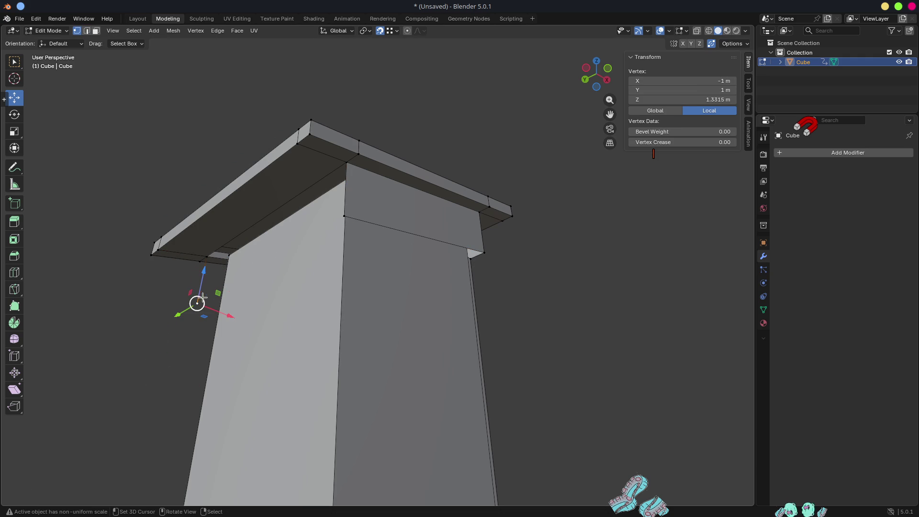
Step: Select the pillar-top edge loop, then a single wall-top edge at about 1.516 m
{"action": "left_click", "coordinate": [344, 216], "text": "alt"}
{"action": "mouse_move", "coordinate": [344, 216]}
{"action": "middle_mouse_down"}
{"action": "mouse_move", "coordinate": [474, 248]}
{"action": "mouse_move", "coordinate": [447, 299]}
{"action": "mouse_move", "coordinate": [480, 270]}
{"action": "middle_mouse_up"}
{"action": "scroll", "coordinate": [447, 299], "scroll_direction": "down", "scroll_amount": 5}
{"action": "scroll", "coordinate": [480, 271], "scroll_direction": "up", "scroll_amount": 5}
{"action": "left_click", "coordinate": [428, 290]}
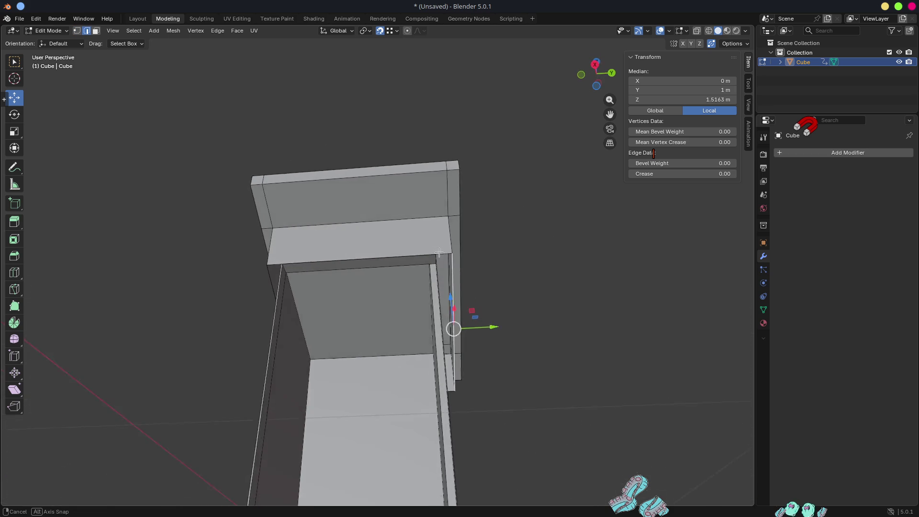
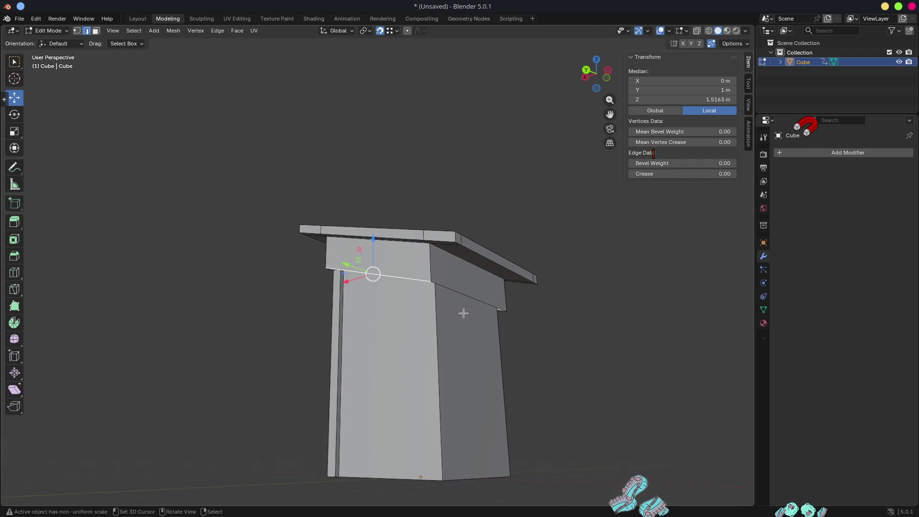
Step: Extend the wall's top edge straight down along Z until it reaches the floor
{"action": "left_click", "coordinate": [463, 306]}
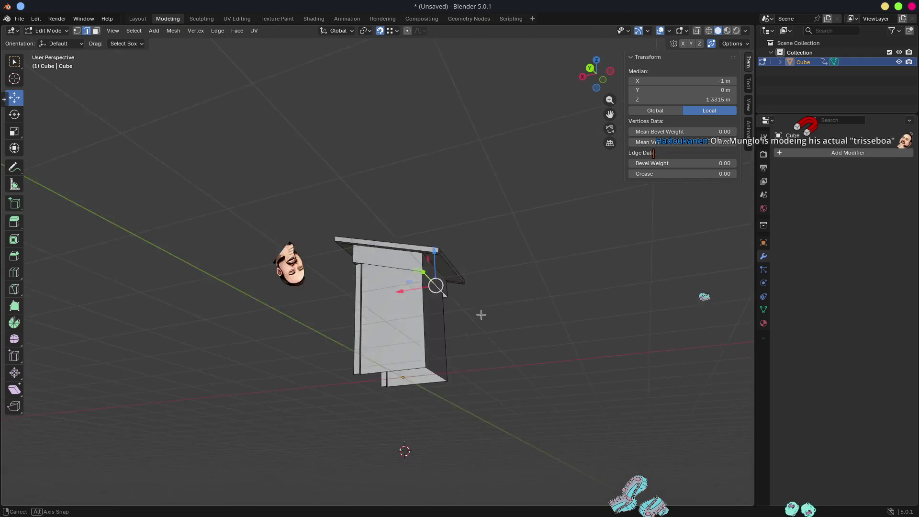
{"action": "key", "text": "g"}
{"action": "key", "text": "z"}
{"action": "left_click", "coordinate": [433, 361]}
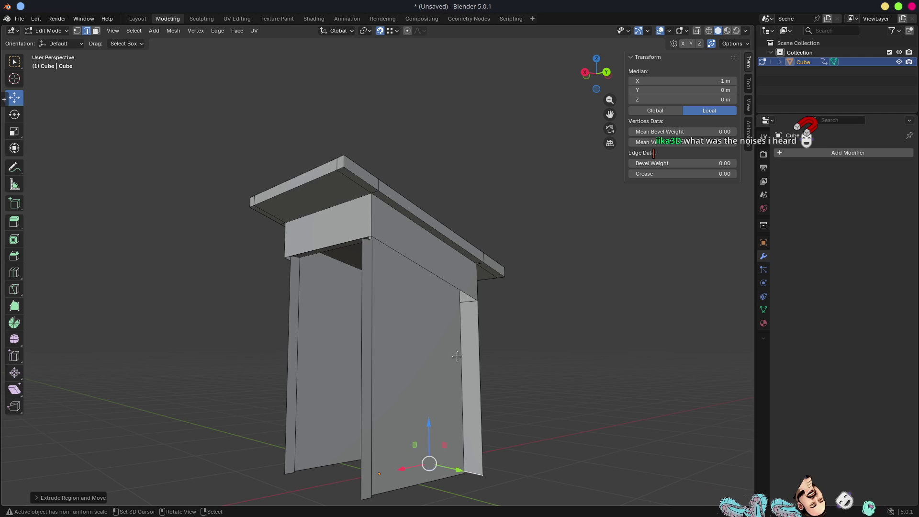
Step: Extrude a top corner vertex straight down along Z to the floor
{"action": "mouse_move", "coordinate": [482, 446]}
{"action": "middle_mouse_down", "text": "shift"}
{"action": "mouse_move", "coordinate": [421, 283]}
{"action": "mouse_move", "coordinate": [402, 272]}
{"action": "middle_mouse_up", "text": "shift"}
{"action": "left_click", "coordinate": [324, 109]}
{"action": "key", "text": "e"}
{"action": "key", "text": "z"}
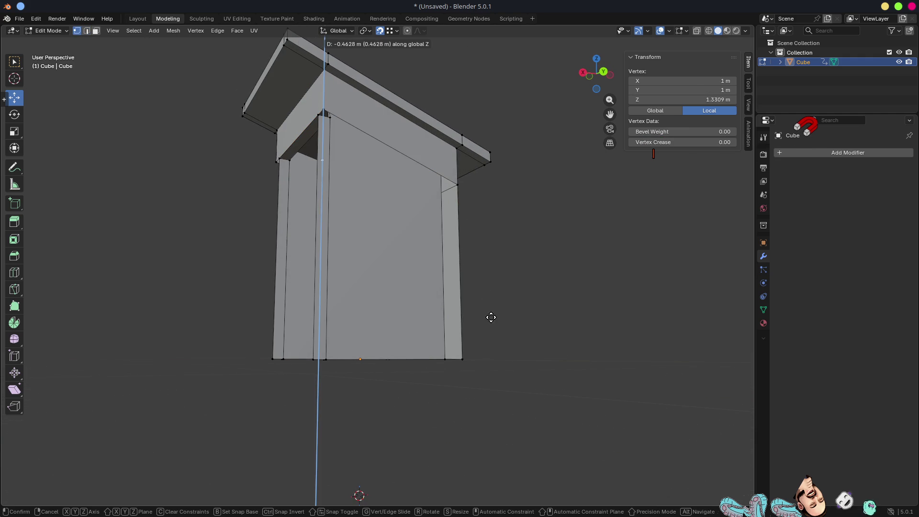
{"action": "left_click", "coordinate": [464, 357]}
{"action": "left_click", "coordinate": [463, 357], "text": "shift"}
Step: Cancel a stray X rotation of a rear corner vertex and undo hiding it
{"action": "mouse_move", "coordinate": [460, 316]}
{"action": "middle_mouse_down"}
{"action": "mouse_move", "coordinate": [622, 317]}
{"action": "mouse_move", "coordinate": [603, 296]}
{"action": "mouse_move", "coordinate": [594, 259]}
{"action": "mouse_move", "coordinate": [474, 180]}
{"action": "middle_mouse_up"}
{"action": "left_click", "coordinate": [503, 138]}
{"action": "key", "text": "r"}
{"action": "key", "text": "x"}
{"action": "key", "text": "Escape"}
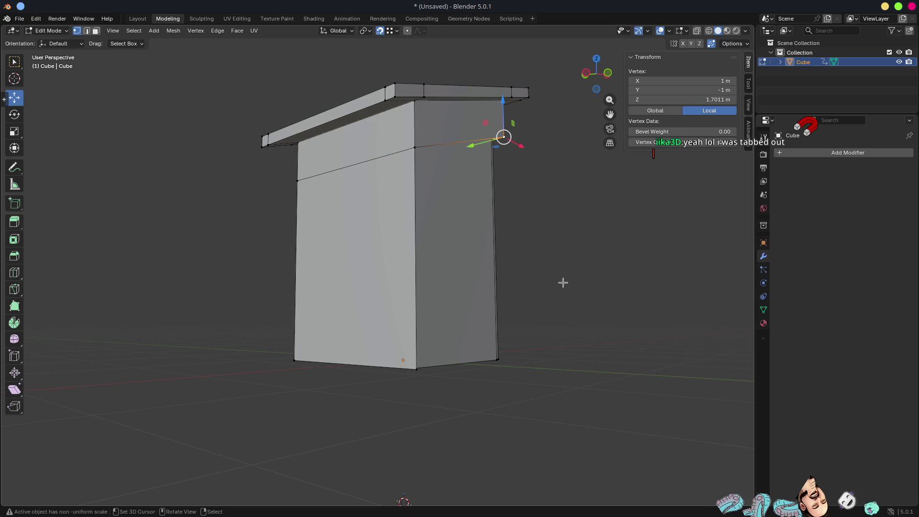
{"action": "key", "text": "h"}
{"action": "key", "text": "x"}
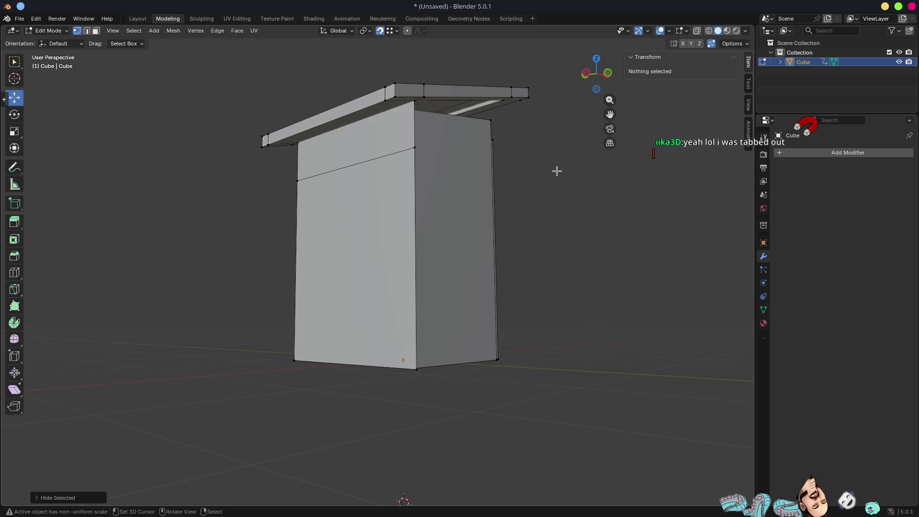
{"action": "key", "text": "ctrl+z"}
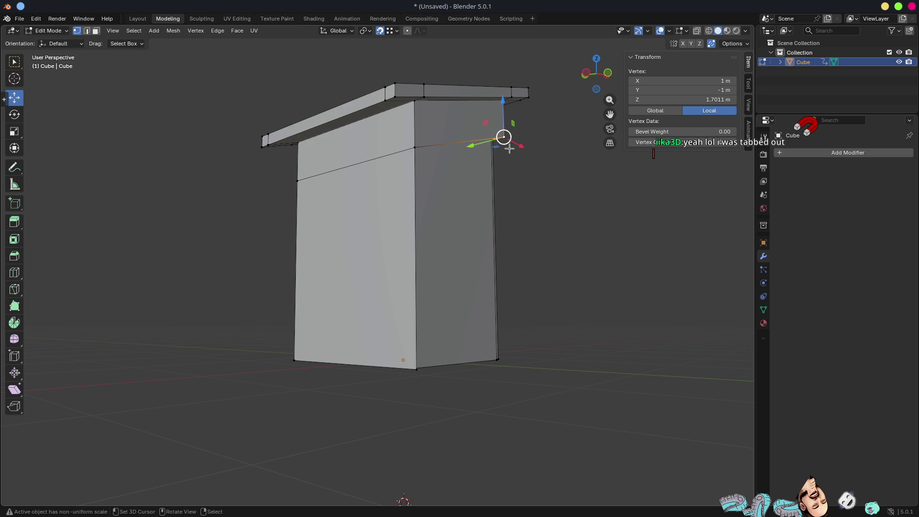
Step: Extrude the rear upper corner vertex down along Z to floor level at Z 0
{"action": "key", "text": "g"}
{"action": "key", "text": "z"}
{"action": "left_click", "coordinate": [420, 373]}
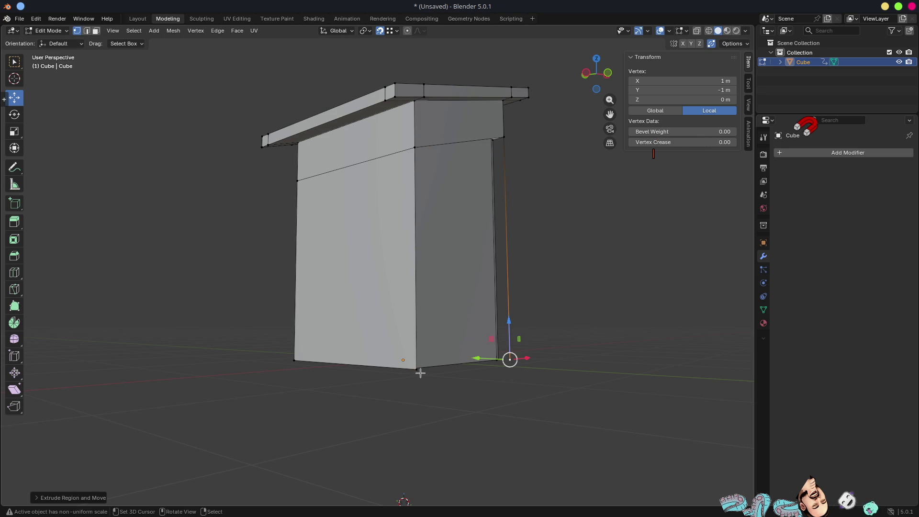
{"action": "left_click", "coordinate": [417, 369], "text": "ctrl"}
{"action": "mouse_move", "coordinate": [539, 345]}
{"action": "middle_mouse_down"}
{"action": "mouse_move", "coordinate": [388, 355]}
{"action": "mouse_move", "coordinate": [338, 181]}
{"action": "middle_mouse_up"}
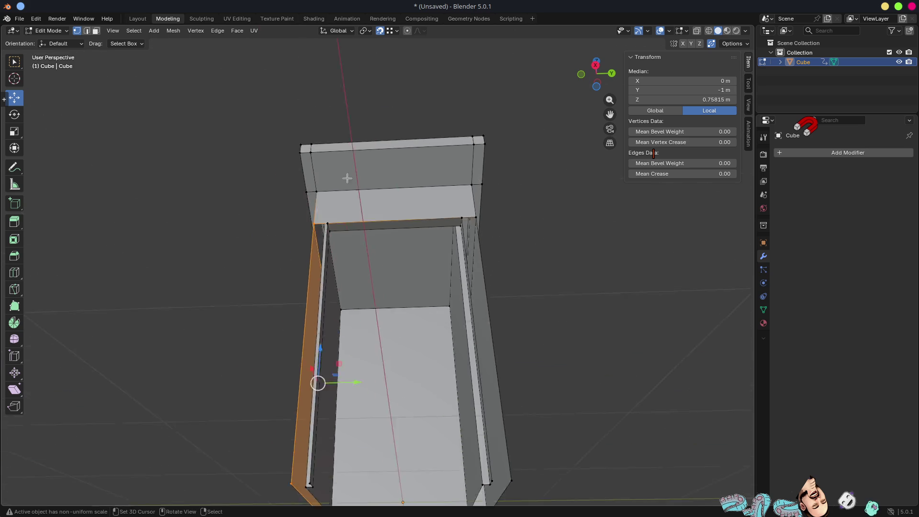
{"action": "scroll", "coordinate": [388, 262], "scroll_direction": "up", "scroll_amount": 5}
{"action": "mouse_move", "coordinate": [388, 262]}
{"action": "middle_mouse_down"}
{"action": "mouse_move", "coordinate": [345, 228]}
{"action": "mouse_move", "coordinate": [365, 242]}
{"action": "mouse_move", "coordinate": [365, 257]}
{"action": "middle_mouse_up"}
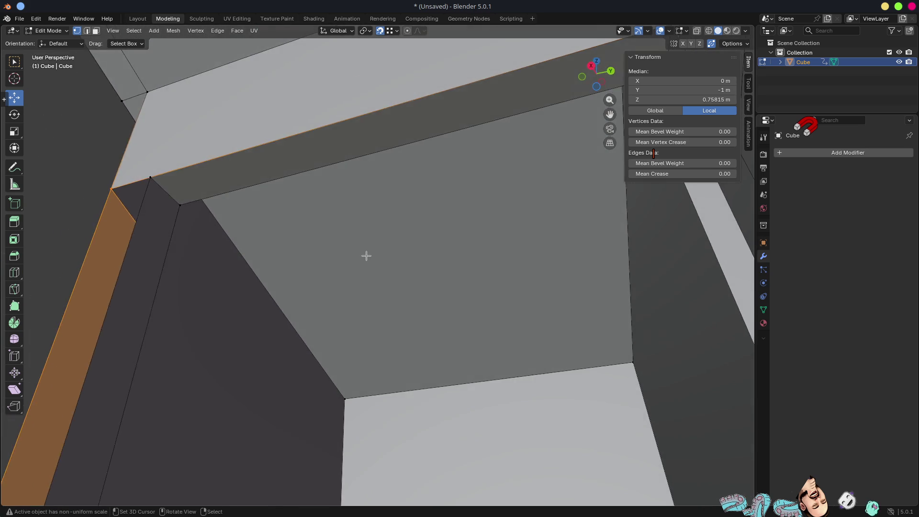
{"action": "scroll", "coordinate": [366, 257], "scroll_direction": "down", "scroll_amount": 5}
Step: Set viewport lighting to MatCap and choose the olive-green matcap over the orange one
{"action": "left_click", "coordinate": [745, 30]}
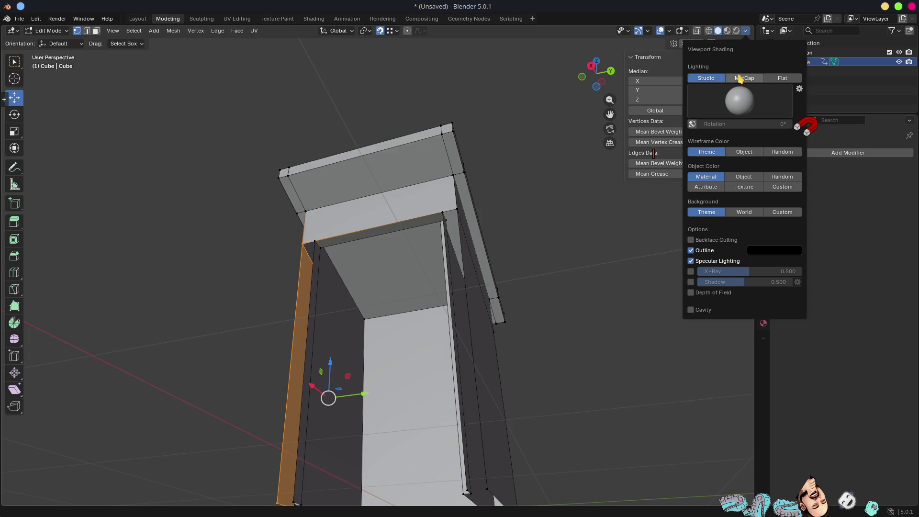
{"action": "left_click", "coordinate": [740, 78]}
{"action": "left_click", "coordinate": [740, 100]}
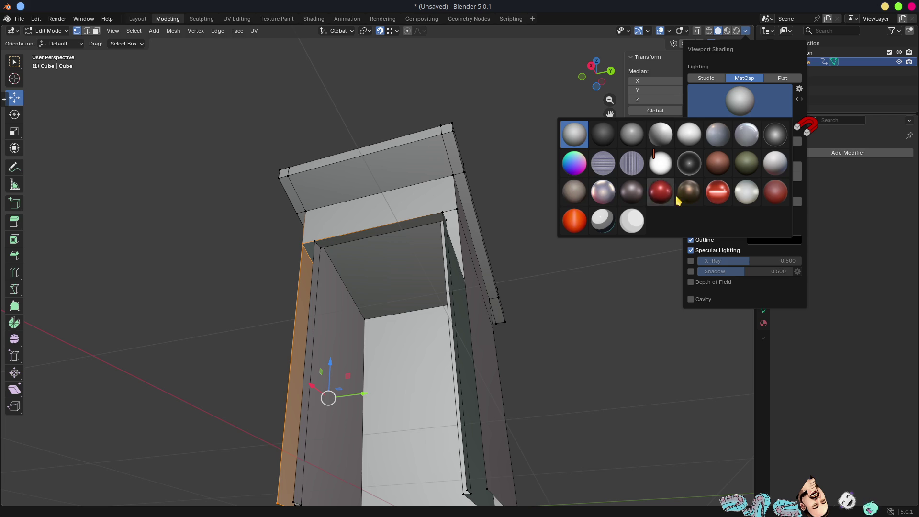
{"action": "left_click", "coordinate": [572, 221]}
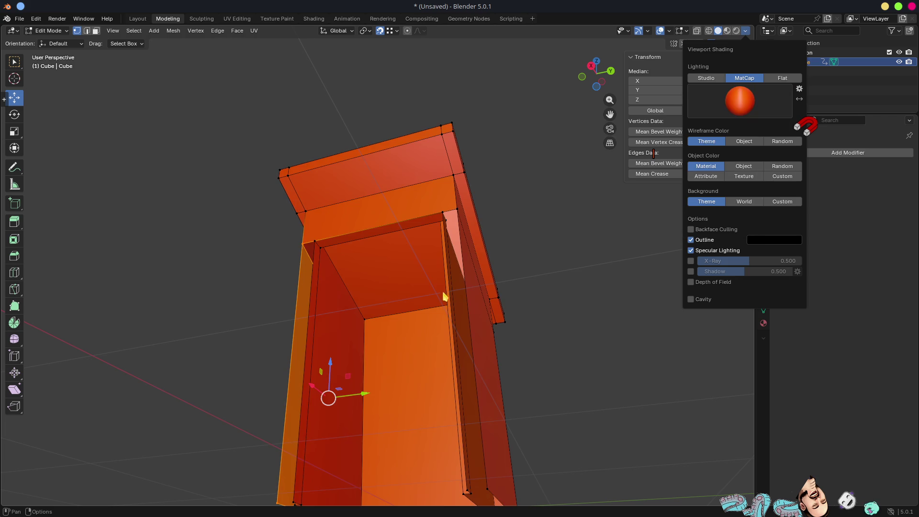
{"action": "left_click", "coordinate": [740, 104]}
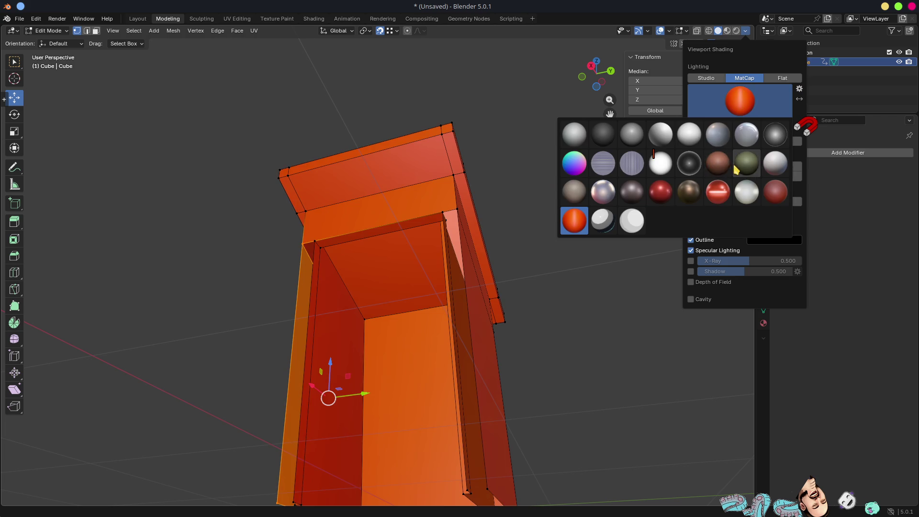
{"action": "left_click", "coordinate": [736, 168]}
{"action": "mouse_move", "coordinate": [550, 303]}
{"action": "middle_mouse_down"}
{"action": "mouse_move", "coordinate": [517, 265]}
{"action": "mouse_move", "coordinate": [577, 302]}
{"action": "mouse_move", "coordinate": [707, 100]}
{"action": "middle_mouse_up"}
{"action": "left_click", "coordinate": [736, 43]}
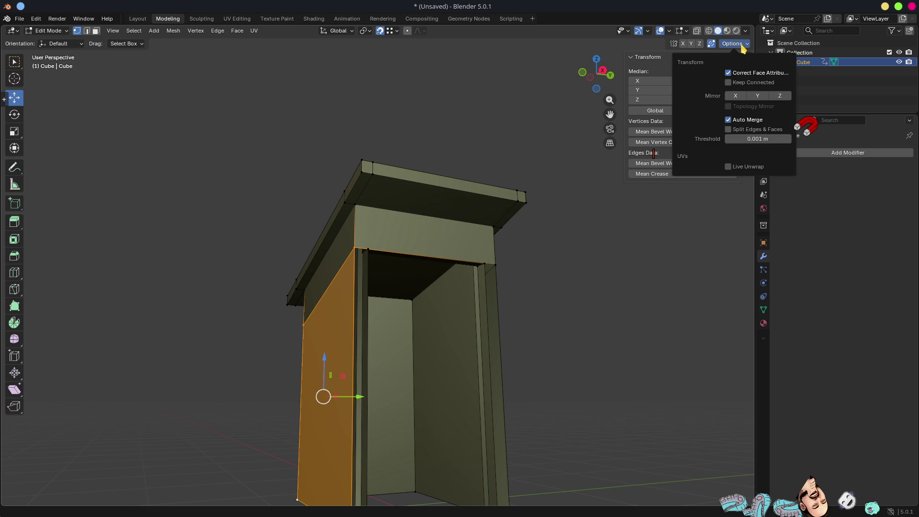
{"action": "left_click", "coordinate": [670, 31]}
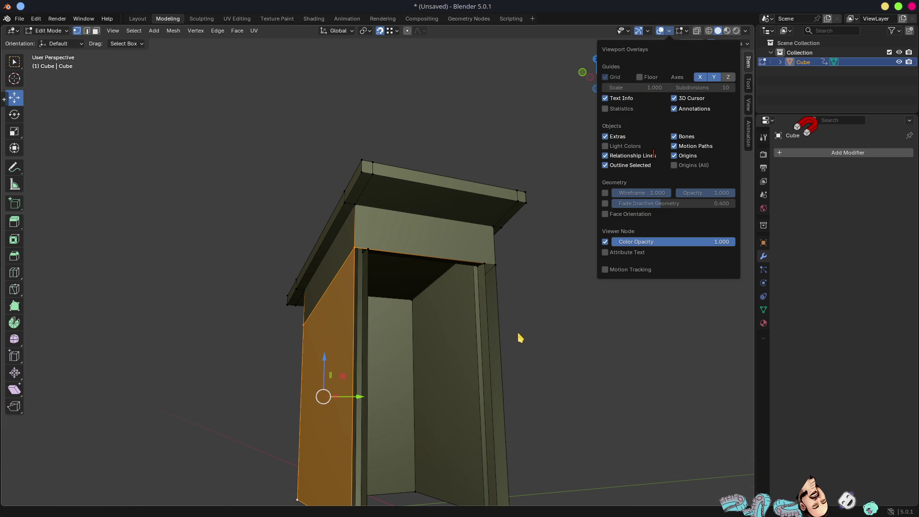
{"action": "mouse_move", "coordinate": [511, 372]}
{"action": "middle_mouse_down"}
{"action": "mouse_move", "coordinate": [533, 303]}
{"action": "mouse_move", "coordinate": [434, 245]}
{"action": "mouse_move", "coordinate": [394, 201]}
{"action": "mouse_move", "coordinate": [451, 235]}
{"action": "mouse_move", "coordinate": [405, 213]}
{"action": "middle_mouse_up"}
{"action": "mouse_move", "coordinate": [371, 123]}
{"action": "middle_mouse_down"}
{"action": "mouse_move", "coordinate": [421, 139]}
{"action": "mouse_move", "coordinate": [439, 158]}
{"action": "mouse_move", "coordinate": [340, 184]}
{"action": "mouse_move", "coordinate": [337, 200]}
{"action": "mouse_move", "coordinate": [379, 213]}
{"action": "mouse_move", "coordinate": [345, 189]}
{"action": "mouse_move", "coordinate": [362, 187]}
{"action": "mouse_move", "coordinate": [467, 318]}
{"action": "mouse_move", "coordinate": [510, 306]}
{"action": "mouse_move", "coordinate": [563, 323]}
{"action": "mouse_move", "coordinate": [377, 238]}
{"action": "mouse_move", "coordinate": [479, 268]}
{"action": "mouse_move", "coordinate": [531, 306]}
{"action": "mouse_move", "coordinate": [451, 310]}
{"action": "mouse_move", "coordinate": [385, 297]}
{"action": "mouse_move", "coordinate": [500, 313]}
{"action": "mouse_move", "coordinate": [431, 264]}
{"action": "mouse_move", "coordinate": [386, 199]}
{"action": "mouse_move", "coordinate": [392, 212]}
{"action": "mouse_move", "coordinate": [355, 191]}
{"action": "mouse_move", "coordinate": [410, 213]}
{"action": "mouse_move", "coordinate": [394, 235]}
{"action": "mouse_move", "coordinate": [417, 268]}
{"action": "middle_mouse_up"}
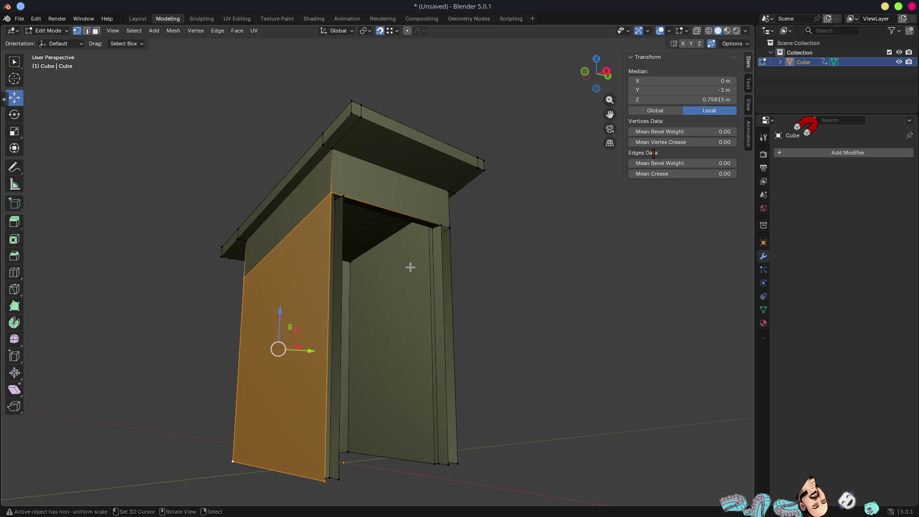
Step: Nudge the two thin door-frame strip faces slightly along X, then hide them
{"action": "key", "text": "3"}
{"action": "left_click", "coordinate": [339, 232]}
{"action": "left_click", "coordinate": [443, 293], "text": "shift"}
{"action": "middle_click_drag", "start_coordinate": [442, 293], "coordinate": [485, 341]}
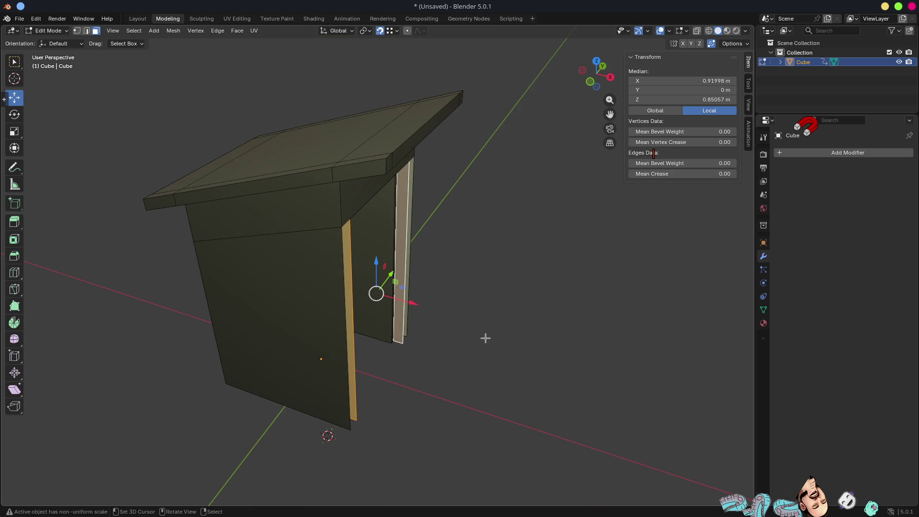
{"action": "key", "text": "g"}
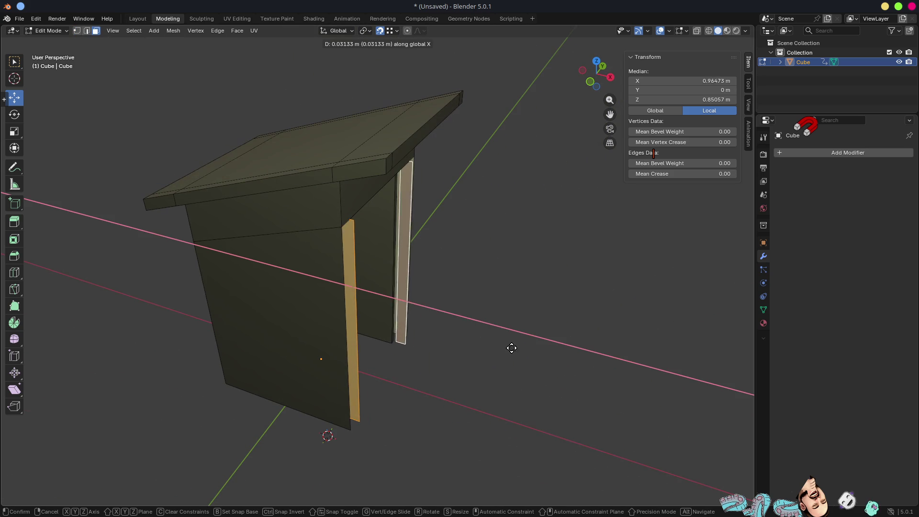
{"action": "left_click", "coordinate": [630, 394]}
{"action": "key", "text": "h"}
Step: Select the narrow inner side faces on both sides of the doorway
{"action": "scroll", "coordinate": [514, 322], "scroll_direction": "up", "scroll_amount": 3}
{"action": "mouse_move", "coordinate": [513, 302]}
{"action": "middle_mouse_down"}
{"action": "mouse_move", "coordinate": [426, 224]}
{"action": "mouse_move", "coordinate": [411, 196]}
{"action": "mouse_move", "coordinate": [441, 194]}
{"action": "mouse_move", "coordinate": [392, 244]}
{"action": "mouse_move", "coordinate": [398, 250]}
{"action": "middle_mouse_up"}
{"action": "left_click", "coordinate": [323, 234]}
{"action": "mouse_move", "coordinate": [323, 234]}
{"action": "middle_mouse_down"}
{"action": "mouse_move", "coordinate": [351, 249]}
{"action": "mouse_move", "coordinate": [318, 257]}
{"action": "mouse_move", "coordinate": [283, 224]}
{"action": "middle_mouse_up"}
{"action": "left_click", "coordinate": [277, 214]}
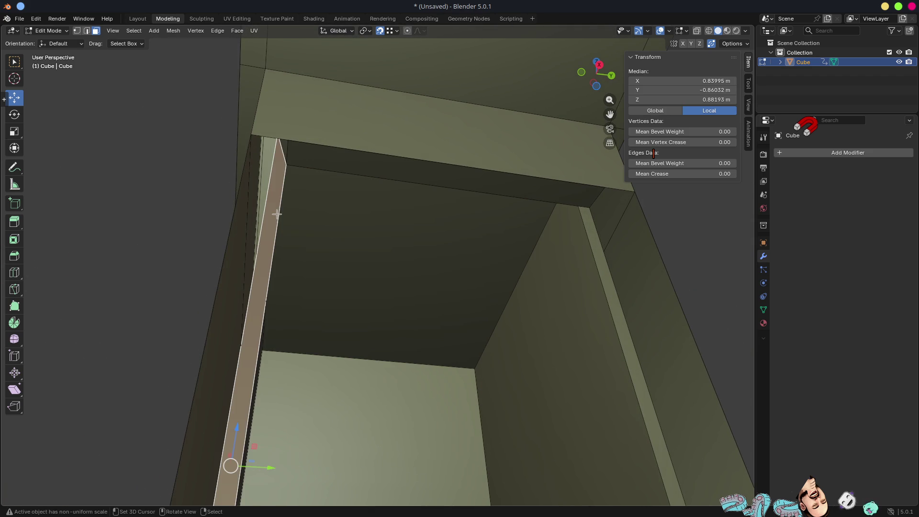
{"action": "left_click", "coordinate": [590, 226], "text": "shift"}
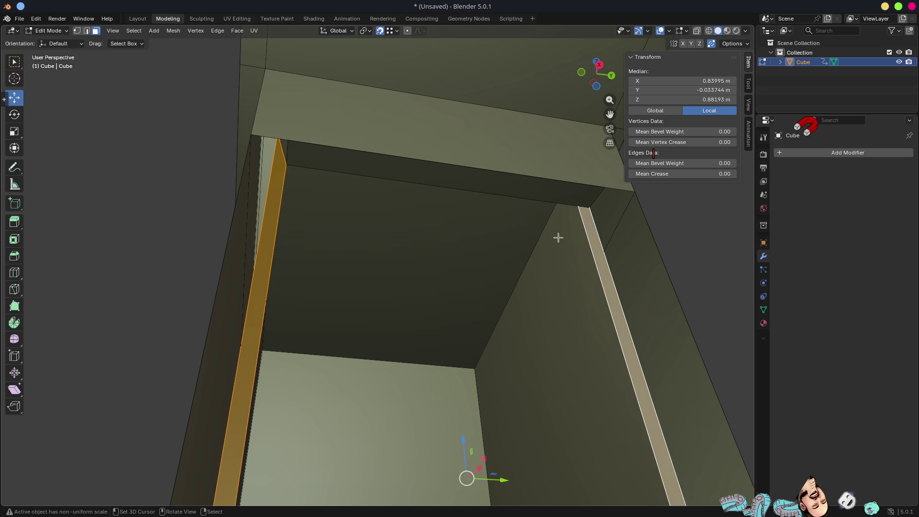
{"action": "scroll", "coordinate": [540, 242], "scroll_direction": "down", "scroll_amount": 5}
{"action": "mouse_move", "coordinate": [539, 242]}
{"action": "middle_mouse_down"}
{"action": "mouse_move", "coordinate": [458, 324]}
{"action": "mouse_move", "coordinate": [445, 316]}
{"action": "middle_mouse_up"}
{"action": "scroll", "coordinate": [381, 308], "scroll_direction": "up", "scroll_amount": 4}
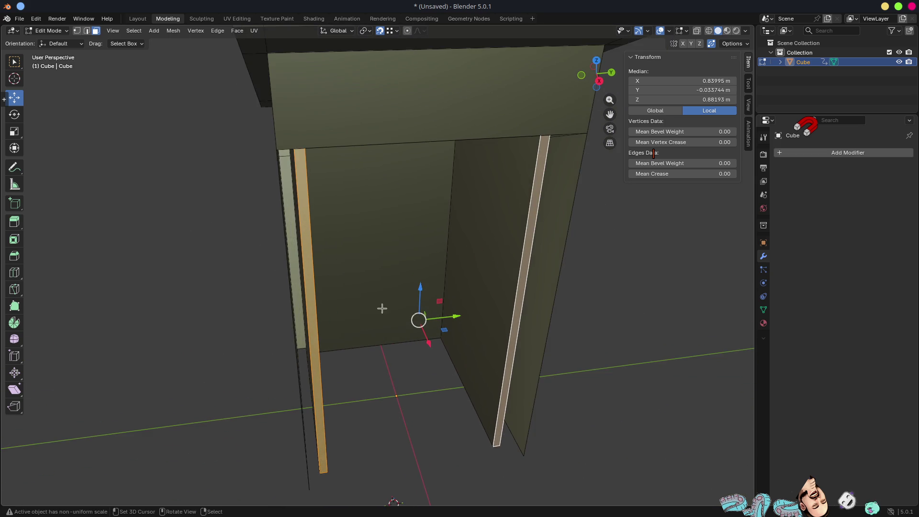
Step: Spread the left and right doorway side faces slightly apart along Y
{"action": "left_click", "coordinate": [297, 285]}
{"action": "left_click", "coordinate": [482, 297], "text": "shift"}
{"action": "middle_click_drag", "start_coordinate": [476, 297], "coordinate": [454, 330]}
{"action": "key", "text": "s"}
{"action": "key", "text": "y"}
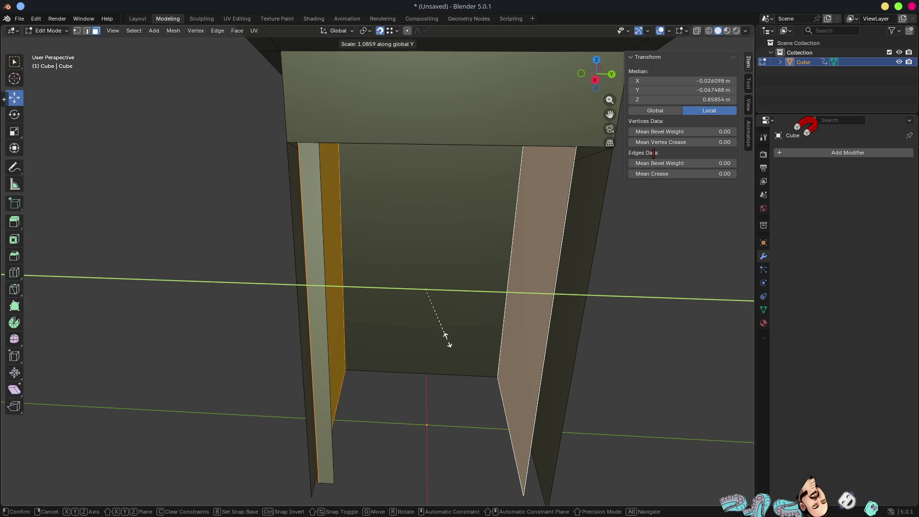
{"action": "left_click", "coordinate": [448, 341]}
{"action": "mouse_move", "coordinate": [448, 341]}
{"action": "middle_mouse_down"}
{"action": "mouse_move", "coordinate": [448, 302]}
{"action": "mouse_move", "coordinate": [445, 378]}
{"action": "mouse_move", "coordinate": [473, 374]}
{"action": "mouse_move", "coordinate": [405, 412]}
{"action": "middle_mouse_up"}
{"action": "scroll", "coordinate": [448, 325], "scroll_direction": "down", "scroll_amount": 4}
{"action": "scroll", "coordinate": [445, 377], "scroll_direction": "up", "scroll_amount": 3}
{"action": "left_click", "coordinate": [406, 412]}
Step: Delete the linked interior faces and the thin top-rim face
{"action": "key", "text": "l"}
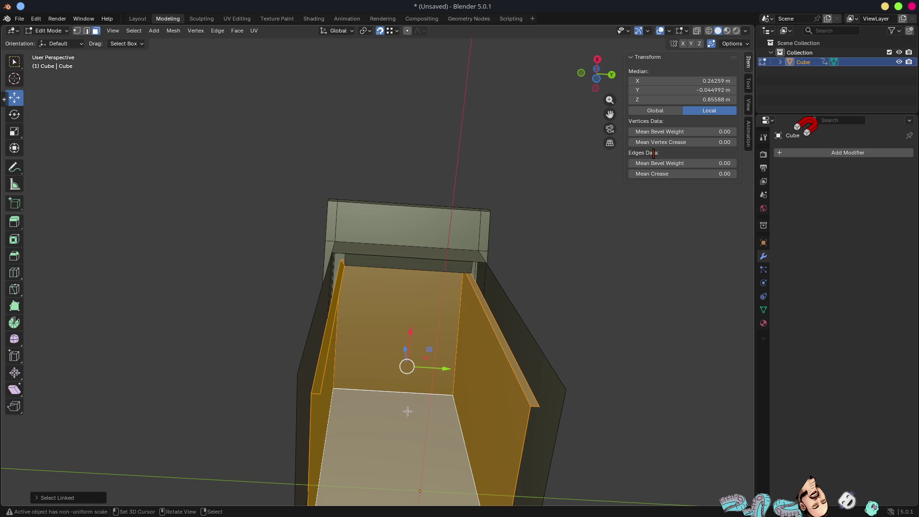
{"action": "key", "text": "x"}
{"action": "left_click", "coordinate": [409, 416]}
{"action": "mouse_move", "coordinate": [408, 314]}
{"action": "middle_mouse_down"}
{"action": "mouse_move", "coordinate": [445, 338]}
{"action": "mouse_move", "coordinate": [383, 254]}
{"action": "mouse_move", "coordinate": [412, 287]}
{"action": "mouse_move", "coordinate": [420, 265]}
{"action": "mouse_move", "coordinate": [330, 263]}
{"action": "mouse_move", "coordinate": [395, 279]}
{"action": "mouse_move", "coordinate": [432, 349]}
{"action": "mouse_move", "coordinate": [371, 306]}
{"action": "mouse_move", "coordinate": [400, 329]}
{"action": "mouse_move", "coordinate": [430, 250]}
{"action": "mouse_move", "coordinate": [404, 180]}
{"action": "middle_mouse_up"}
{"action": "left_click", "coordinate": [382, 243]}
{"action": "key", "text": "x"}
{"action": "left_click", "coordinate": [382, 243]}
Step: Extrude the top edge down a little, scale it inward, then extrude it to the floor
{"action": "scroll", "coordinate": [384, 146], "scroll_direction": "up", "scroll_amount": 4}
{"action": "left_click", "coordinate": [361, 78]}
{"action": "mouse_move", "coordinate": [372, 78]}
{"action": "middle_mouse_down"}
{"action": "mouse_move", "coordinate": [416, 172]}
{"action": "mouse_move", "coordinate": [493, 185]}
{"action": "mouse_move", "coordinate": [471, 180]}
{"action": "middle_mouse_up"}
{"action": "scroll", "coordinate": [417, 172], "scroll_direction": "down", "scroll_amount": 5}
{"action": "scroll", "coordinate": [470, 180], "scroll_direction": "up", "scroll_amount": 3}
{"action": "key", "text": "e"}
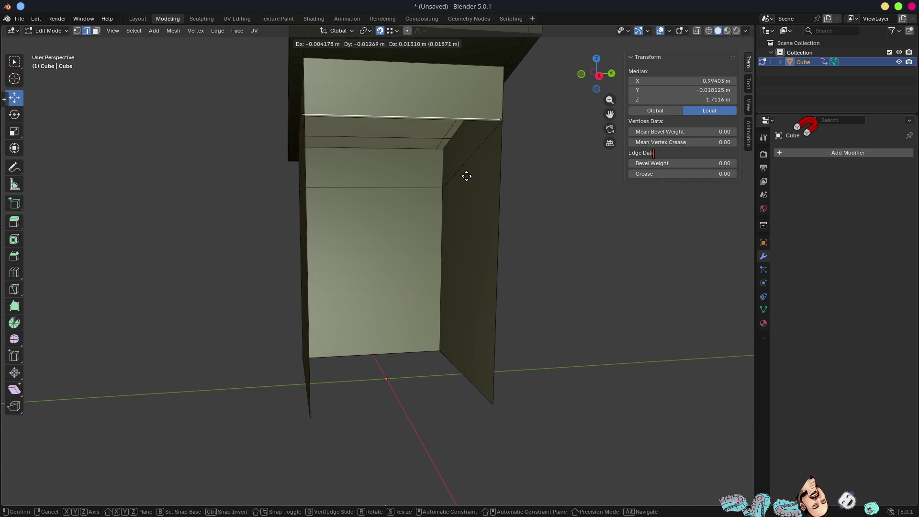
{"action": "key", "text": "z"}
{"action": "left_click", "coordinate": [469, 195]}
{"action": "key", "text": "s"}
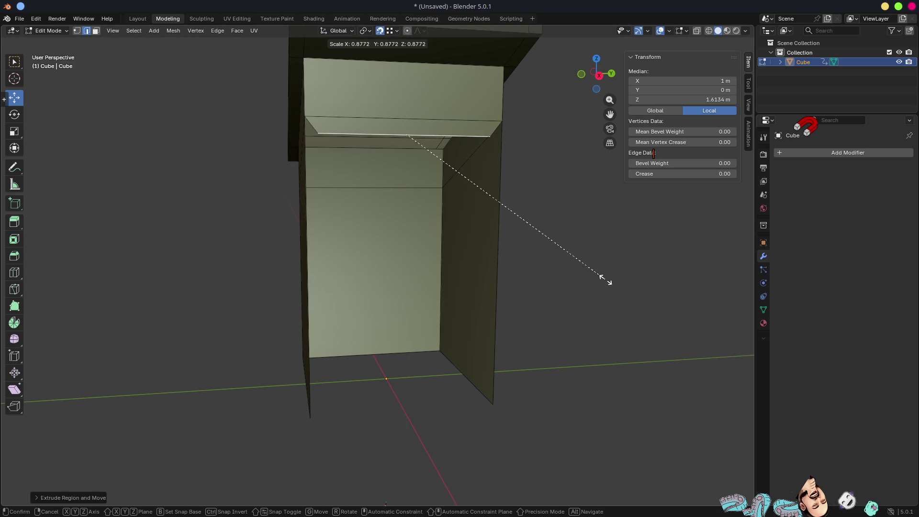
{"action": "left_click", "coordinate": [605, 280]}
{"action": "key", "text": "e"}
{"action": "key", "text": "z"}
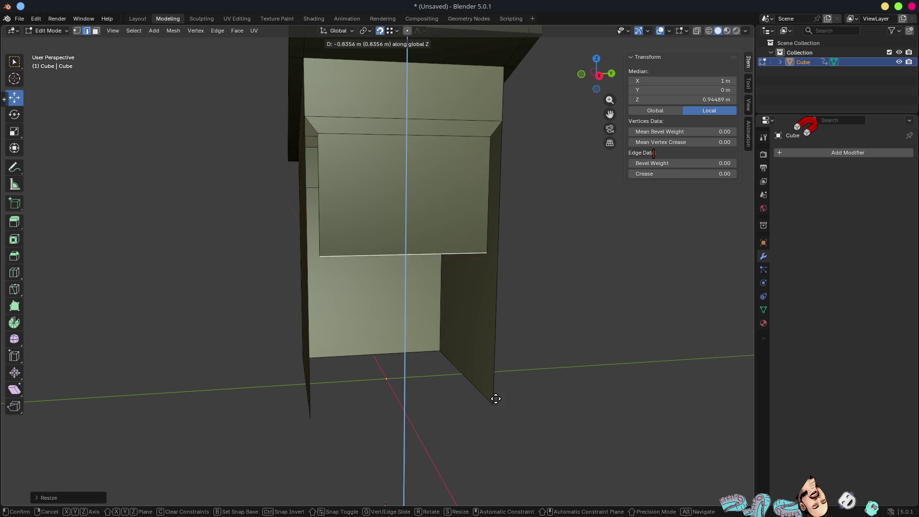
{"action": "left_click", "coordinate": [495, 399]}
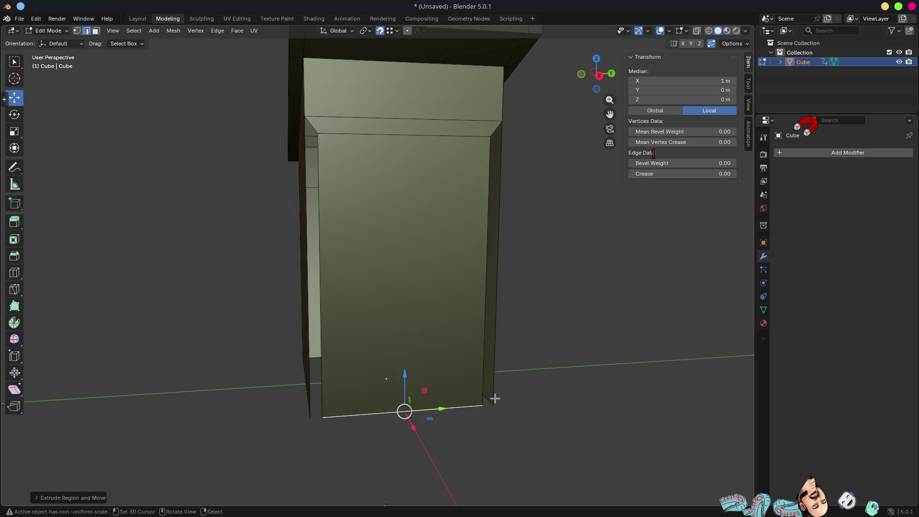
Step: Add a centred vertical loop cut down the middle of the new front panel
{"action": "scroll", "coordinate": [545, 371], "scroll_direction": "down", "scroll_amount": 5}
{"action": "mouse_move", "coordinate": [545, 371]}
{"action": "middle_mouse_down"}
{"action": "mouse_move", "coordinate": [584, 357]}
{"action": "mouse_move", "coordinate": [580, 348]}
{"action": "mouse_move", "coordinate": [454, 265]}
{"action": "mouse_move", "coordinate": [222, 186]}
{"action": "middle_mouse_up"}
{"action": "key", "text": "3"}
{"action": "mouse_move", "coordinate": [402, 227]}
{"action": "middle_mouse_down"}
{"action": "mouse_move", "coordinate": [281, 217]}
{"action": "mouse_move", "coordinate": [297, 229]}
{"action": "mouse_move", "coordinate": [418, 207]}
{"action": "middle_mouse_up"}
{"action": "key", "text": "ctrl+r"}
{"action": "left_click", "coordinate": [394, 198]}
{"action": "right_click", "coordinate": [394, 198]}
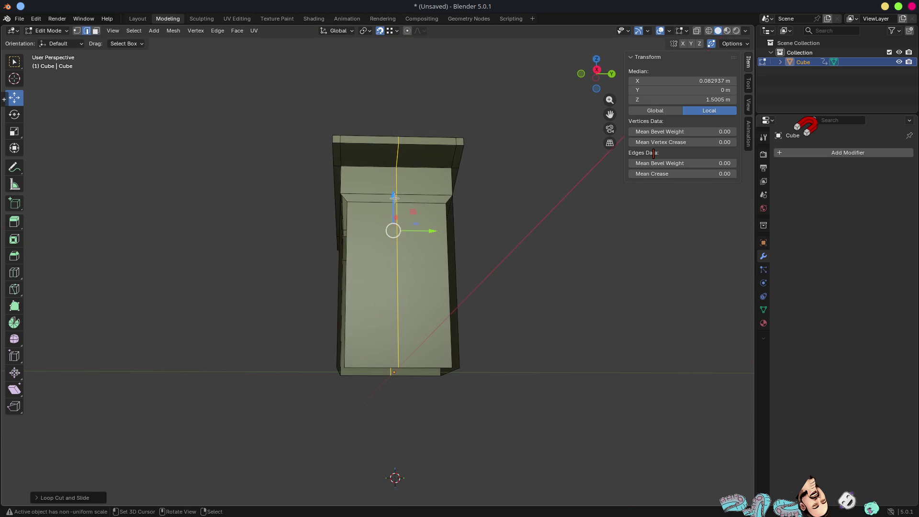
Step: Undo a V-shaped X scale of the centre loop, leaving its Y scale unchanged
{"action": "middle_click_drag", "start_coordinate": [474, 268], "coordinate": [464, 310]}
{"action": "key", "text": "s"}
{"action": "key", "text": "x"}
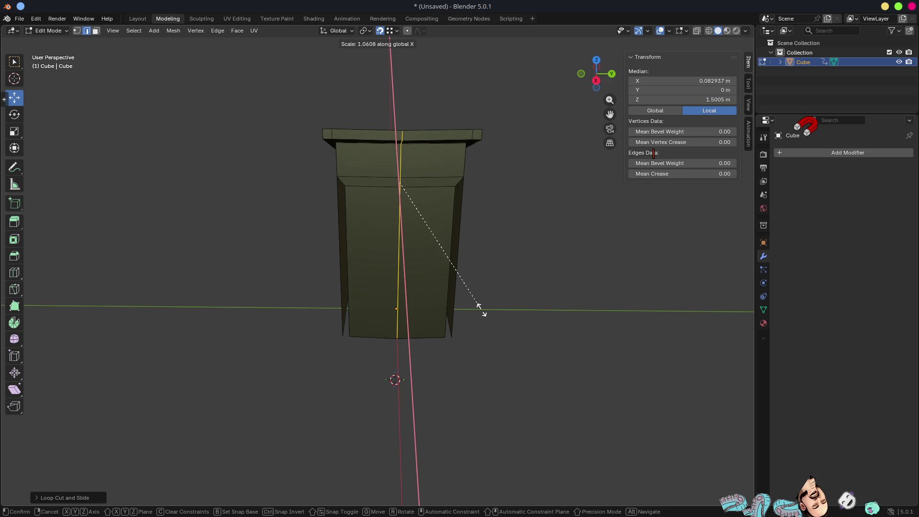
{"action": "left_click", "coordinate": [482, 310]}
{"action": "key", "text": "ctrl+z"}
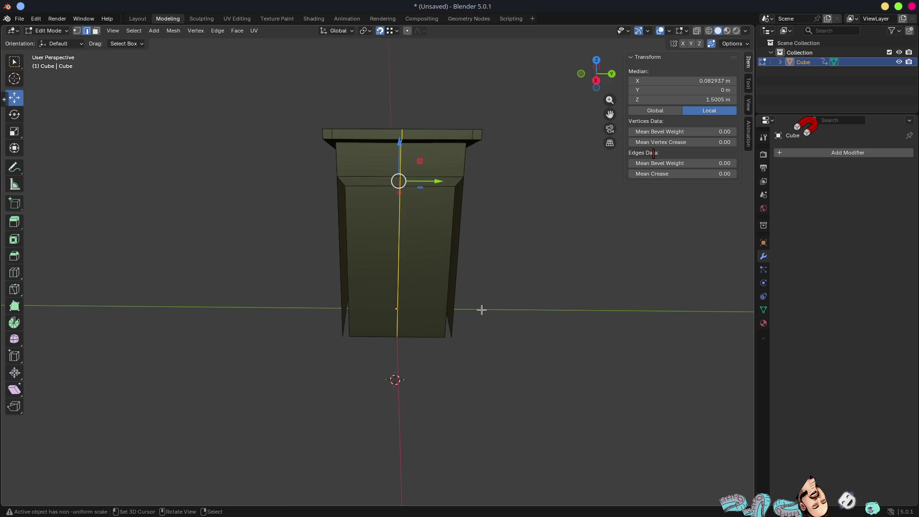
{"action": "mouse_move", "coordinate": [564, 316]}
{"action": "middle_mouse_down"}
{"action": "mouse_move", "coordinate": [589, 349]}
{"action": "mouse_move", "coordinate": [556, 353]}
{"action": "mouse_move", "coordinate": [572, 346]}
{"action": "middle_mouse_up"}
{"action": "key", "text": "s"}
{"action": "key", "text": "y"}
{"action": "left_click", "coordinate": [571, 346]}
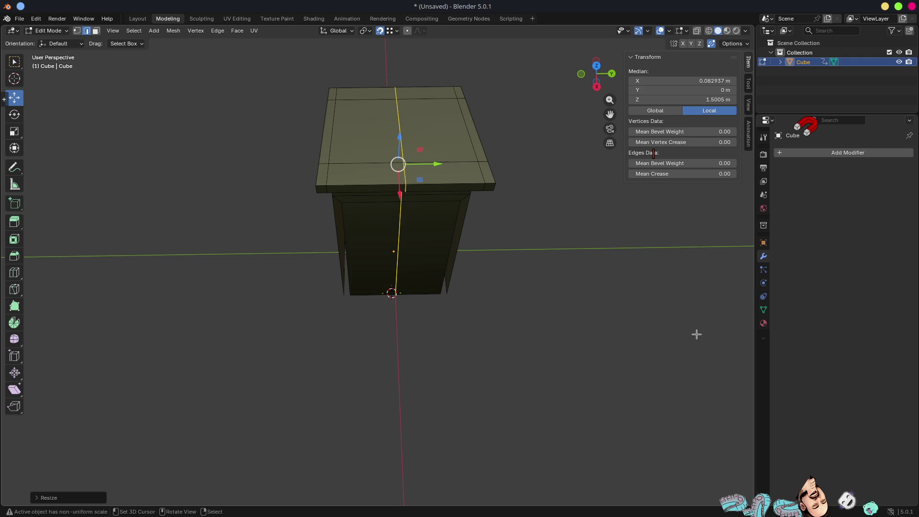
{"action": "left_click", "coordinate": [571, 206]}
Step: Delete one linked half of the booth and the leftover slab
{"action": "key", "text": "l"}
{"action": "key", "text": "x"}
{"action": "left_click", "coordinate": [442, 165]}
{"action": "mouse_move", "coordinate": [443, 162]}
{"action": "middle_mouse_down"}
{"action": "mouse_move", "coordinate": [492, 160]}
{"action": "mouse_move", "coordinate": [519, 188]}
{"action": "middle_mouse_up"}
{"action": "left_click", "coordinate": [491, 165]}
{"action": "key", "text": "l"}
{"action": "key", "text": "x"}
{"action": "left_click", "coordinate": [492, 167]}
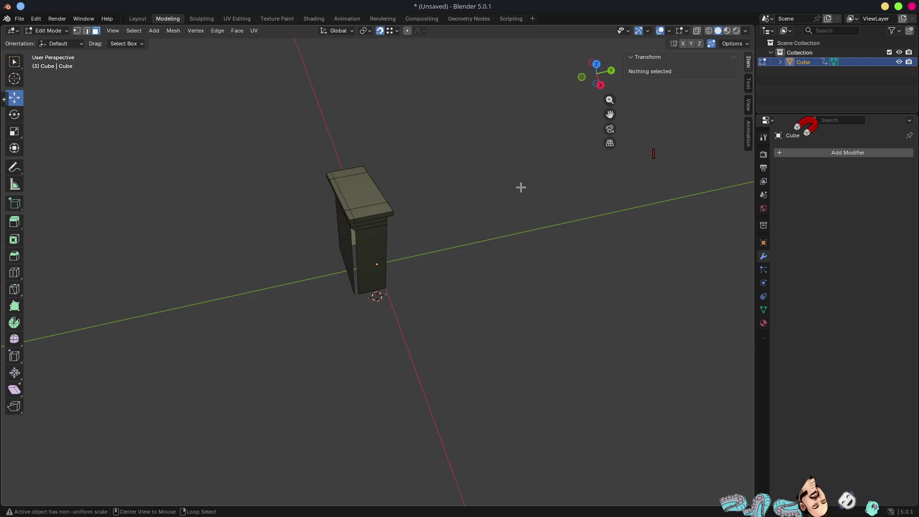
Step: Reveal hidden geometry with Alt+H and delete the stray right-side face
{"action": "key", "text": "alt+h"}
{"action": "middle_click_drag", "start_coordinate": [506, 224], "coordinate": [462, 252]}
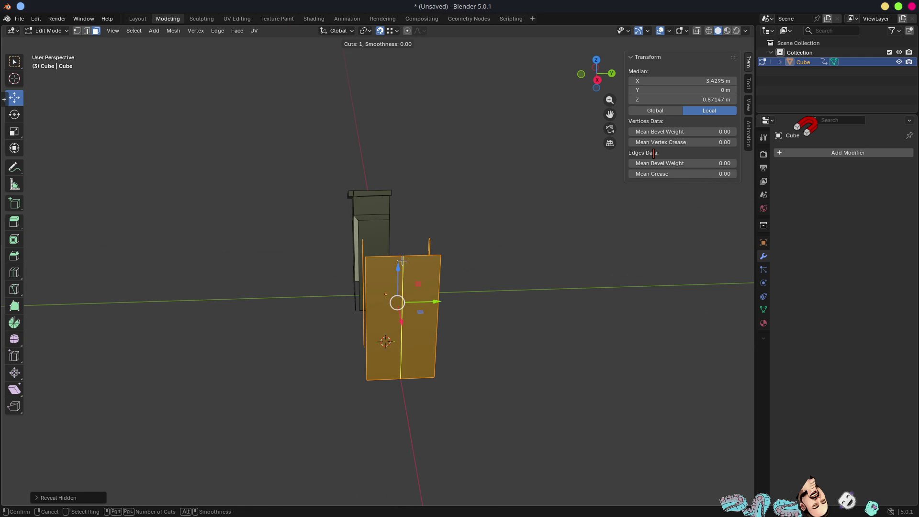
{"action": "left_click", "coordinate": [416, 268]}
{"action": "left_click", "coordinate": [419, 269]}
{"action": "key", "text": "x"}
{"action": "left_click", "coordinate": [420, 272]}
Step: Delete the remaining thin vertical and protruding leftover faces
{"action": "mouse_move", "coordinate": [438, 269]}
{"action": "middle_mouse_down"}
{"action": "mouse_move", "coordinate": [496, 257]}
{"action": "mouse_move", "coordinate": [470, 239]}
{"action": "middle_mouse_up"}
{"action": "left_click", "coordinate": [442, 260]}
{"action": "key", "text": "x"}
{"action": "left_click", "coordinate": [421, 255]}
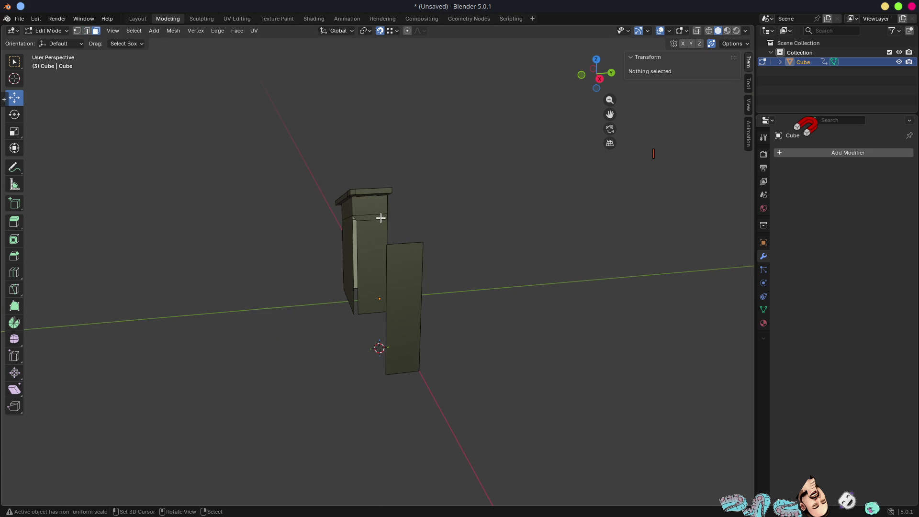
{"action": "left_click", "coordinate": [404, 282]}
{"action": "key", "text": "x"}
{"action": "left_click", "coordinate": [405, 282]}
{"action": "left_click", "coordinate": [391, 240]}
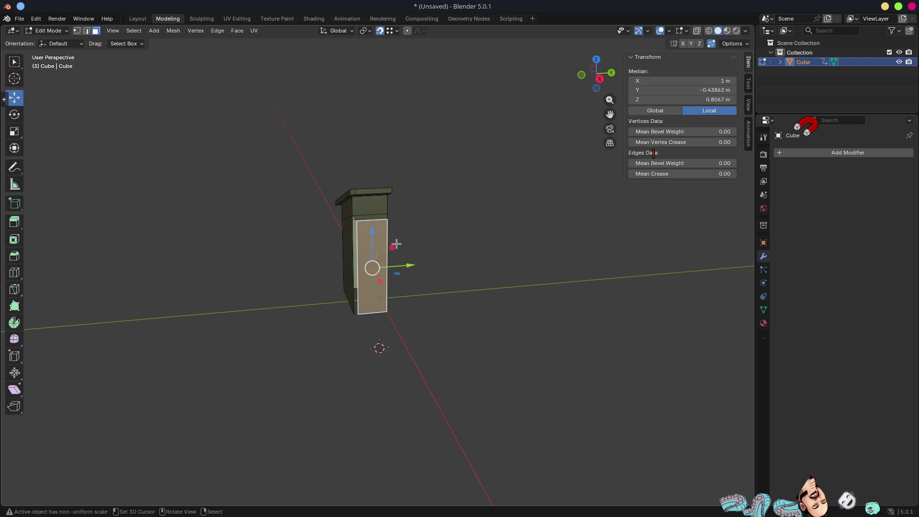
Step: Add a Mirror modifier to the booth, mirroring across the Y axis
{"action": "left_click", "coordinate": [799, 154]}
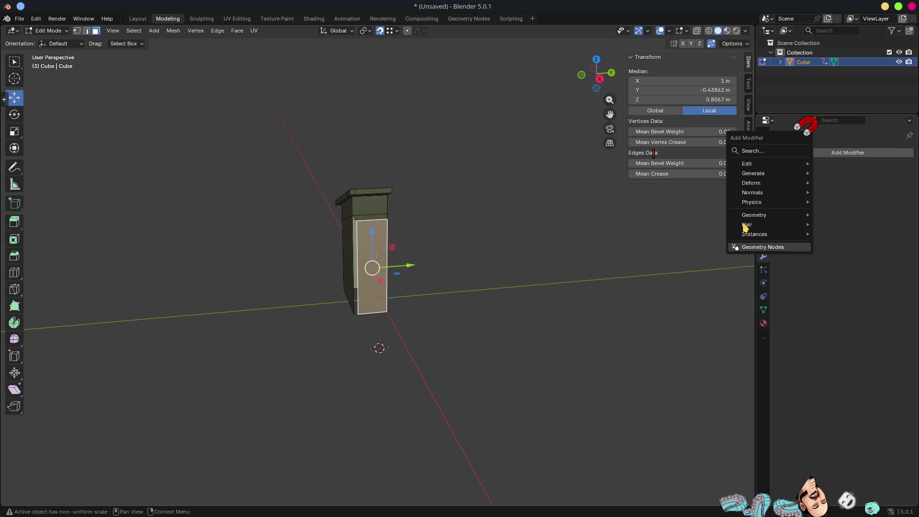
{"action": "mouse_move", "coordinate": [760, 175]}
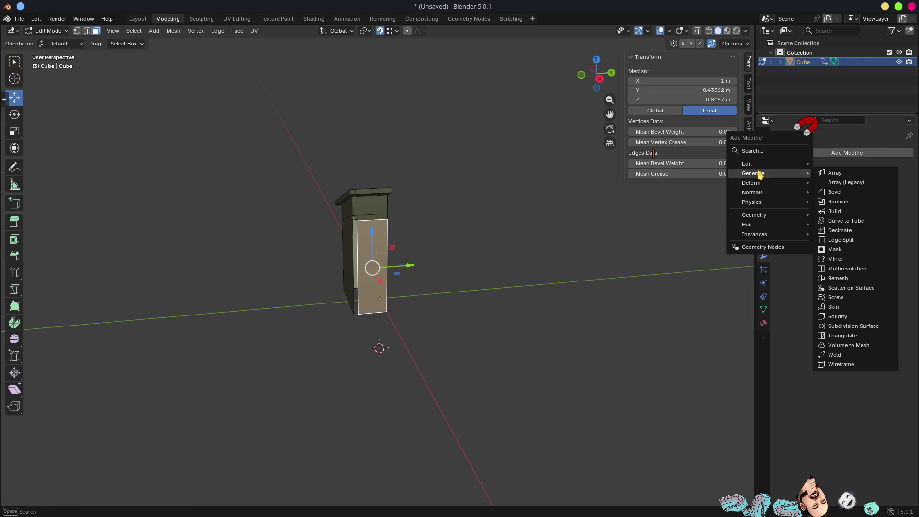
{"action": "left_click", "coordinate": [836, 261]}
{"action": "left_click", "coordinate": [863, 182]}
{"action": "scroll", "coordinate": [522, 278], "scroll_direction": "up", "scroll_amount": 5}
{"action": "middle_click_drag", "start_coordinate": [520, 290], "coordinate": [523, 229]}
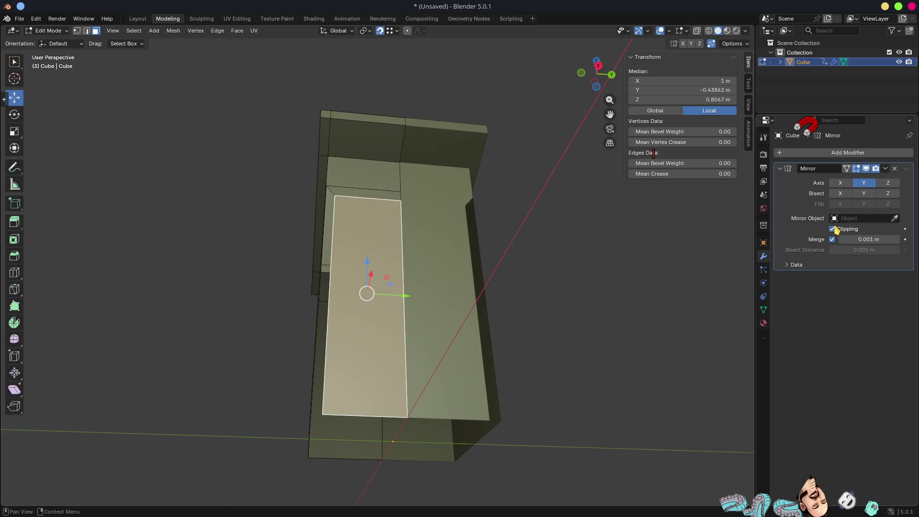
{"action": "middle_click_drag", "start_coordinate": [452, 260], "coordinate": [424, 193]}
Step: Move the centre edge loop along the Y axis
{"action": "key", "text": "2"}
{"action": "left_click", "coordinate": [405, 176], "text": "alt"}
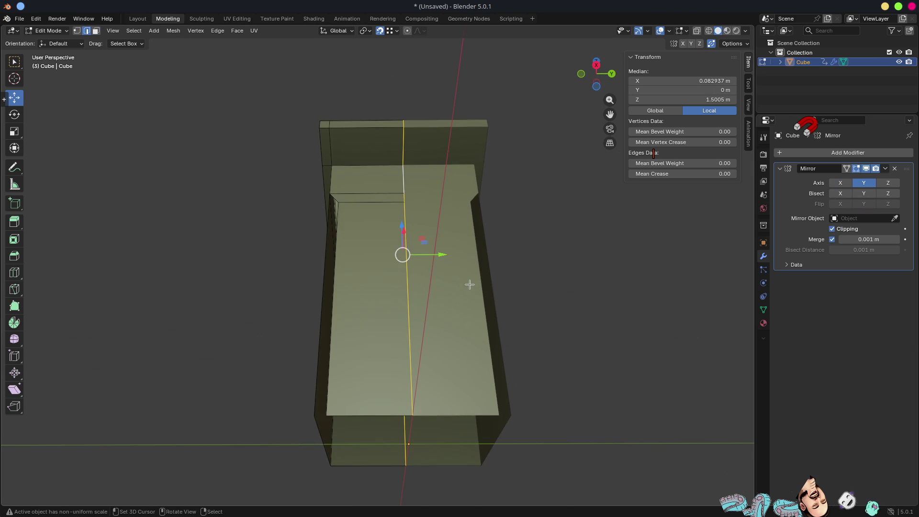
{"action": "key", "text": "g"}
{"action": "key", "text": "y"}
{"action": "left_click", "coordinate": [559, 281]}
Step: Slide the centre edge loop along the Y axis
{"action": "key", "text": "g"}
{"action": "key", "text": "y"}
{"action": "left_click", "coordinate": [501, 277]}
{"action": "mouse_move", "coordinate": [404, 197]}
{"action": "middle_mouse_down"}
{"action": "mouse_move", "coordinate": [399, 223]}
{"action": "mouse_move", "coordinate": [434, 231]}
{"action": "middle_mouse_up"}
Step: Select the roof-edge strip faces and the front-left wall faces
{"action": "left_click", "coordinate": [392, 196]}
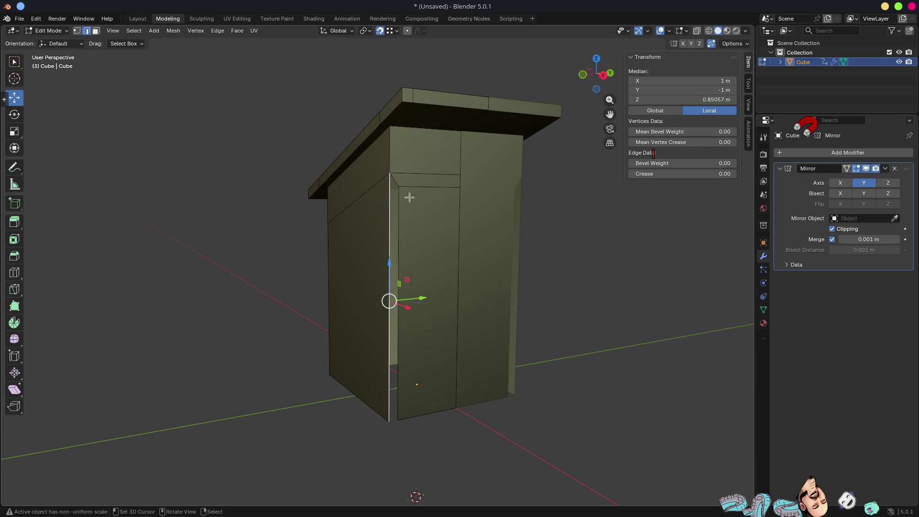
{"action": "middle_click_drag", "start_coordinate": [482, 277], "coordinate": [441, 248]}
{"action": "key", "text": "3"}
{"action": "left_click", "coordinate": [262, 198]}
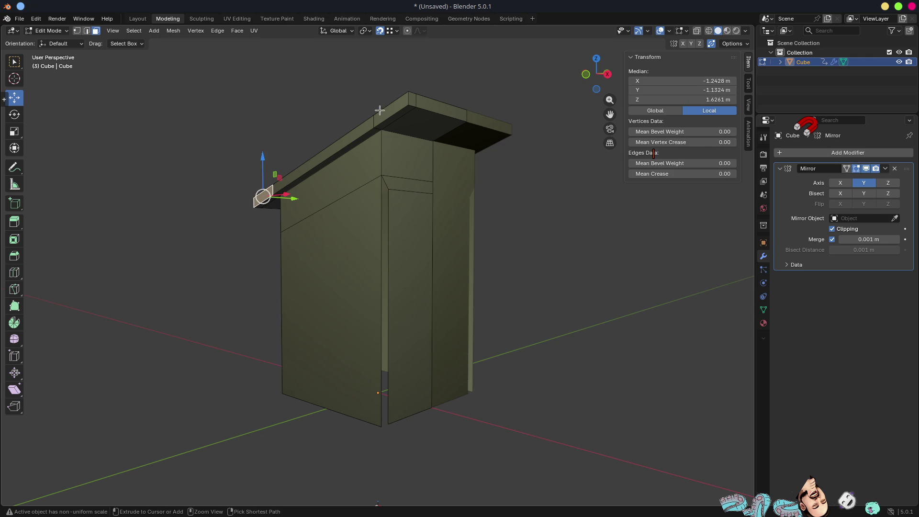
{"action": "left_click", "coordinate": [384, 117], "text": "ctrl"}
{"action": "left_click", "coordinate": [377, 132], "text": "shift"}
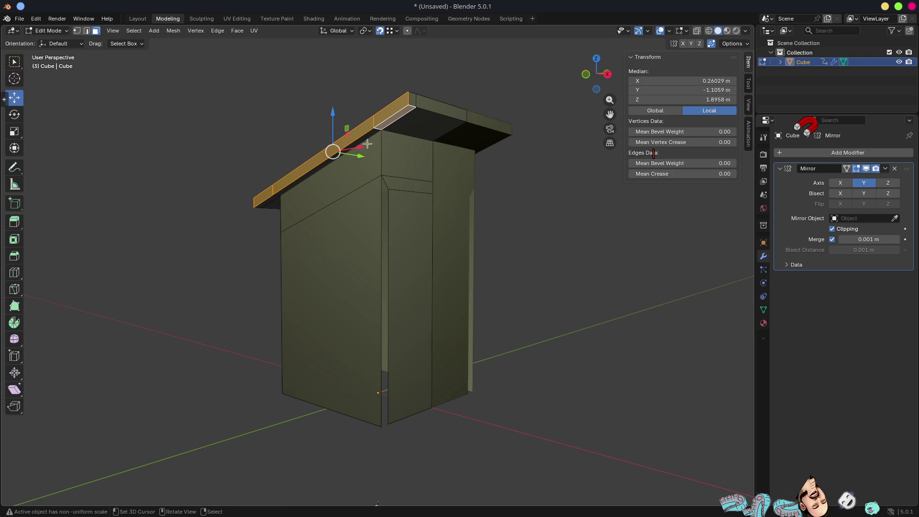
{"action": "left_click", "coordinate": [267, 203], "text": "ctrl"}
{"action": "left_click", "coordinate": [323, 205], "text": "shift"}
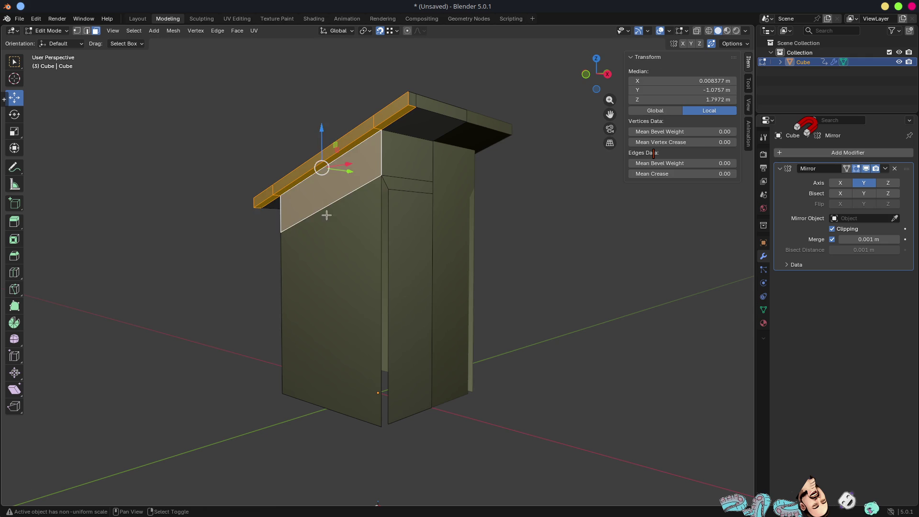
{"action": "left_click", "coordinate": [350, 264], "text": "shift"}
Step: Extend the selection into a loop strip and push it outward along Y
{"action": "mouse_move", "coordinate": [391, 286]}
{"action": "middle_mouse_down"}
{"action": "mouse_move", "coordinate": [435, 308]}
{"action": "mouse_move", "coordinate": [434, 301]}
{"action": "middle_mouse_up"}
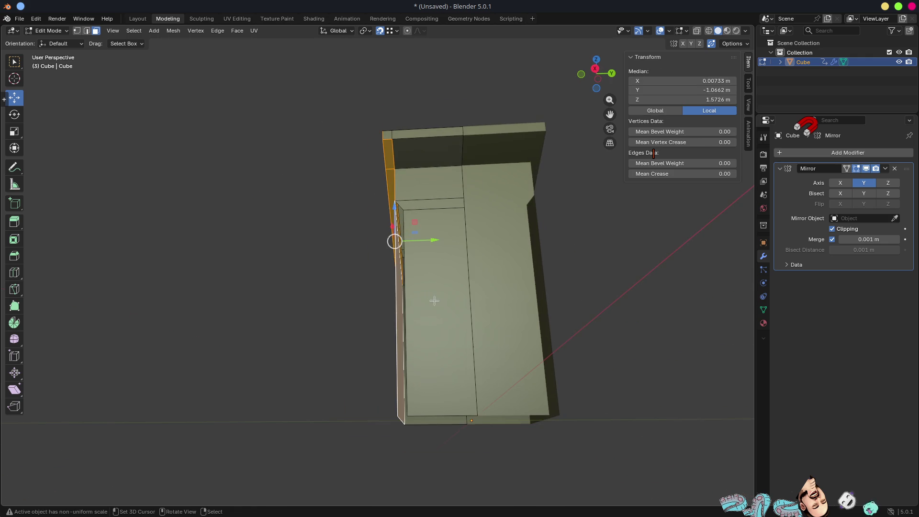
{"action": "middle_click_drag", "start_coordinate": [405, 218], "coordinate": [435, 236]}
{"action": "mouse_move", "coordinate": [403, 166]}
{"action": "middle_mouse_down"}
{"action": "mouse_move", "coordinate": [406, 180]}
{"action": "mouse_move", "coordinate": [377, 206]}
{"action": "mouse_move", "coordinate": [388, 165]}
{"action": "mouse_move", "coordinate": [455, 164]}
{"action": "middle_mouse_up"}
{"action": "left_click", "coordinate": [396, 165], "text": "alt"}
{"action": "mouse_move", "coordinate": [511, 177]}
{"action": "middle_mouse_down"}
{"action": "mouse_move", "coordinate": [523, 187]}
{"action": "mouse_move", "coordinate": [453, 181]}
{"action": "middle_mouse_up"}
{"action": "key", "text": "g"}
{"action": "key", "text": "y"}
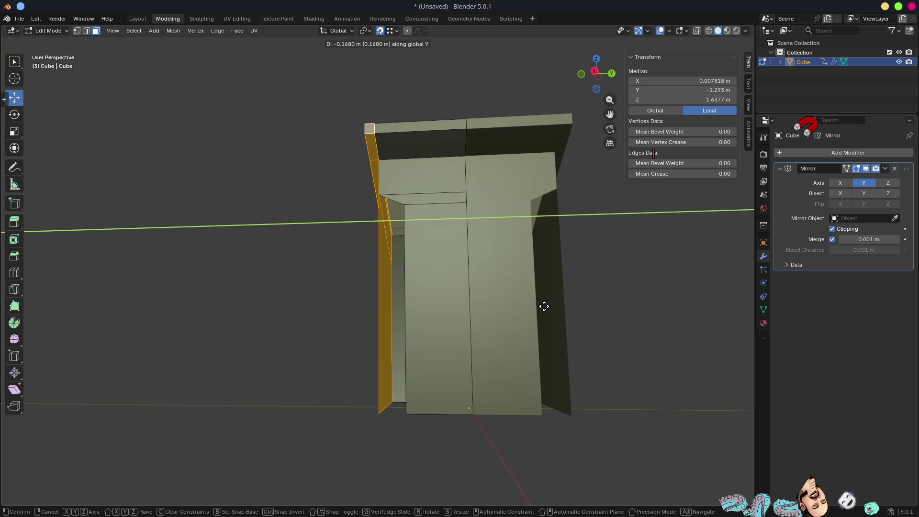
{"action": "left_click", "coordinate": [544, 306]}
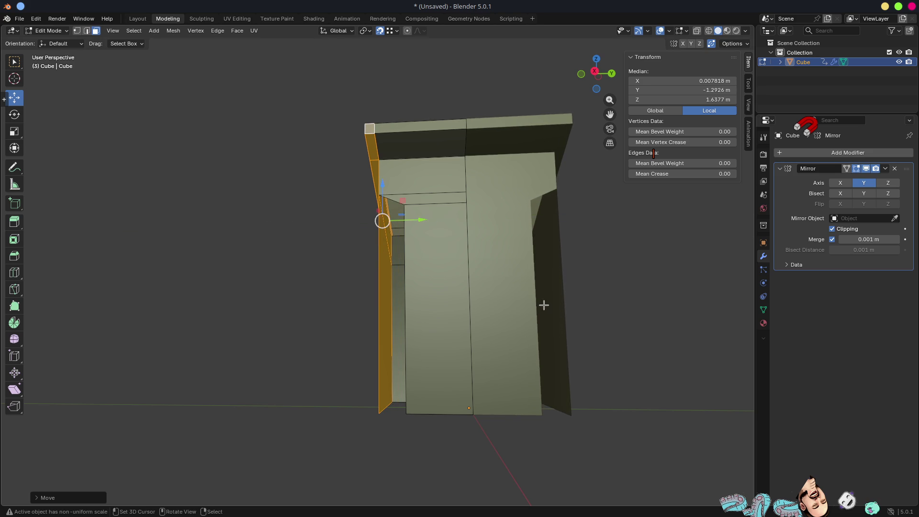
Step: Slide the vertical door edge left along Y to set the door width
{"action": "middle_click_drag", "start_coordinate": [479, 226], "coordinate": [473, 229]}
{"action": "scroll", "coordinate": [404, 221], "scroll_direction": "up", "scroll_amount": 3}
{"action": "key", "text": "2"}
{"action": "left_click", "coordinate": [415, 240]}
{"action": "mouse_move", "coordinate": [415, 239]}
{"action": "middle_mouse_down"}
{"action": "mouse_move", "coordinate": [448, 271]}
{"action": "mouse_move", "coordinate": [464, 262]}
{"action": "mouse_move", "coordinate": [437, 256]}
{"action": "middle_mouse_up"}
{"action": "scroll", "coordinate": [440, 254], "scroll_direction": "down", "scroll_amount": 6}
{"action": "scroll", "coordinate": [448, 294], "scroll_direction": "up", "scroll_amount": 3}
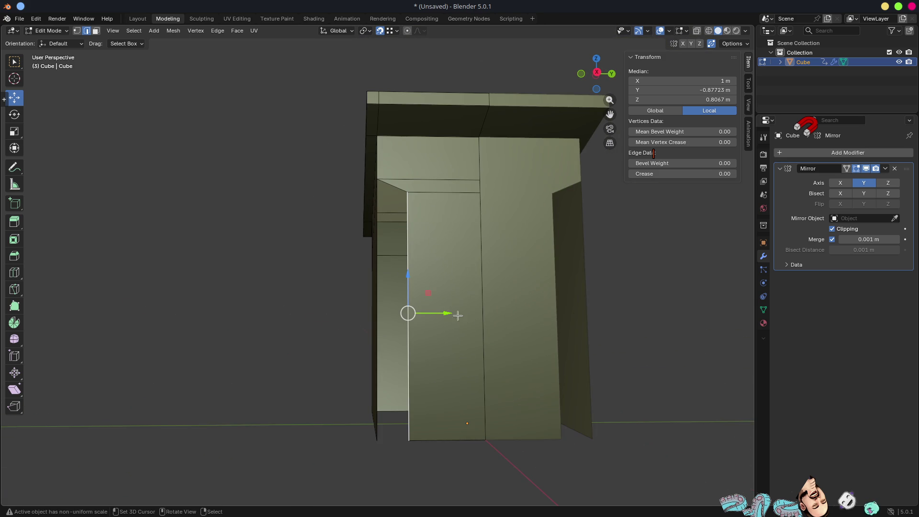
{"action": "left_click_drag", "start_coordinate": [449, 313], "coordinate": [420, 313]}
{"action": "mouse_move", "coordinate": [420, 313]}
{"action": "middle_mouse_down"}
{"action": "mouse_move", "coordinate": [410, 258]}
{"action": "mouse_move", "coordinate": [452, 253]}
{"action": "middle_mouse_up"}
{"action": "left_click", "coordinate": [411, 254], "text": "shift"}
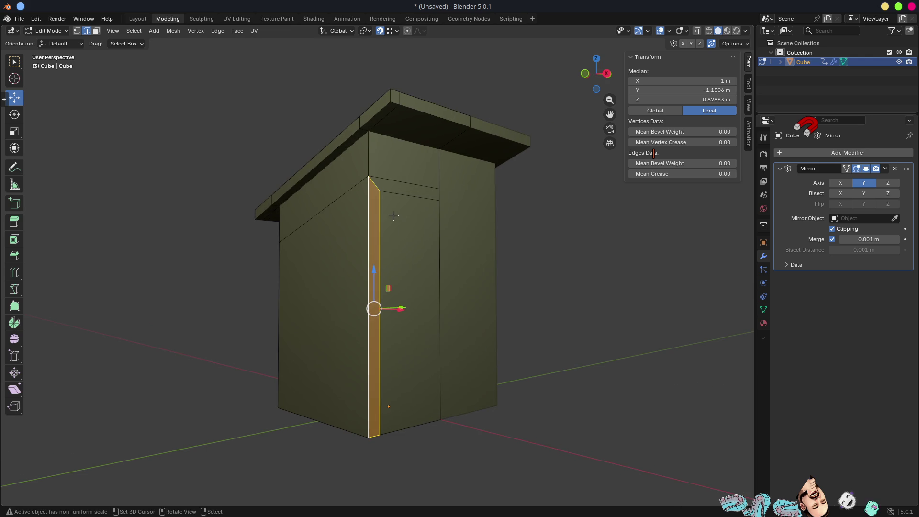
{"action": "left_click", "coordinate": [381, 201]}
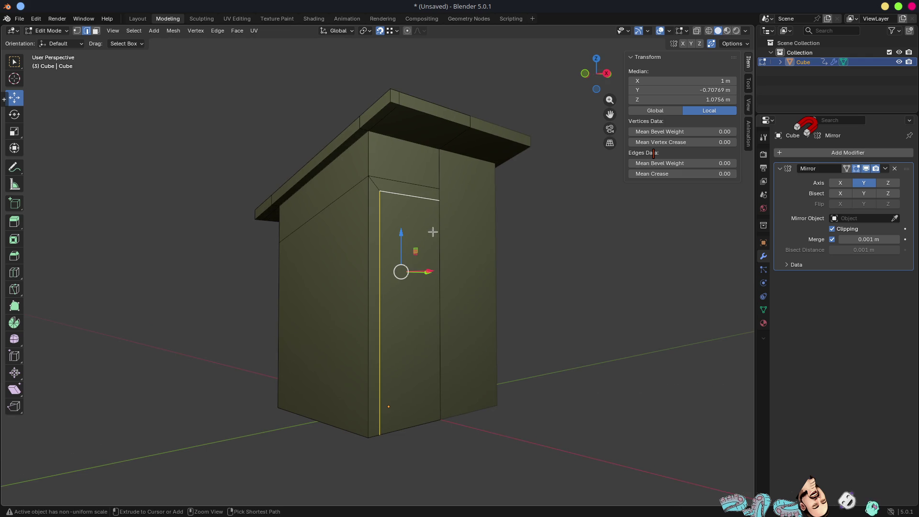
Step: Bevel the door outline edges into a thin frame
{"action": "key", "text": "ctrl+b"}
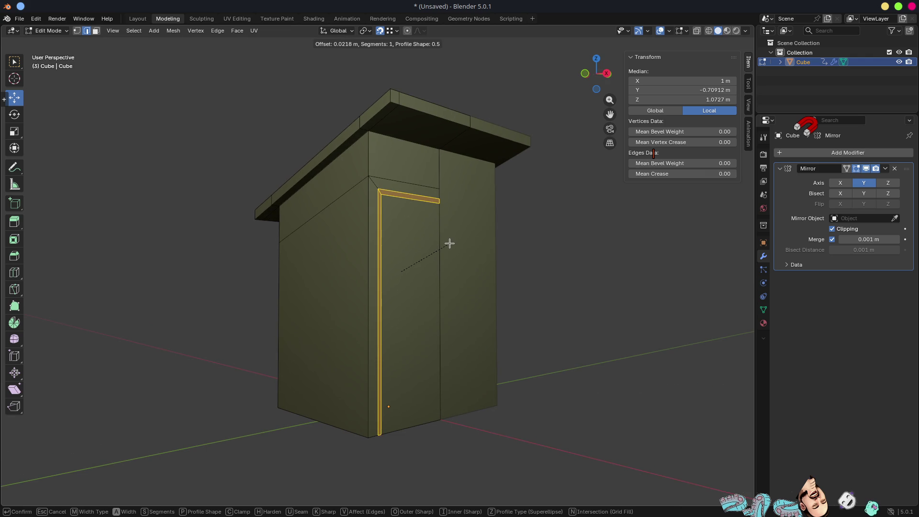
{"action": "left_click", "coordinate": [450, 244]}
{"action": "mouse_move", "coordinate": [453, 256]}
{"action": "middle_mouse_down"}
{"action": "mouse_move", "coordinate": [455, 289]}
{"action": "mouse_move", "coordinate": [451, 267]}
{"action": "mouse_move", "coordinate": [429, 264]}
{"action": "mouse_move", "coordinate": [382, 220]}
{"action": "mouse_move", "coordinate": [393, 227]}
{"action": "middle_mouse_up"}
Step: Delete the door face to open the doorway
{"action": "left_click", "coordinate": [395, 221]}
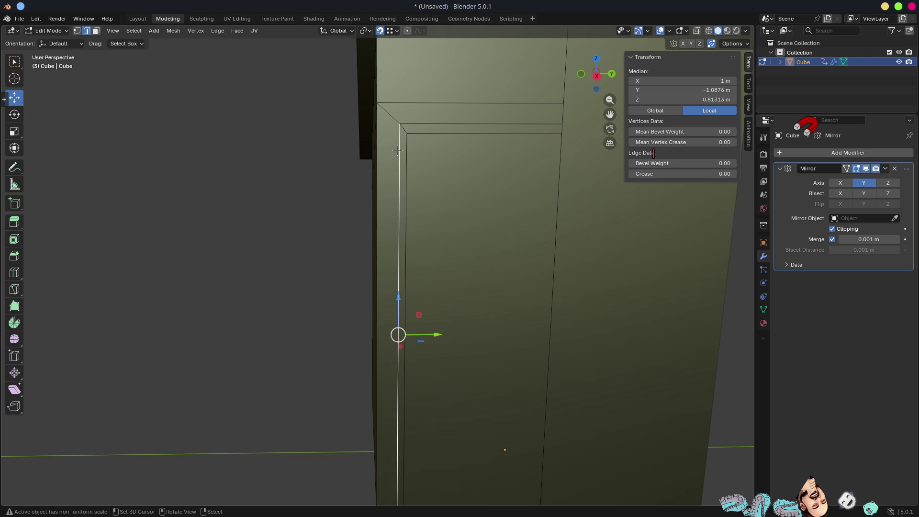
{"action": "key", "text": "3"}
{"action": "left_click", "coordinate": [435, 170]}
{"action": "scroll", "coordinate": [458, 249], "scroll_direction": "down", "scroll_amount": 5}
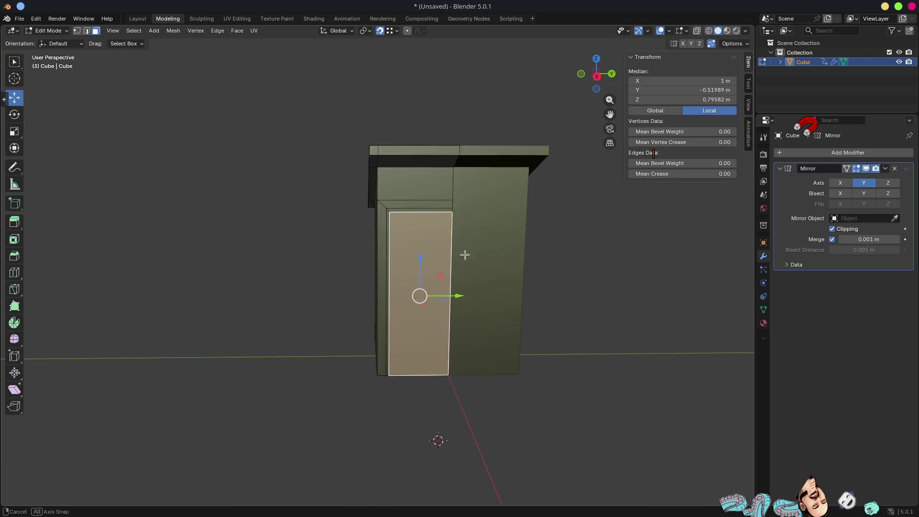
{"action": "key", "text": "x"}
{"action": "left_click", "coordinate": [488, 277]}
{"action": "mouse_move", "coordinate": [488, 277]}
{"action": "middle_mouse_down"}
{"action": "mouse_move", "coordinate": [417, 223]}
{"action": "mouse_move", "coordinate": [399, 223]}
{"action": "mouse_move", "coordinate": [459, 295]}
{"action": "mouse_move", "coordinate": [436, 300]}
{"action": "mouse_move", "coordinate": [453, 247]}
{"action": "mouse_move", "coordinate": [438, 291]}
{"action": "mouse_move", "coordinate": [437, 283]}
{"action": "middle_mouse_up"}
{"action": "scroll", "coordinate": [399, 222], "scroll_direction": "up", "scroll_amount": 4}
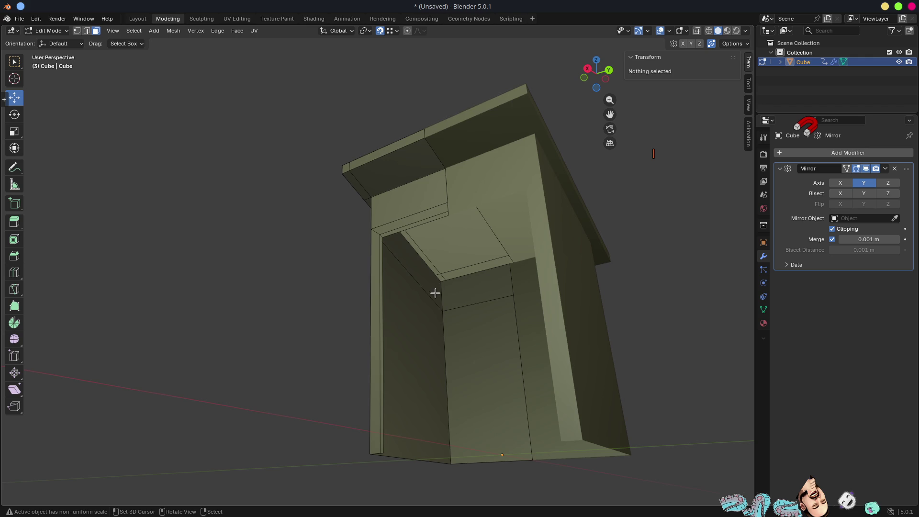
Step: Select the left inner doorway wall face
{"action": "left_click", "coordinate": [420, 333]}
{"action": "mouse_move", "coordinate": [437, 342]}
{"action": "middle_mouse_down"}
{"action": "mouse_move", "coordinate": [476, 365]}
{"action": "mouse_move", "coordinate": [469, 373]}
{"action": "mouse_move", "coordinate": [422, 361]}
{"action": "mouse_move", "coordinate": [461, 375]}
{"action": "mouse_move", "coordinate": [441, 410]}
{"action": "middle_mouse_up"}
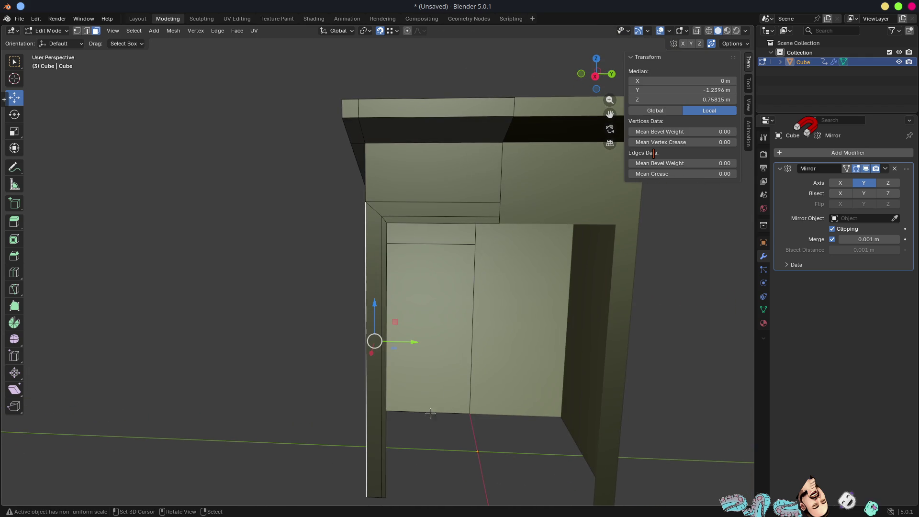
{"action": "mouse_move", "coordinate": [382, 478]}
{"action": "middle_mouse_down"}
{"action": "mouse_move", "coordinate": [396, 432]}
{"action": "mouse_move", "coordinate": [396, 318]}
{"action": "mouse_move", "coordinate": [414, 314]}
{"action": "middle_mouse_up"}
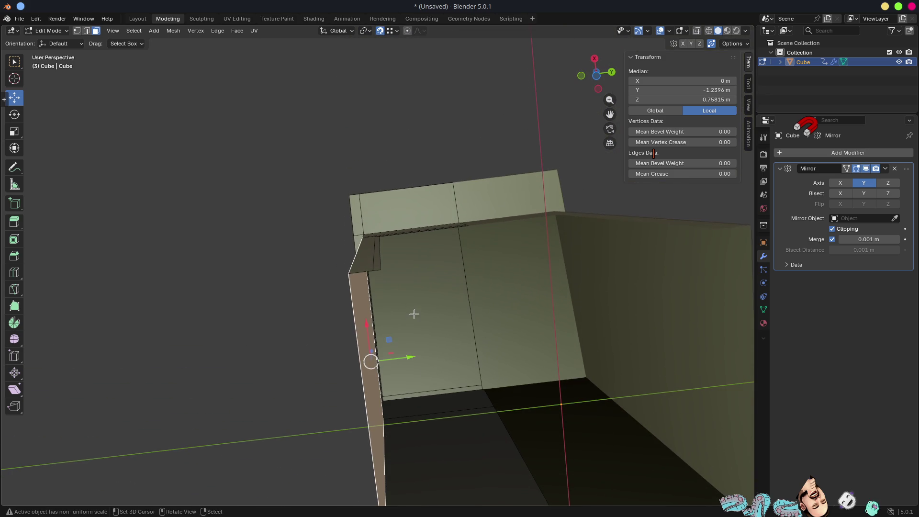
Step: Duplicate the doorway edge face slightly inward and scale it along X
{"action": "key", "text": "shift+d"}
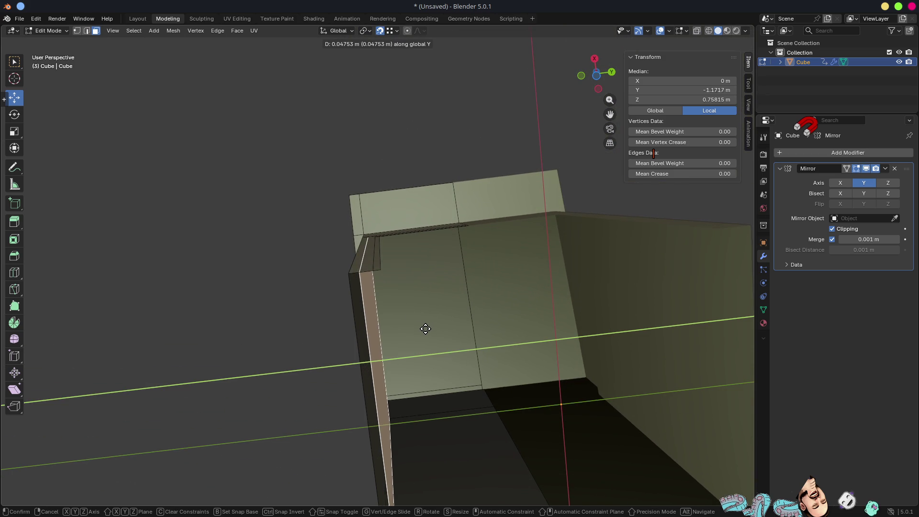
{"action": "left_click", "coordinate": [425, 328]}
{"action": "key", "text": "s"}
{"action": "key", "text": "x"}
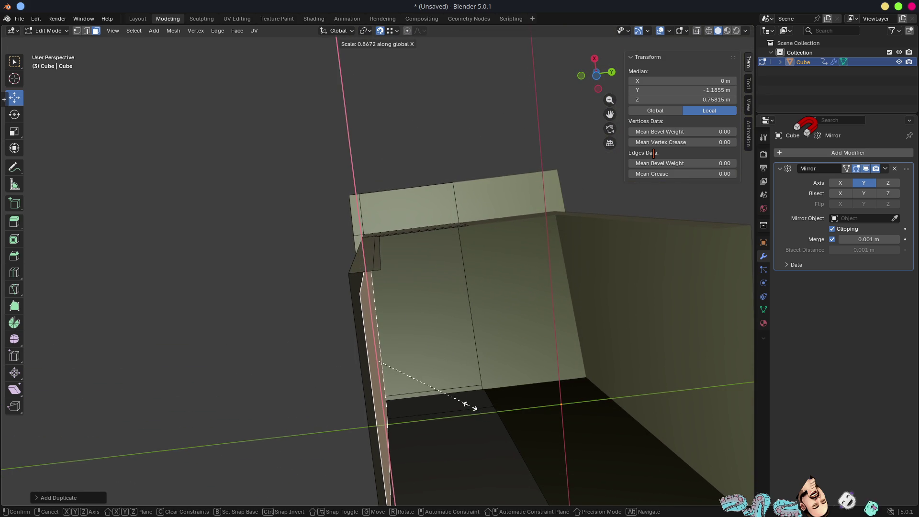
{"action": "left_click", "coordinate": [475, 420]}
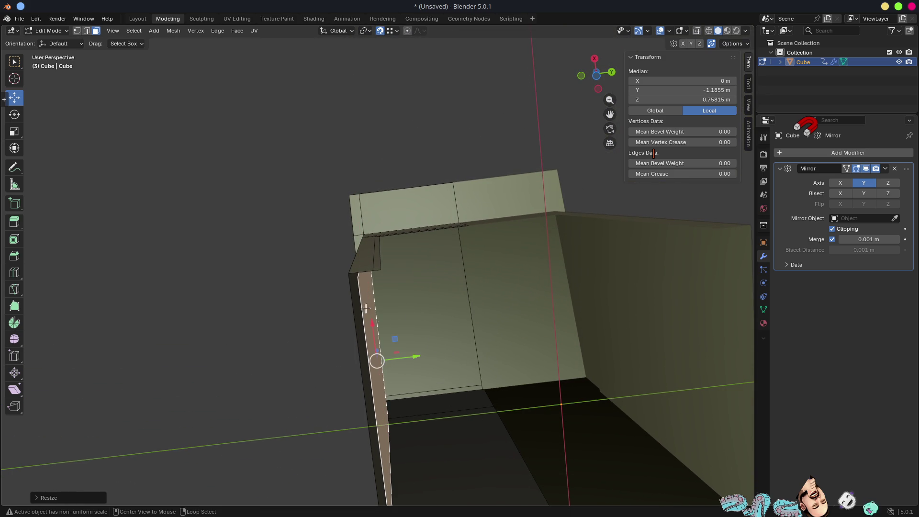
{"action": "mouse_move", "coordinate": [353, 285]}
{"action": "middle_mouse_down"}
{"action": "mouse_move", "coordinate": [418, 263]}
{"action": "mouse_move", "coordinate": [392, 244]}
{"action": "middle_mouse_up"}
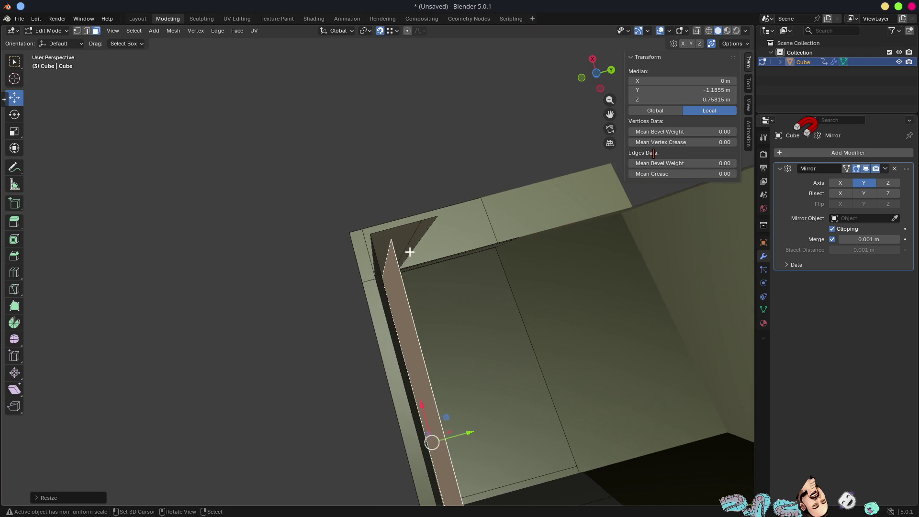
Step: Extrude a corner vertex of the strip along Y
{"action": "key", "text": "1"}
{"action": "left_click", "coordinate": [391, 239]}
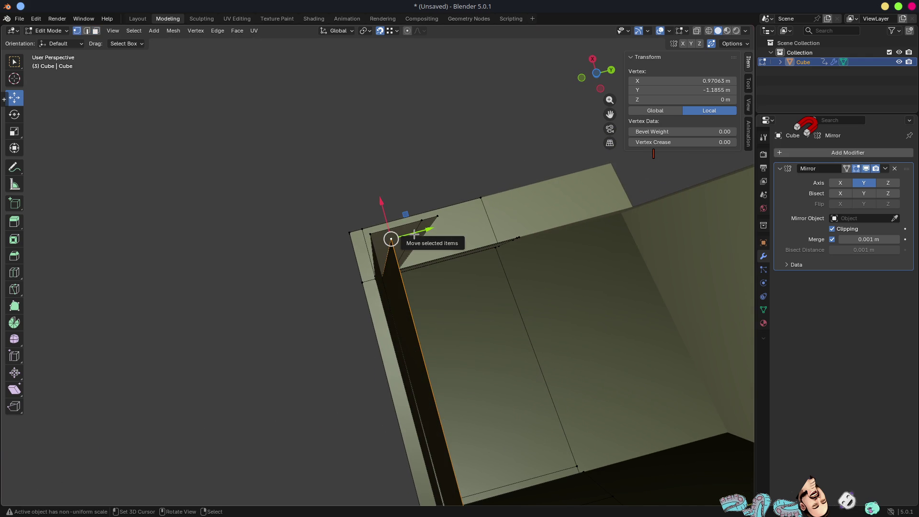
{"action": "key", "text": "e"}
{"action": "key", "text": "y"}
{"action": "left_click", "coordinate": [439, 219]}
{"action": "mouse_move", "coordinate": [439, 221]}
{"action": "middle_mouse_down"}
{"action": "mouse_move", "coordinate": [470, 294]}
{"action": "mouse_move", "coordinate": [392, 312]}
{"action": "mouse_move", "coordinate": [396, 318]}
{"action": "mouse_move", "coordinate": [473, 265]}
{"action": "mouse_move", "coordinate": [469, 277]}
{"action": "middle_mouse_up"}
Step: Extrude the two-vertex edge straight up along Z
{"action": "left_click", "coordinate": [430, 240], "text": "shift"}
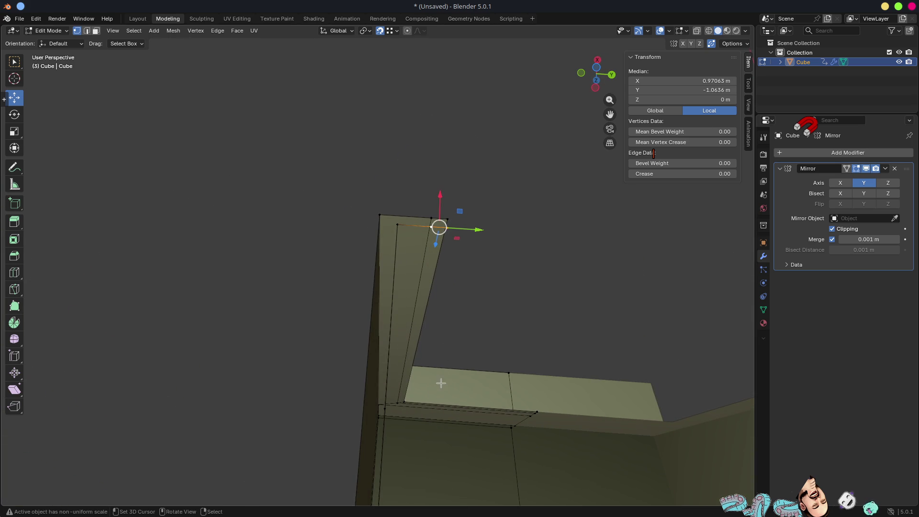
{"action": "mouse_move", "coordinate": [404, 400]}
{"action": "middle_mouse_down"}
{"action": "mouse_move", "coordinate": [449, 365]}
{"action": "mouse_move", "coordinate": [414, 303]}
{"action": "mouse_move", "coordinate": [426, 283]}
{"action": "mouse_move", "coordinate": [450, 277]}
{"action": "middle_mouse_up"}
{"action": "key", "text": "e"}
{"action": "key", "text": "z"}
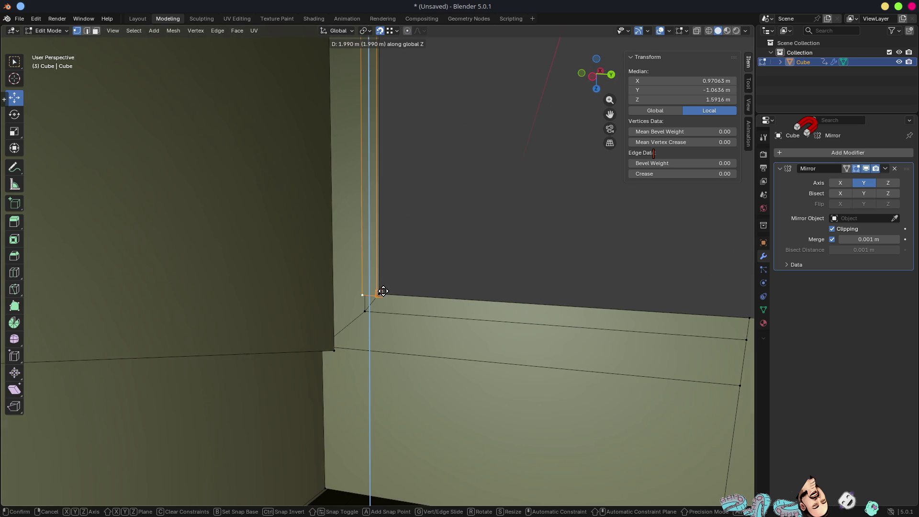
{"action": "left_click", "coordinate": [378, 292]}
{"action": "mouse_move", "coordinate": [378, 292]}
{"action": "middle_mouse_down"}
{"action": "mouse_move", "coordinate": [369, 295]}
{"action": "mouse_move", "coordinate": [389, 254]}
{"action": "mouse_move", "coordinate": [369, 306]}
{"action": "mouse_move", "coordinate": [366, 291]}
{"action": "middle_mouse_up"}
Step: Raise a strip vertex to about 1.63 m and slide the strip edge along Y
{"action": "left_click", "coordinate": [365, 290]}
{"action": "mouse_move", "coordinate": [375, 315]}
{"action": "left_mouse_down"}
{"action": "mouse_move", "coordinate": [363, 301]}
{"action": "mouse_move", "coordinate": [384, 300]}
{"action": "left_mouse_up"}
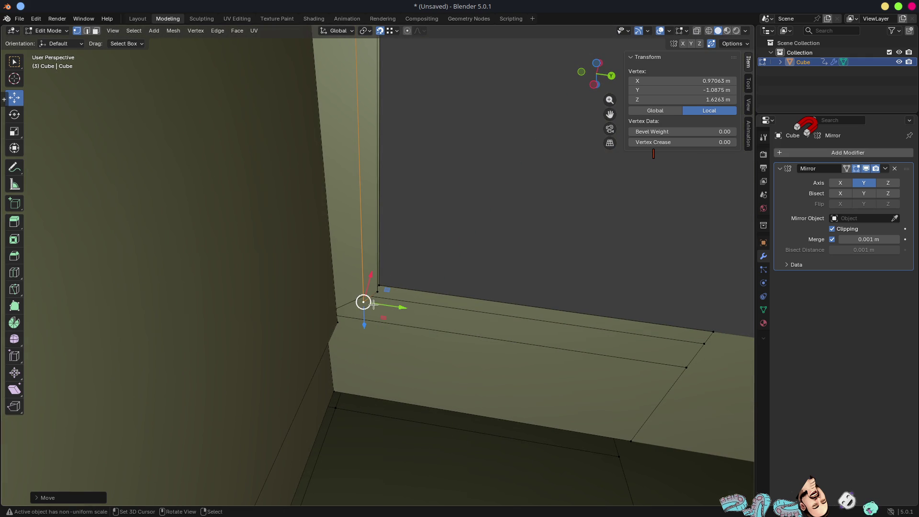
{"action": "left_click", "coordinate": [378, 289]}
{"action": "key", "text": "2"}
{"action": "left_click", "coordinate": [372, 296]}
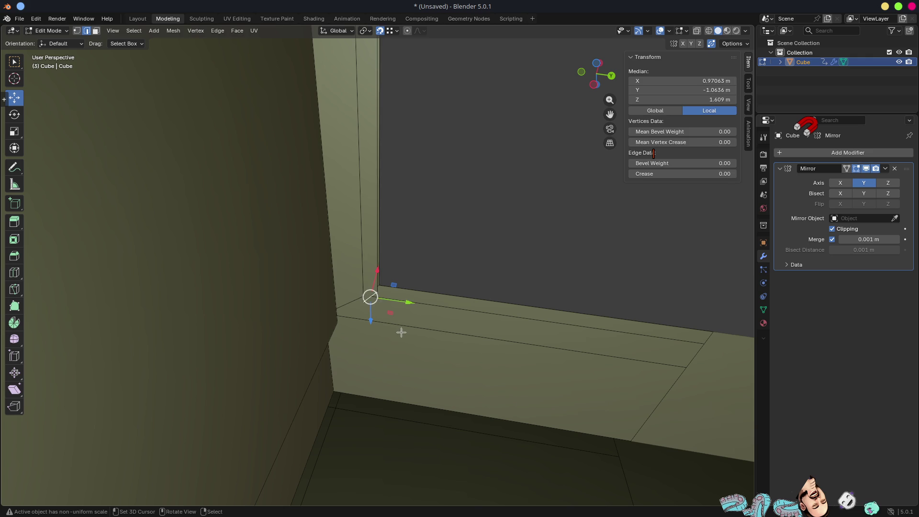
{"action": "key", "text": "g"}
{"action": "key", "text": "y"}
{"action": "left_click", "coordinate": [374, 434]}
{"action": "mouse_move", "coordinate": [443, 324]}
{"action": "middle_mouse_down"}
{"action": "mouse_move", "coordinate": [376, 93]}
{"action": "mouse_move", "coordinate": [388, 185]}
{"action": "mouse_move", "coordinate": [386, 150]}
{"action": "mouse_move", "coordinate": [332, 156]}
{"action": "mouse_move", "coordinate": [387, 158]}
{"action": "mouse_move", "coordinate": [379, 189]}
{"action": "mouse_move", "coordinate": [352, 186]}
{"action": "mouse_move", "coordinate": [363, 176]}
{"action": "mouse_move", "coordinate": [375, 212]}
{"action": "middle_mouse_up"}
Step: Select the vertical trim strip face and its edge
{"action": "key", "text": "3"}
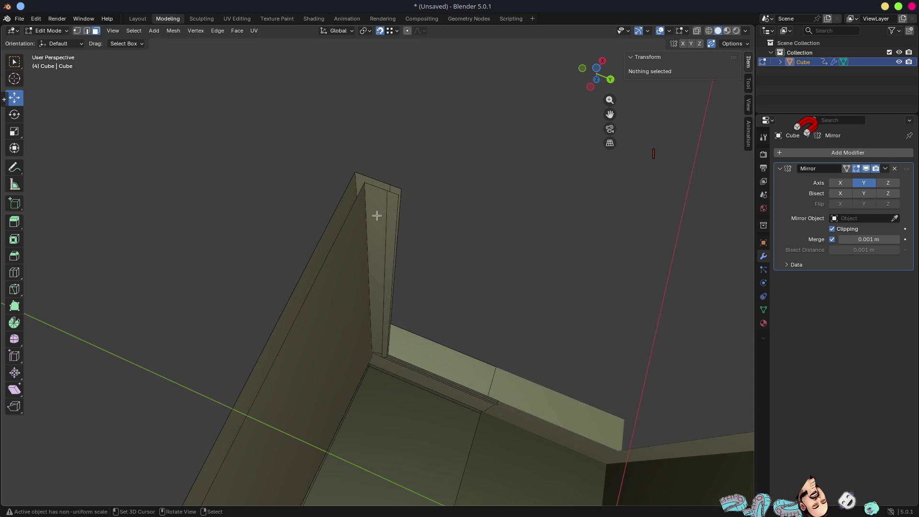
{"action": "left_click", "coordinate": [377, 221]}
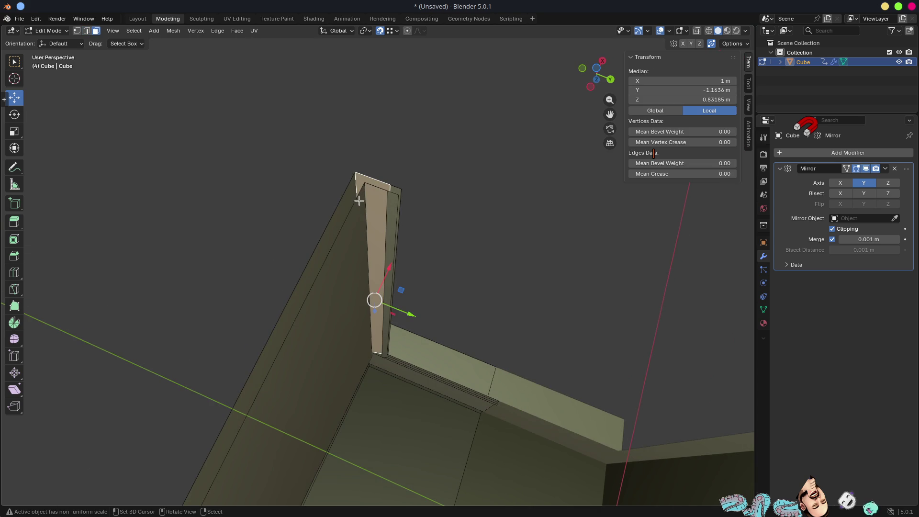
{"action": "left_click", "coordinate": [371, 209]}
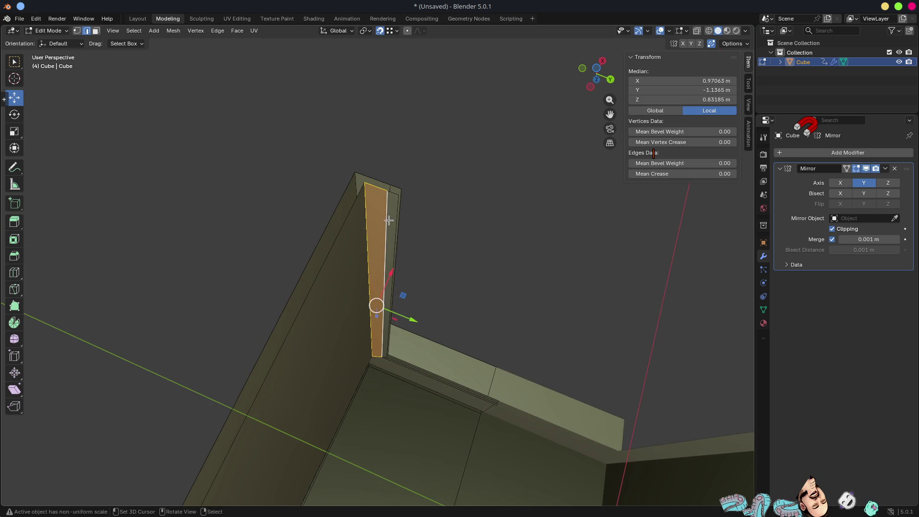
{"action": "mouse_move", "coordinate": [397, 241]}
{"action": "middle_mouse_down"}
{"action": "mouse_move", "coordinate": [399, 340]}
{"action": "mouse_move", "coordinate": [324, 346]}
{"action": "mouse_move", "coordinate": [372, 342]}
{"action": "mouse_move", "coordinate": [324, 357]}
{"action": "mouse_move", "coordinate": [293, 340]}
{"action": "mouse_move", "coordinate": [267, 256]}
{"action": "mouse_move", "coordinate": [380, 260]}
{"action": "mouse_move", "coordinate": [349, 240]}
{"action": "mouse_move", "coordinate": [397, 244]}
{"action": "mouse_move", "coordinate": [355, 196]}
{"action": "mouse_move", "coordinate": [397, 217]}
{"action": "mouse_move", "coordinate": [384, 310]}
{"action": "mouse_move", "coordinate": [381, 288]}
{"action": "mouse_move", "coordinate": [412, 256]}
{"action": "mouse_move", "coordinate": [401, 193]}
{"action": "middle_mouse_up"}
{"action": "scroll", "coordinate": [374, 408], "scroll_direction": "up", "scroll_amount": 6}
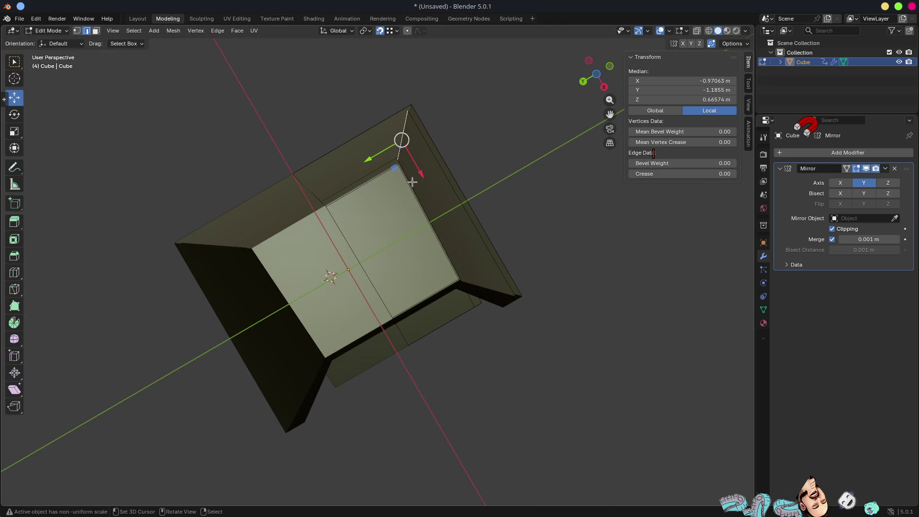
Step: Pull the selected edge out along Y into a new face
{"action": "key", "text": "g"}
{"action": "key", "text": "y"}
{"action": "left_click", "coordinate": [260, 251]}
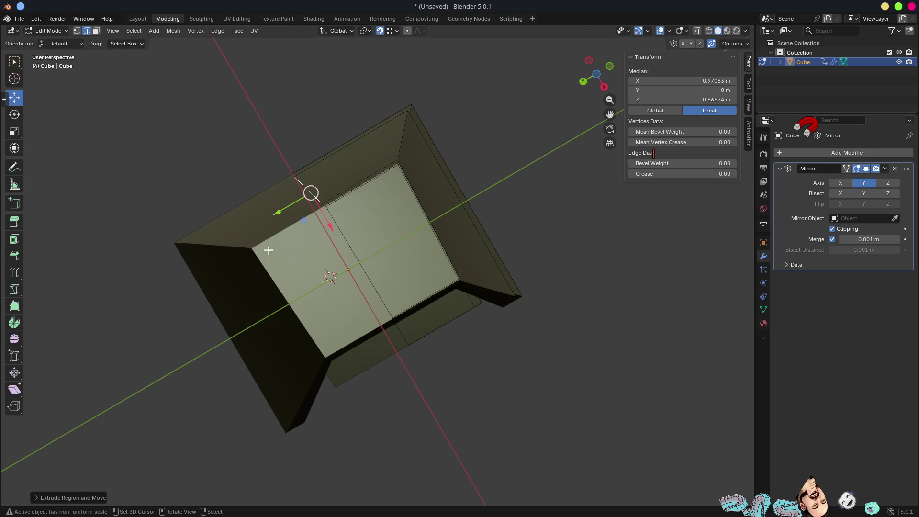
{"action": "mouse_move", "coordinate": [259, 251]}
{"action": "middle_mouse_down"}
{"action": "mouse_move", "coordinate": [368, 257]}
{"action": "mouse_move", "coordinate": [355, 229]}
{"action": "mouse_move", "coordinate": [353, 281]}
{"action": "mouse_move", "coordinate": [345, 279]}
{"action": "mouse_move", "coordinate": [446, 295]}
{"action": "mouse_move", "coordinate": [411, 280]}
{"action": "middle_mouse_up"}
{"action": "scroll", "coordinate": [368, 258], "scroll_direction": "up", "scroll_amount": 8}
Step: Lower the new face's far edge along Z to meet the inner corner
{"action": "left_click", "coordinate": [383, 288]}
{"action": "scroll", "coordinate": [383, 288], "scroll_direction": "down", "scroll_amount": 5}
{"action": "mouse_move", "coordinate": [412, 319]}
{"action": "middle_mouse_down"}
{"action": "mouse_move", "coordinate": [371, 240]}
{"action": "mouse_move", "coordinate": [431, 259]}
{"action": "mouse_move", "coordinate": [404, 252]}
{"action": "mouse_move", "coordinate": [412, 256]}
{"action": "middle_mouse_up"}
{"action": "scroll", "coordinate": [371, 240], "scroll_direction": "up", "scroll_amount": 5}
{"action": "key", "text": "g"}
{"action": "key", "text": "z"}
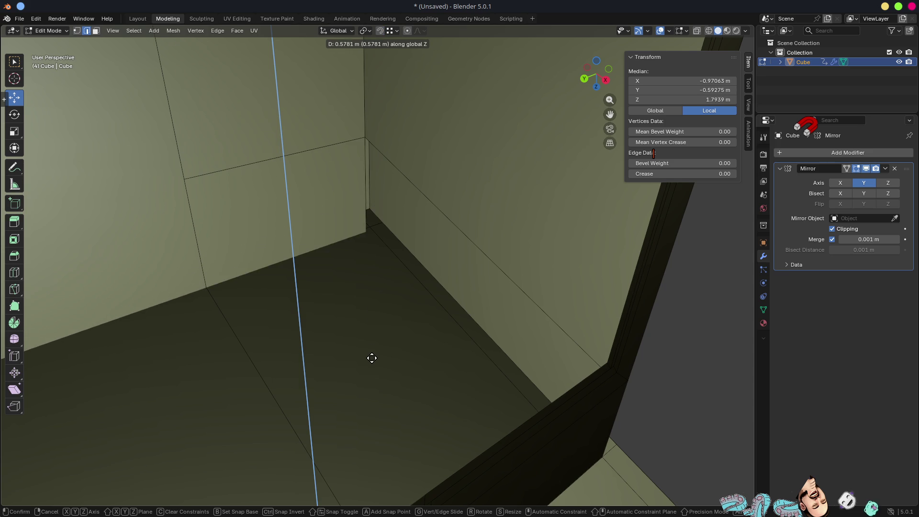
{"action": "left_click", "coordinate": [372, 320]}
{"action": "mouse_move", "coordinate": [369, 308]}
{"action": "middle_mouse_down"}
{"action": "mouse_move", "coordinate": [381, 320]}
{"action": "mouse_move", "coordinate": [412, 323]}
{"action": "mouse_move", "coordinate": [421, 341]}
{"action": "mouse_move", "coordinate": [435, 324]}
{"action": "mouse_move", "coordinate": [357, 282]}
{"action": "middle_mouse_up"}
Step: Select the corner vertex and the edge along the base
{"action": "left_click", "coordinate": [358, 180]}
{"action": "mouse_move", "coordinate": [358, 180]}
{"action": "middle_mouse_down"}
{"action": "mouse_move", "coordinate": [447, 282]}
{"action": "mouse_move", "coordinate": [355, 254]}
{"action": "mouse_move", "coordinate": [348, 246]}
{"action": "mouse_move", "coordinate": [449, 262]}
{"action": "mouse_move", "coordinate": [421, 261]}
{"action": "middle_mouse_up"}
{"action": "key", "text": "2"}
{"action": "left_click", "coordinate": [298, 197]}
{"action": "mouse_move", "coordinate": [396, 225]}
{"action": "middle_mouse_down"}
{"action": "mouse_move", "coordinate": [447, 267]}
{"action": "mouse_move", "coordinate": [524, 275]}
{"action": "mouse_move", "coordinate": [445, 279]}
{"action": "mouse_move", "coordinate": [490, 289]}
{"action": "mouse_move", "coordinate": [451, 284]}
{"action": "middle_mouse_up"}
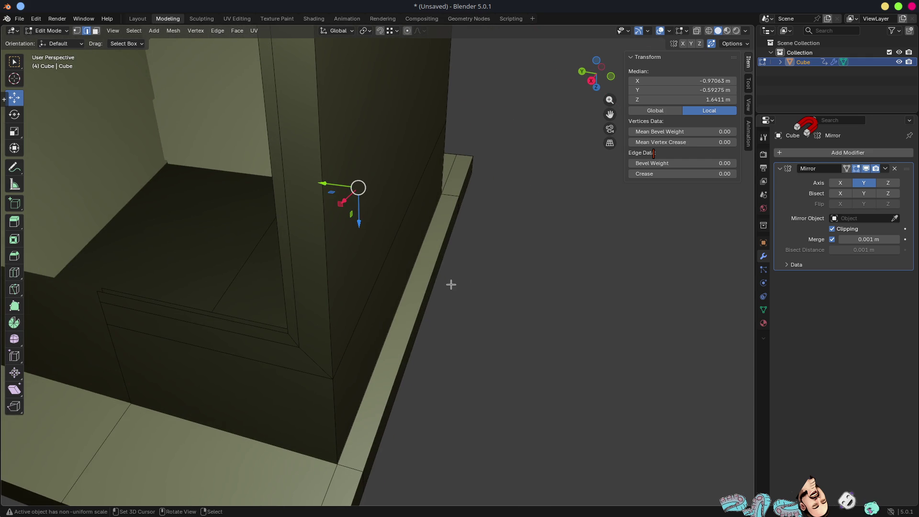
Step: Move the base strip face along the Y axis
{"action": "key", "text": "3"}
{"action": "left_click", "coordinate": [422, 272]}
{"action": "middle_click_drag", "start_coordinate": [422, 272], "coordinate": [445, 290]}
{"action": "key", "text": "g"}
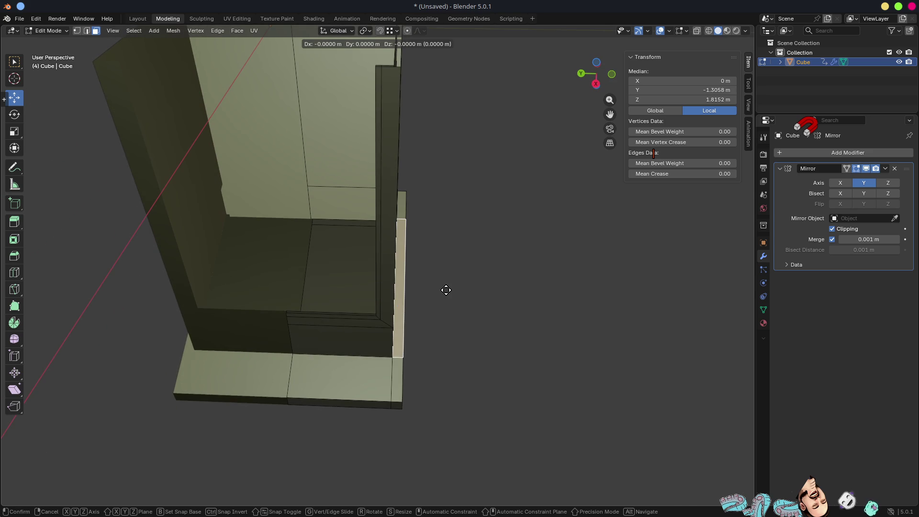
{"action": "key", "text": "y"}
{"action": "left_click", "coordinate": [513, 295]}
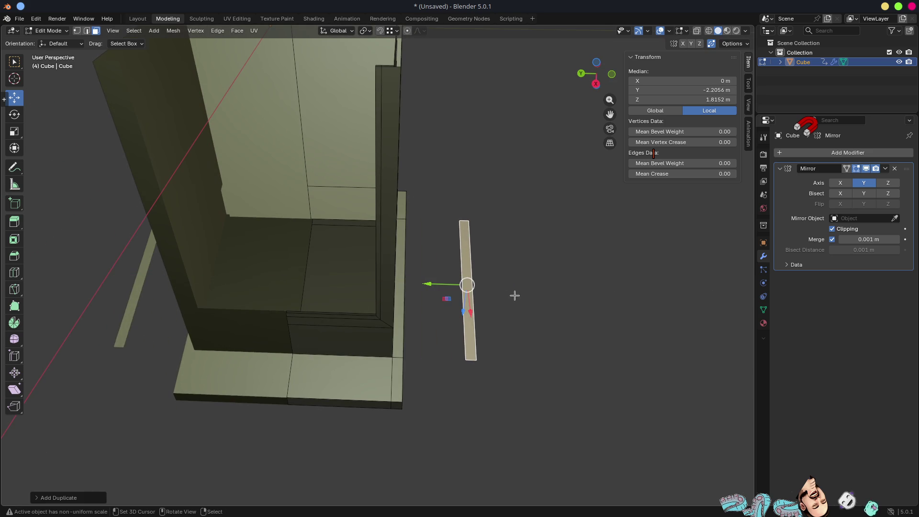
Step: Extrude the strip's outer edge into a wide panel and slide it into the opening
{"action": "left_click", "coordinate": [470, 275]}
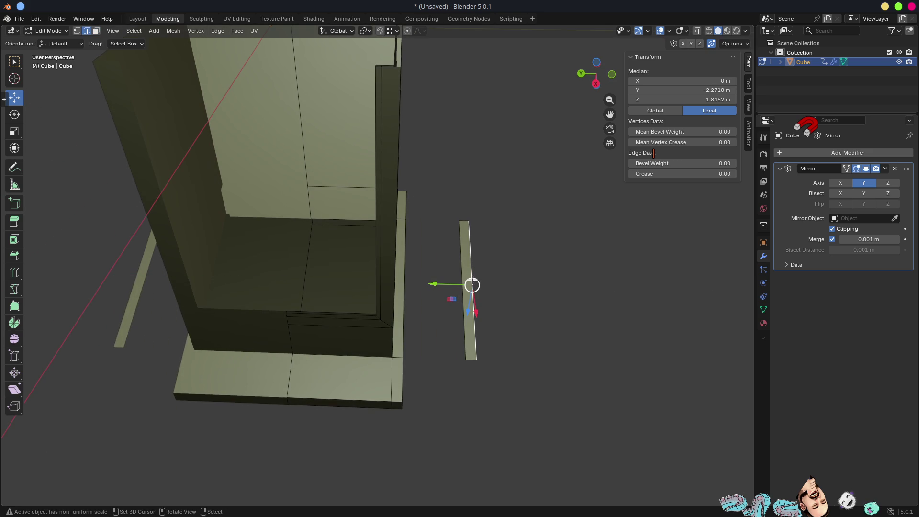
{"action": "key", "text": "e"}
{"action": "key", "text": "y"}
{"action": "left_click", "coordinate": [544, 287]}
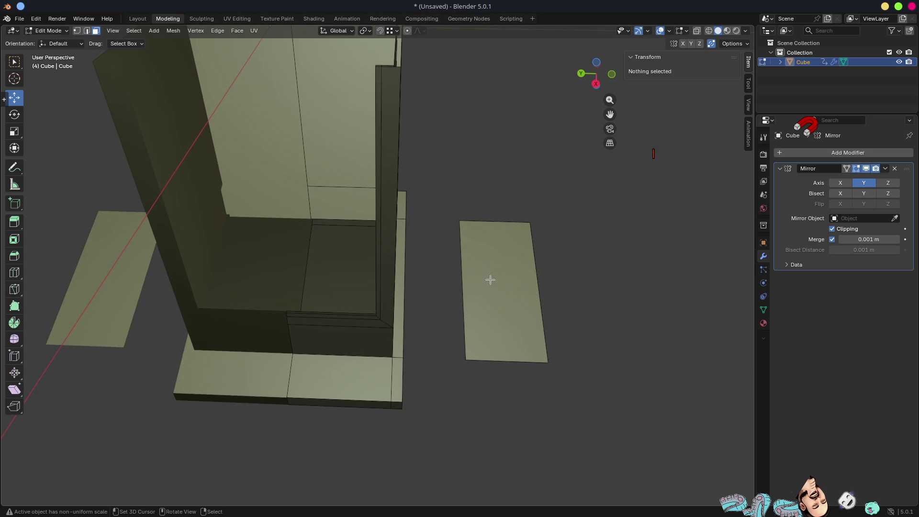
{"action": "key", "text": "3"}
{"action": "left_click", "coordinate": [496, 279]}
{"action": "key", "text": "g"}
{"action": "key", "text": "y"}
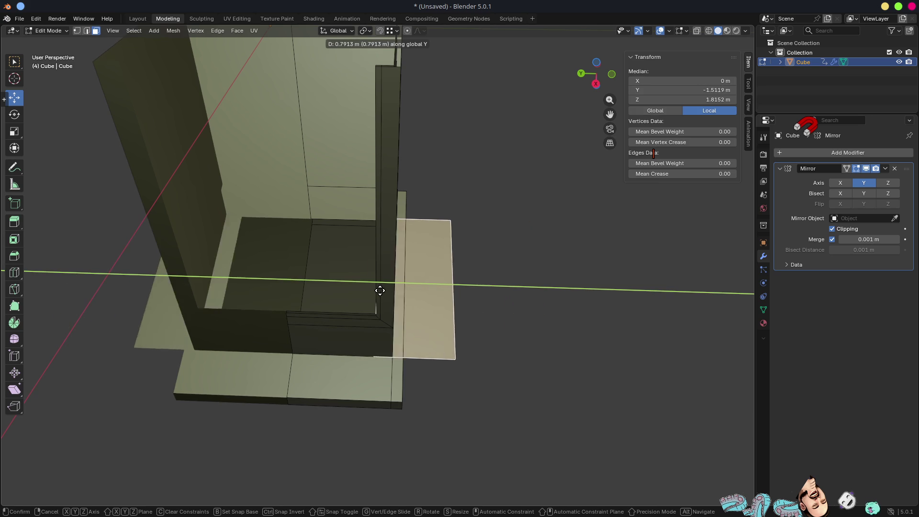
{"action": "left_click", "coordinate": [355, 294]}
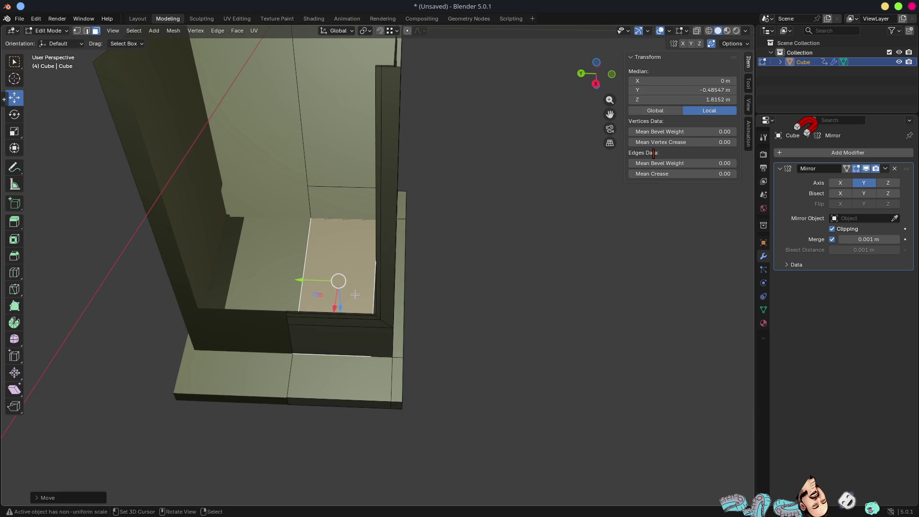
Step: Separate the floor panel into its own object, Cube.001
{"action": "middle_click_drag", "start_coordinate": [355, 294], "coordinate": [383, 258]}
{"action": "scroll", "coordinate": [383, 258], "scroll_direction": "up", "scroll_amount": 4}
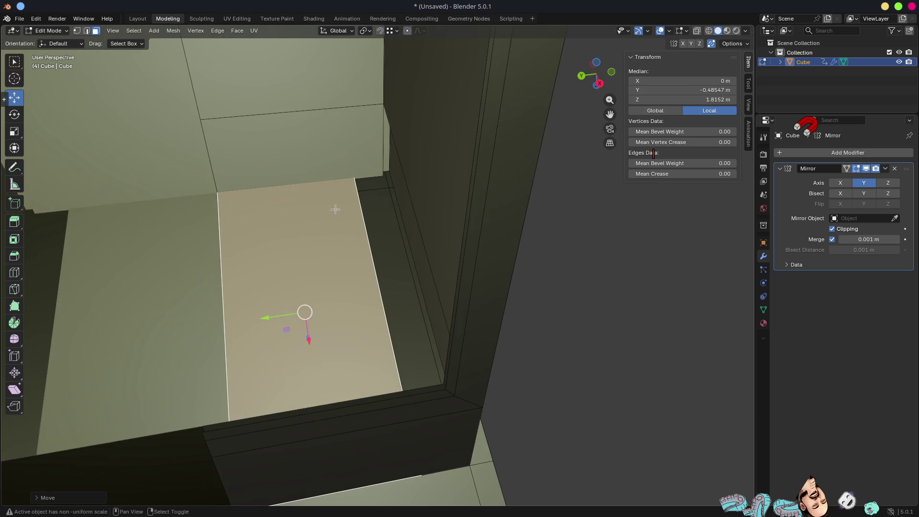
{"action": "middle_click_drag", "start_coordinate": [335, 209], "coordinate": [351, 218], "text": "shift"}
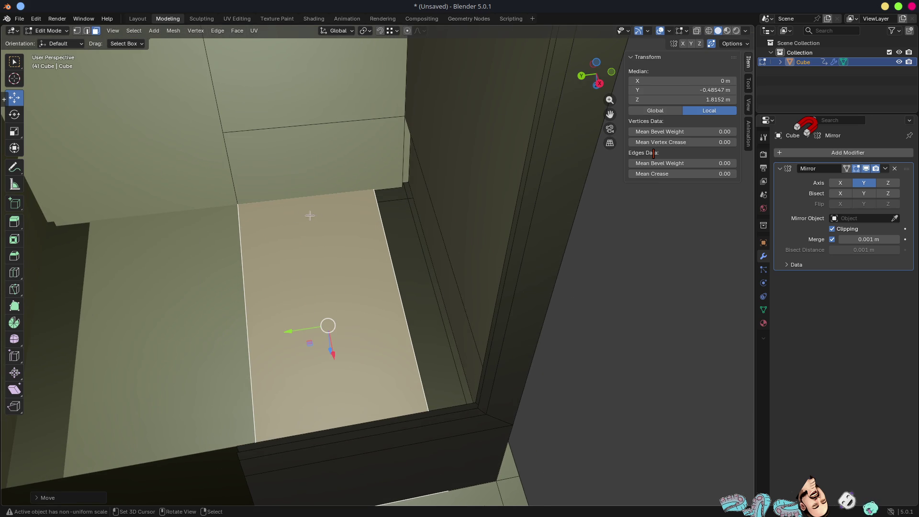
{"action": "scroll", "coordinate": [329, 255], "scroll_direction": "up", "scroll_amount": 3}
{"action": "key", "text": "p"}
{"action": "left_click", "coordinate": [358, 271]}
Step: In see-through mode, select the wall face's bottom edge and move it vertically to 1.5839 m
{"action": "middle_click_drag", "start_coordinate": [355, 269], "coordinate": [290, 197]}
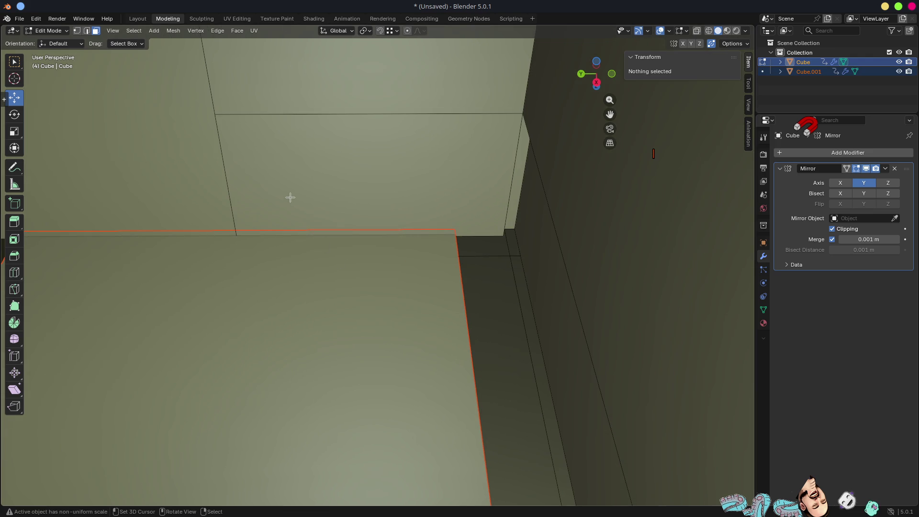
{"action": "left_click", "coordinate": [291, 199]}
{"action": "key", "text": "alt+z"}
{"action": "key", "text": "1"}
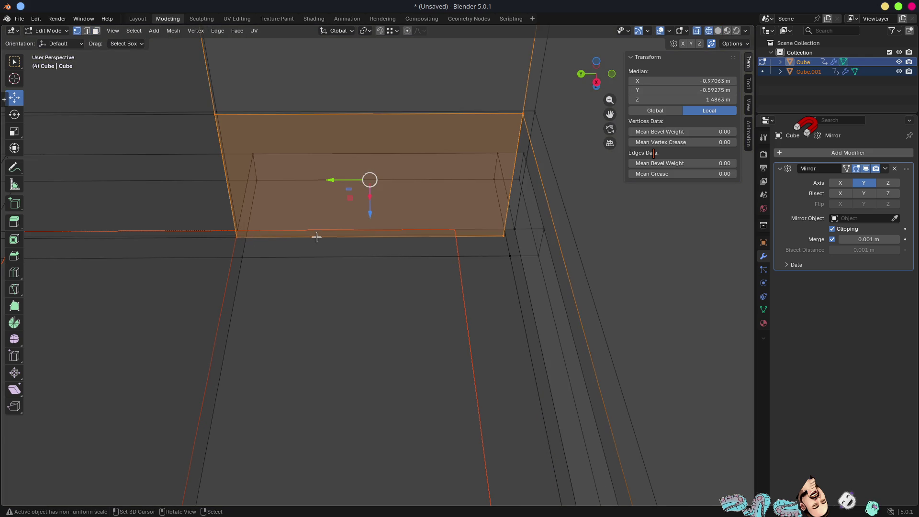
{"action": "key", "text": "2"}
{"action": "left_click", "coordinate": [316, 237]}
{"action": "key", "text": "g"}
{"action": "key", "text": "z"}
{"action": "left_click", "coordinate": [320, 216]}
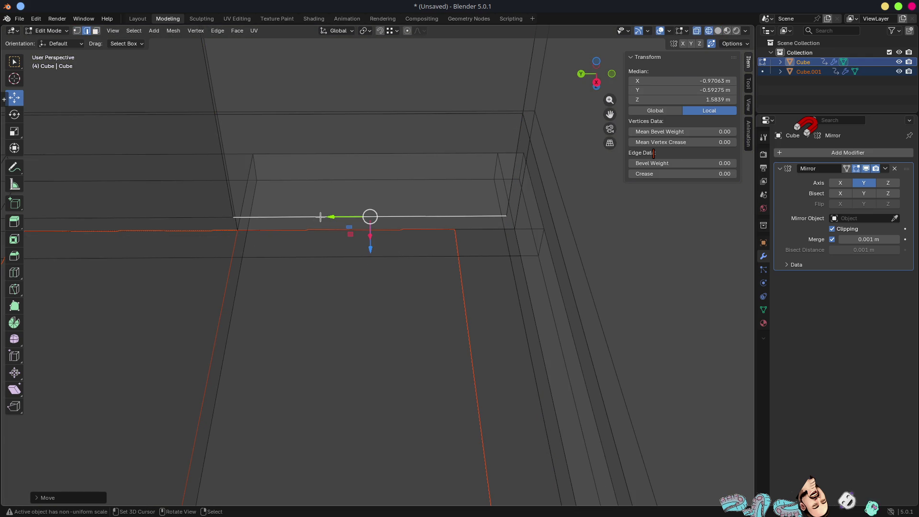
Step: Adjust snapping and re-place the bottom edge vertically, keeping it at 1.5839 m
{"action": "left_click", "coordinate": [389, 33]}
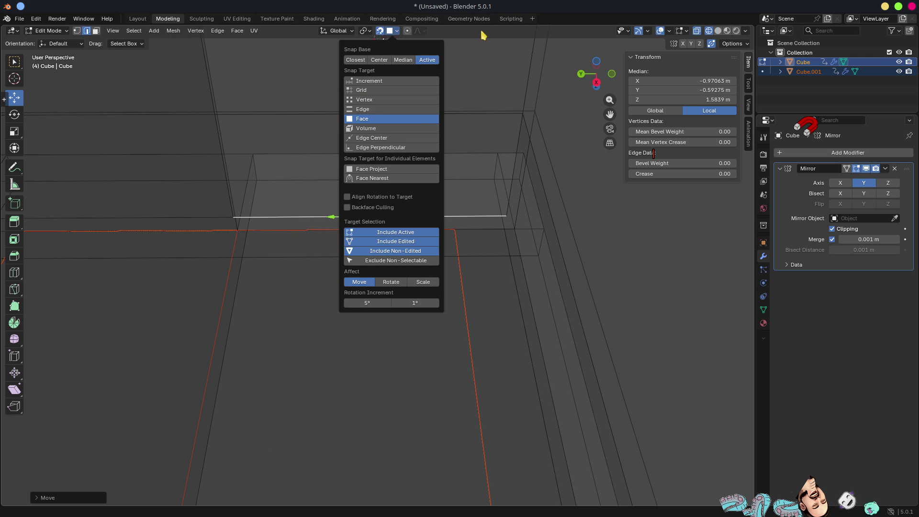
{"action": "middle_click_drag", "start_coordinate": [284, 280], "coordinate": [325, 282]}
{"action": "key", "text": "g"}
{"action": "key", "text": "z"}
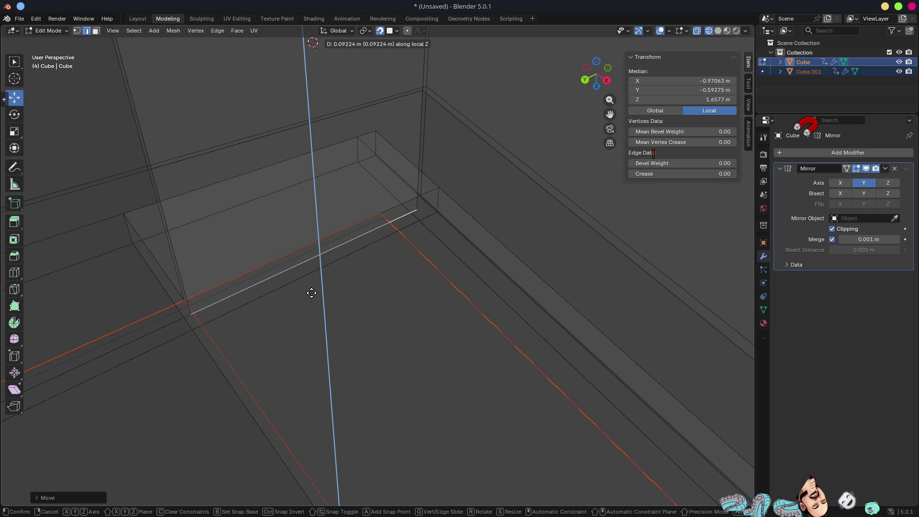
{"action": "left_click", "coordinate": [308, 266]}
{"action": "key", "text": "shift+z"}
{"action": "mouse_move", "coordinate": [308, 266]}
{"action": "middle_mouse_down"}
{"action": "mouse_move", "coordinate": [273, 262]}
{"action": "mouse_move", "coordinate": [326, 259]}
{"action": "mouse_move", "coordinate": [249, 300]}
{"action": "middle_mouse_up"}
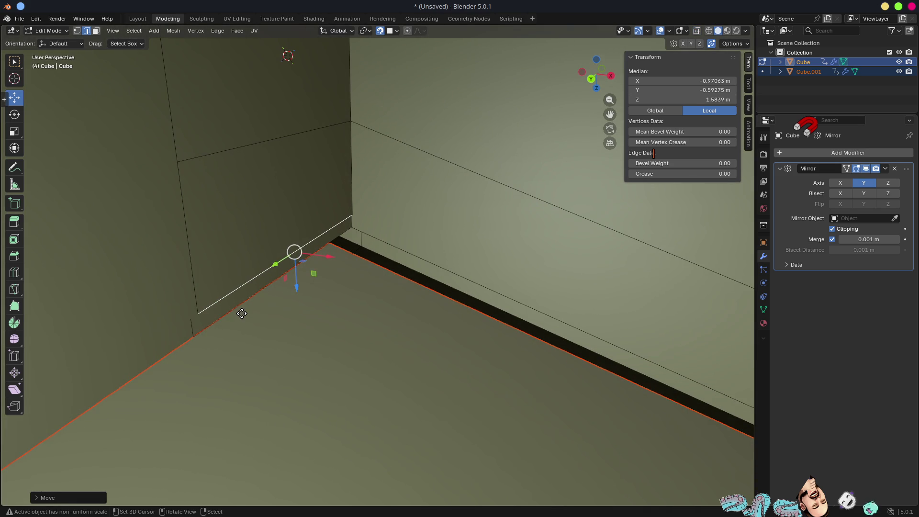
{"action": "key", "text": "g"}
{"action": "key", "text": "z"}
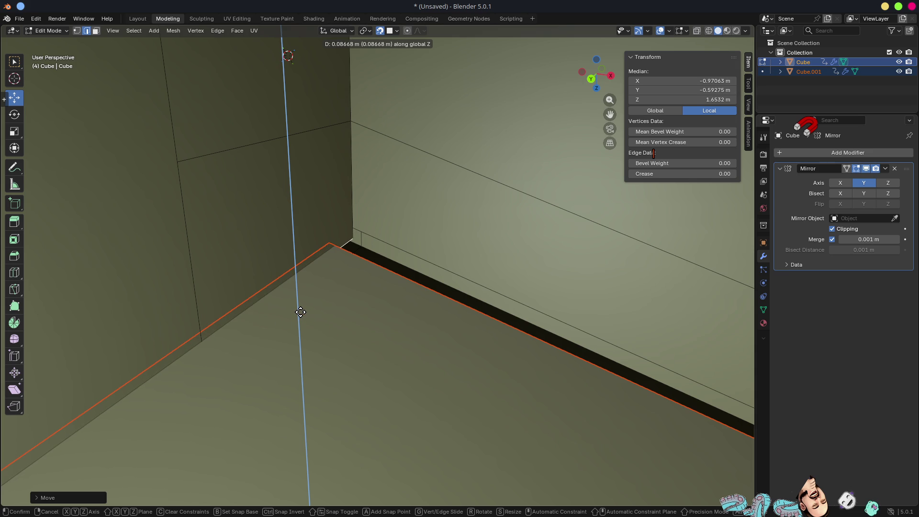
{"action": "left_click", "coordinate": [239, 316]}
Step: Try sliding a single corner vertex along its edge, then cancel the slide
{"action": "key", "text": "1"}
{"action": "left_click", "coordinate": [202, 317]}
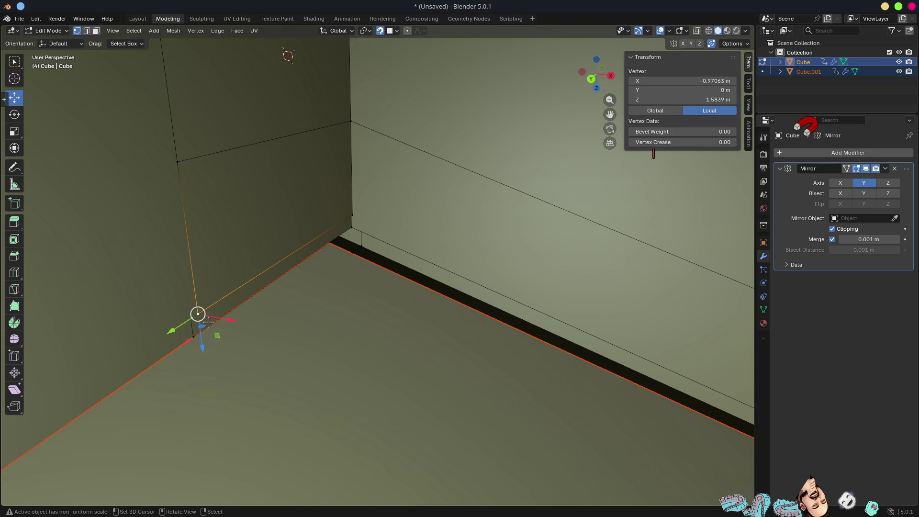
{"action": "key", "text": "shift+v"}
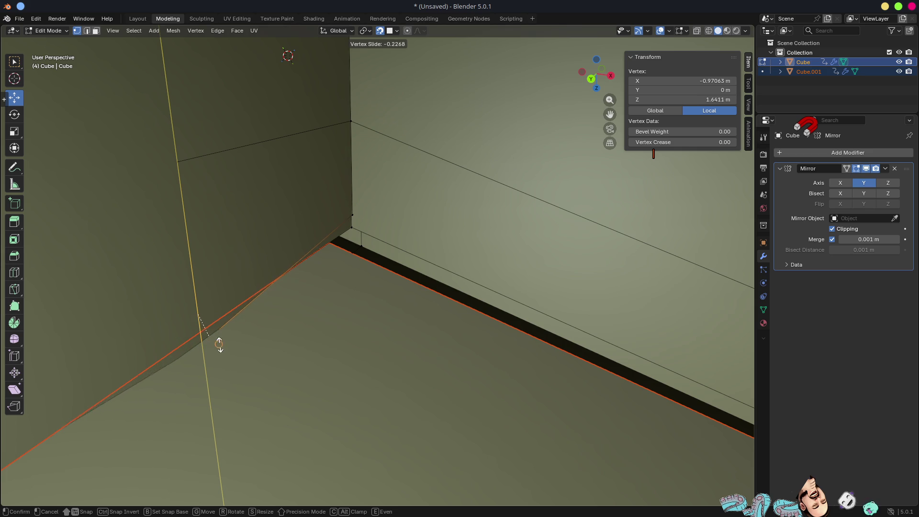
{"action": "right_click", "coordinate": [216, 267]}
{"action": "mouse_move", "coordinate": [273, 303]}
{"action": "middle_mouse_down"}
{"action": "mouse_move", "coordinate": [239, 301]}
{"action": "mouse_move", "coordinate": [244, 291]}
{"action": "mouse_move", "coordinate": [258, 307]}
{"action": "middle_mouse_up"}
{"action": "right_click", "coordinate": [270, 256]}
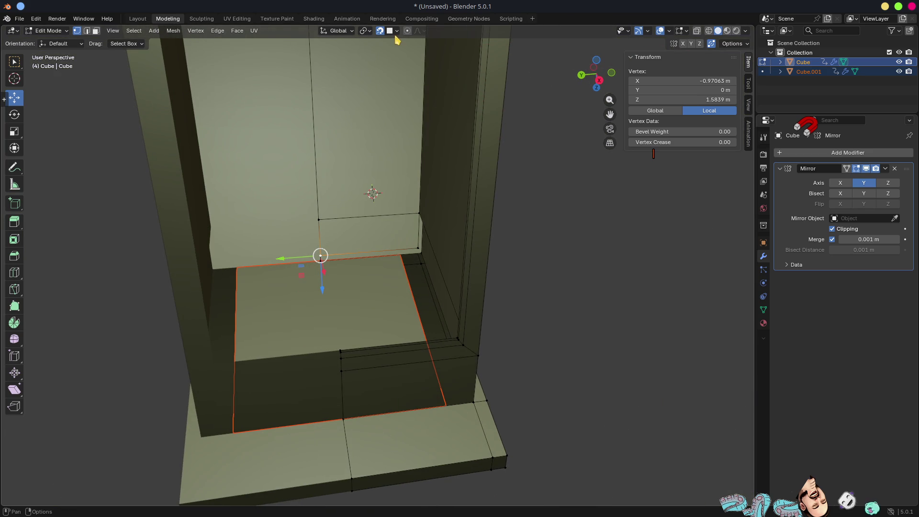
Step: With Face snapping, nudge the lower wall face slightly along X to meet the floor plate
{"action": "left_click", "coordinate": [396, 31]}
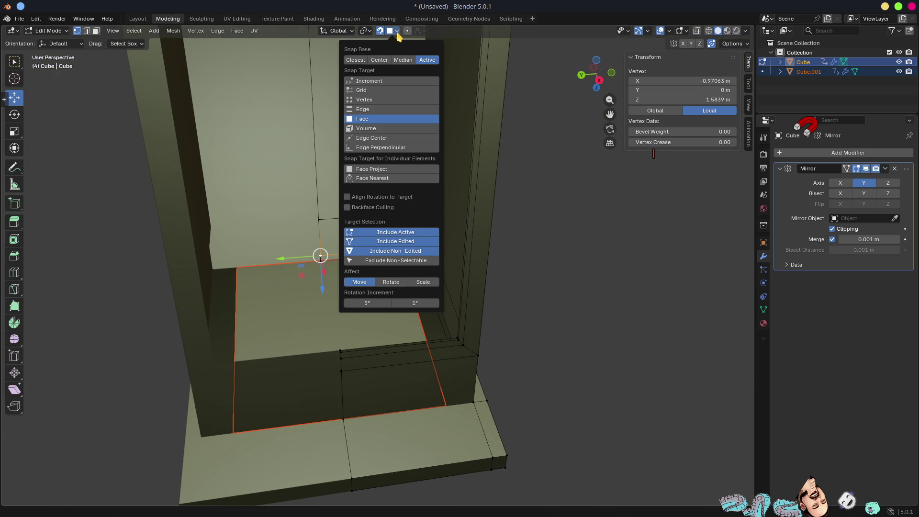
{"action": "scroll", "coordinate": [407, 192], "scroll_direction": "down", "scroll_amount": 3}
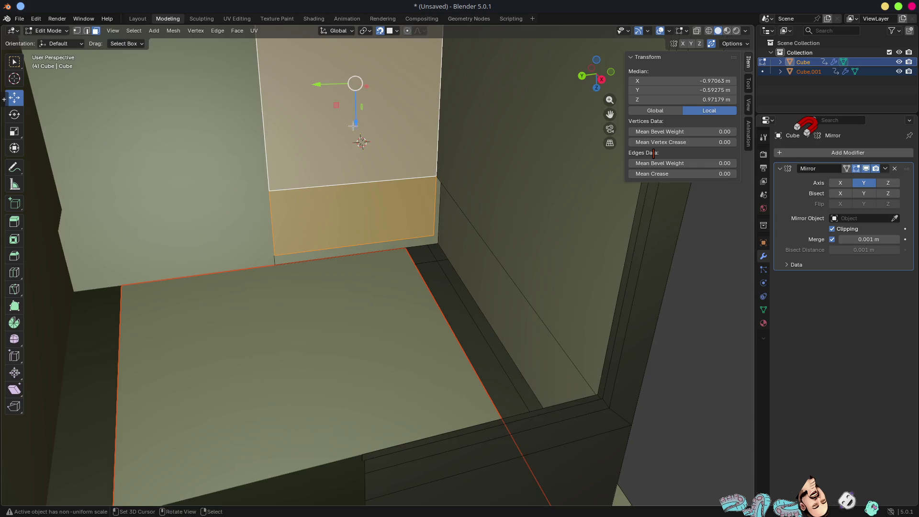
{"action": "mouse_move", "coordinate": [430, 192]}
{"action": "middle_mouse_down"}
{"action": "mouse_move", "coordinate": [473, 183]}
{"action": "mouse_move", "coordinate": [365, 199]}
{"action": "mouse_move", "coordinate": [386, 215]}
{"action": "mouse_move", "coordinate": [395, 277]}
{"action": "middle_mouse_up"}
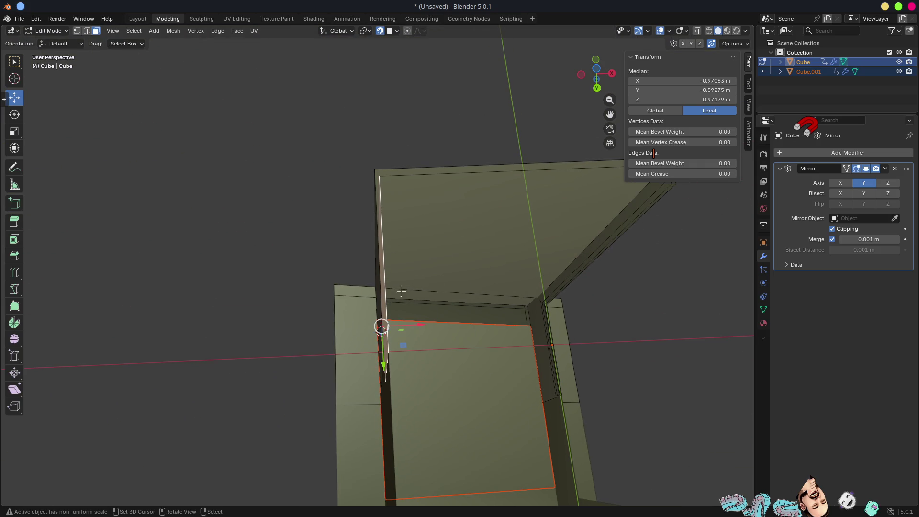
{"action": "left_click_drag", "start_coordinate": [404, 325], "coordinate": [426, 326]}
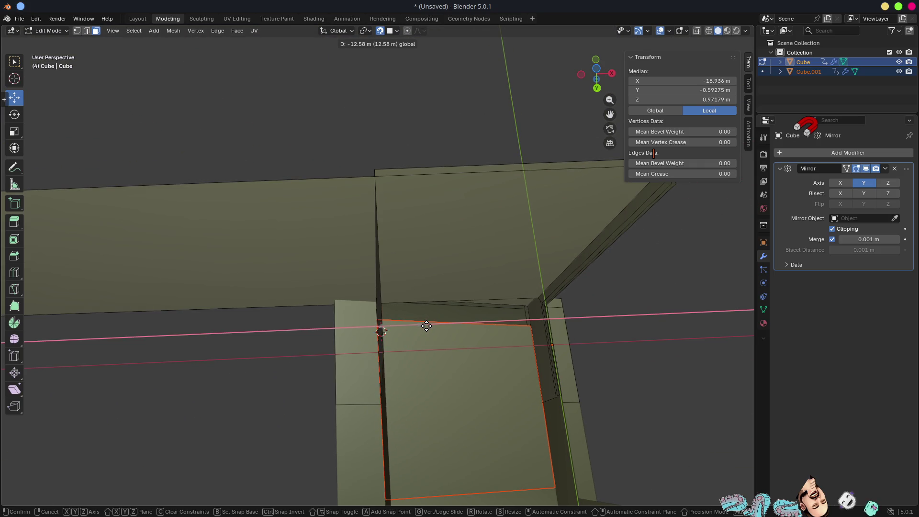
{"action": "left_click", "coordinate": [425, 326]}
{"action": "key", "text": "ctrl+z"}
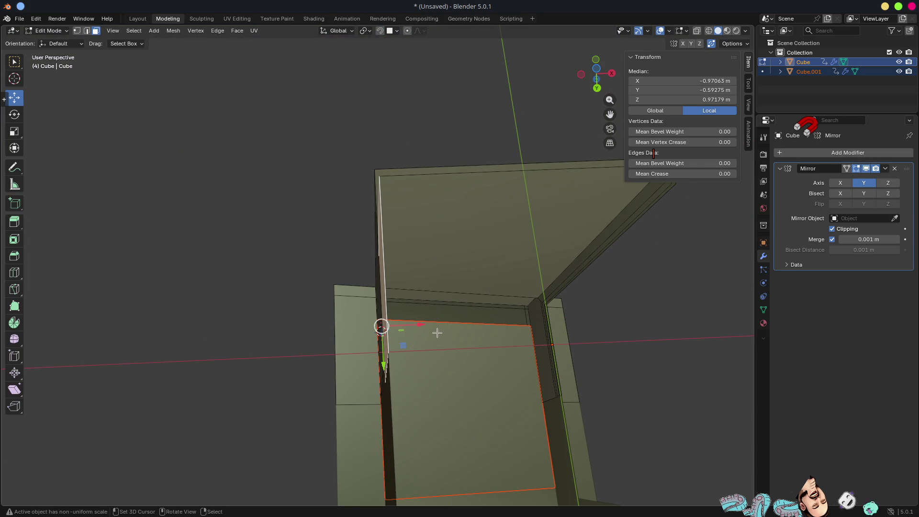
{"action": "left_click_drag", "start_coordinate": [420, 329], "coordinate": [420, 325]}
{"action": "mouse_move", "coordinate": [420, 326]}
{"action": "middle_mouse_down"}
{"action": "mouse_move", "coordinate": [410, 349]}
{"action": "mouse_move", "coordinate": [353, 308]}
{"action": "mouse_move", "coordinate": [363, 287]}
{"action": "mouse_move", "coordinate": [363, 328]}
{"action": "mouse_move", "coordinate": [328, 292]}
{"action": "mouse_move", "coordinate": [303, 300]}
{"action": "middle_mouse_up"}
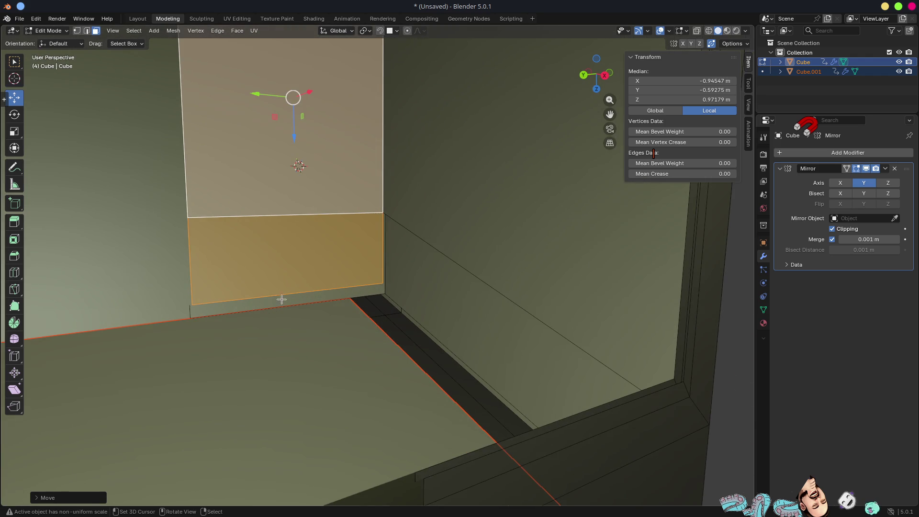
Step: Lower the wall's base corner vertex vertically to Z 1.5839 m, straightening the bottom edge
{"action": "key", "text": "1"}
{"action": "left_click", "coordinate": [232, 302]}
{"action": "left_click", "coordinate": [198, 302]}
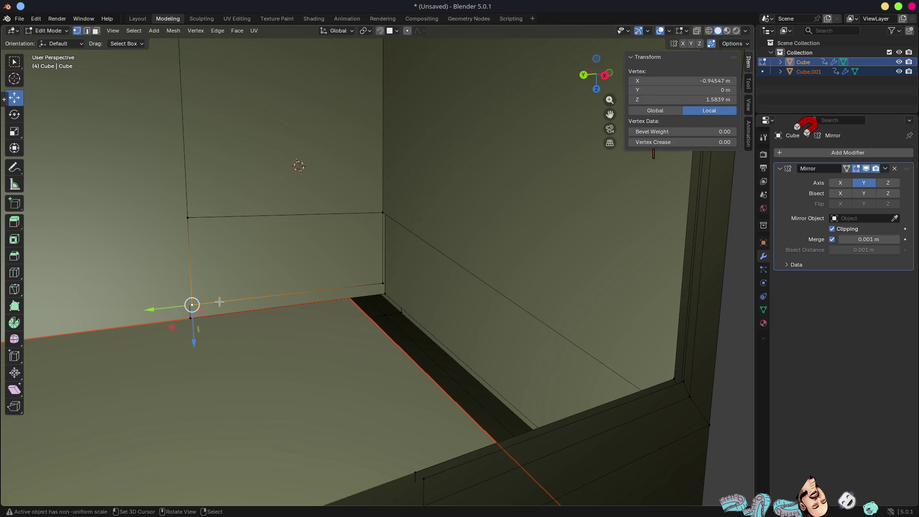
{"action": "scroll", "coordinate": [213, 310], "scroll_direction": "down", "scroll_amount": 1}
{"action": "scroll", "coordinate": [225, 314], "scroll_direction": "up", "scroll_amount": 2}
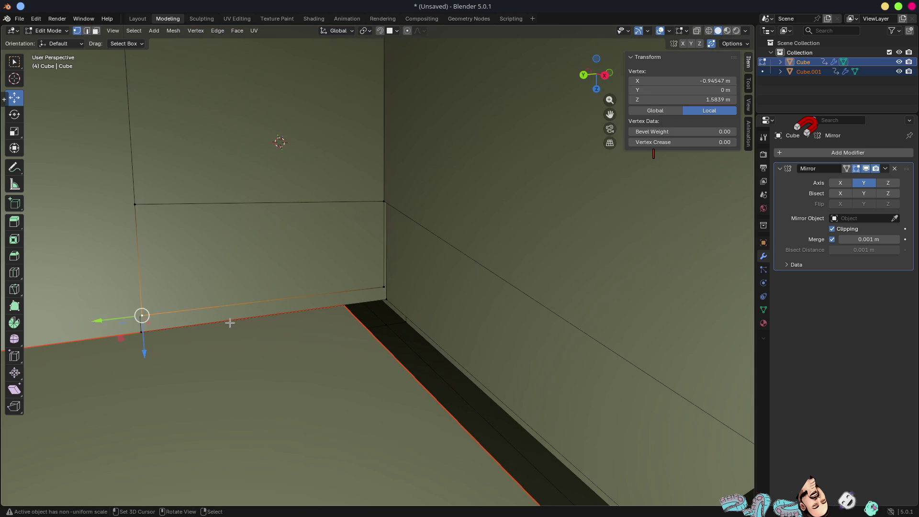
{"action": "key", "text": "g"}
{"action": "key", "text": "z"}
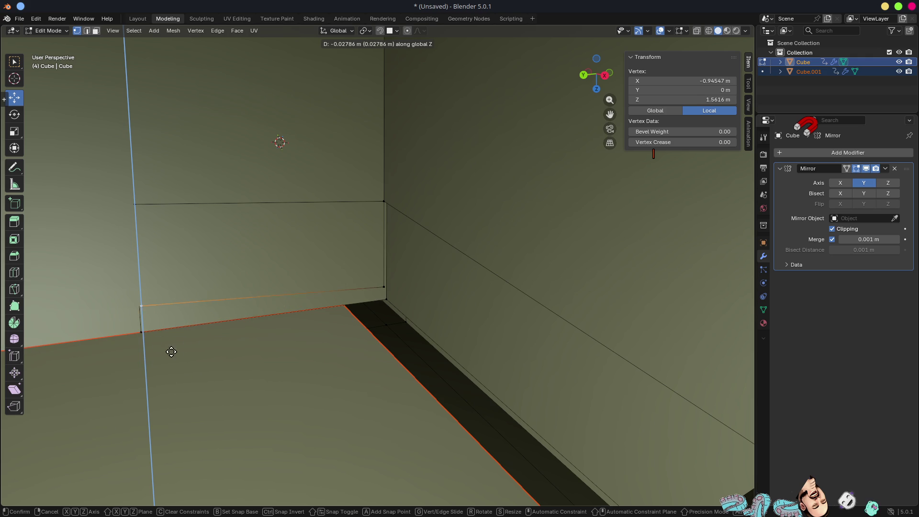
{"action": "left_click", "coordinate": [218, 369]}
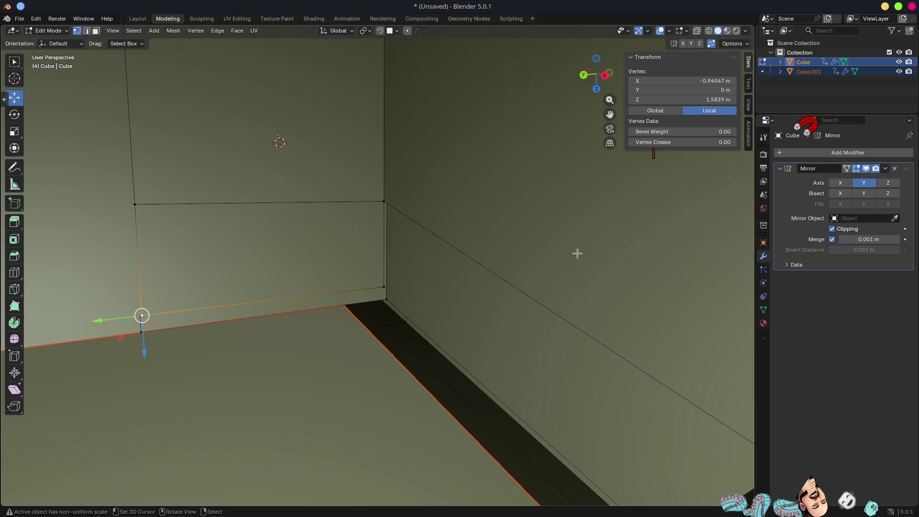
Step: Enable the Mirror modifier's Edit Mode display and return to Object Mode
{"action": "left_click", "coordinate": [856, 169]}
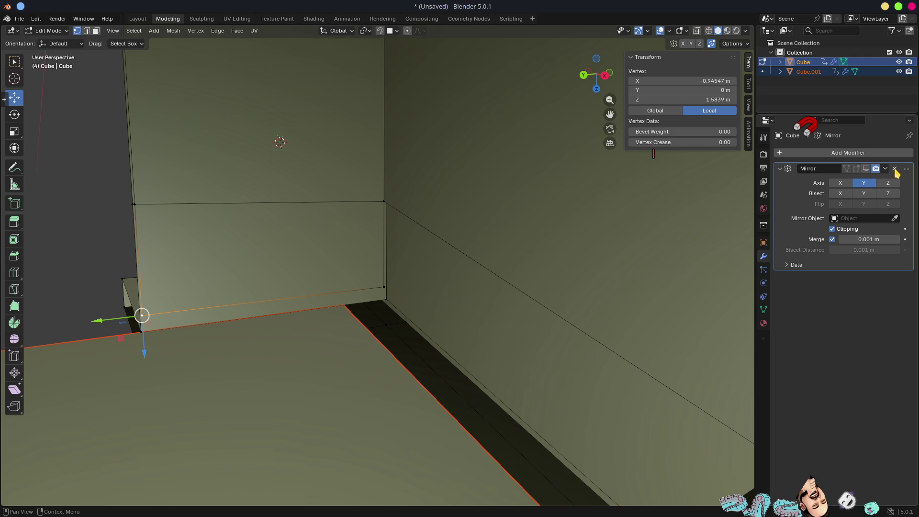
{"action": "mouse_move", "coordinate": [279, 353]}
{"action": "middle_mouse_down"}
{"action": "mouse_move", "coordinate": [317, 365]}
{"action": "mouse_move", "coordinate": [390, 366]}
{"action": "middle_mouse_up"}
{"action": "key", "text": "Tab"}
Step: Apply the Mirror modifier on the floor plate Cube.001
{"action": "left_click", "coordinate": [474, 394]}
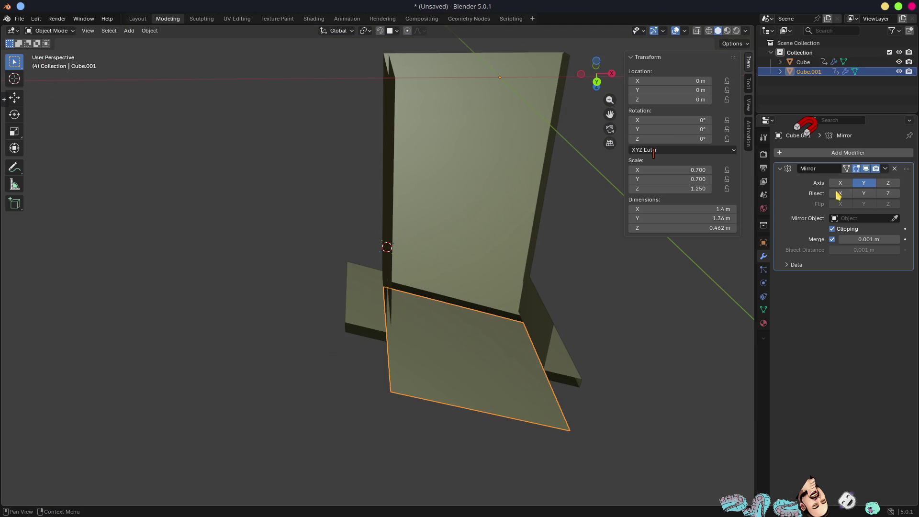
{"action": "left_click", "coordinate": [886, 169]}
{"action": "left_click", "coordinate": [857, 180]}
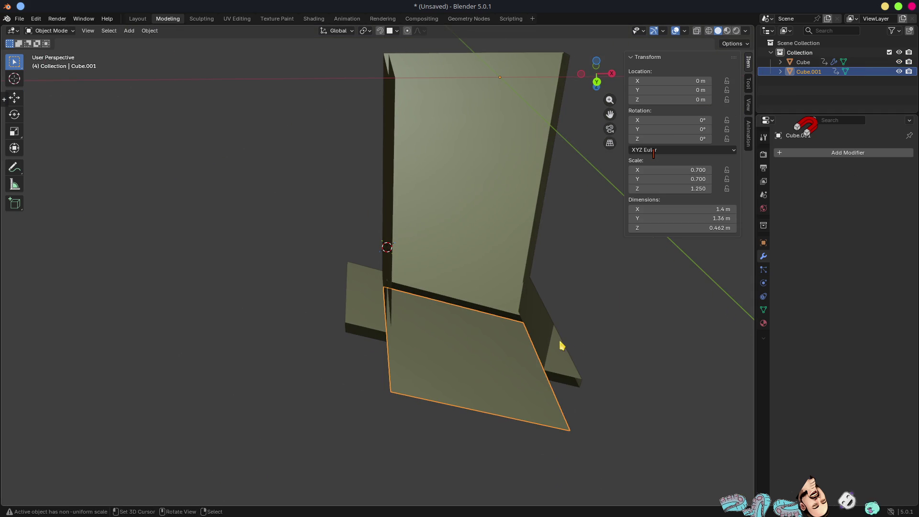
{"action": "middle_click_drag", "start_coordinate": [566, 349], "coordinate": [348, 371]}
{"action": "key", "text": "Tab"}
{"action": "scroll", "coordinate": [358, 360], "scroll_direction": "up", "scroll_amount": 5}
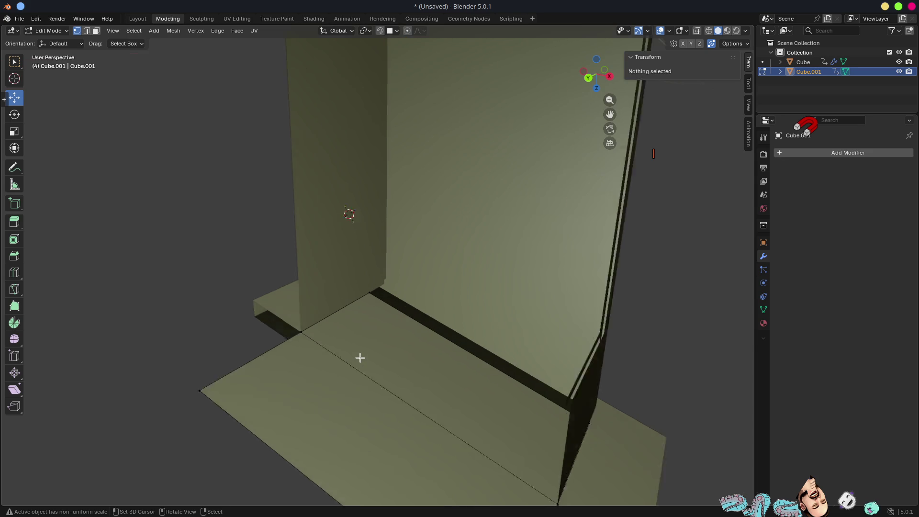
{"action": "key", "text": "Tab"}
Step: Snap the booth wall's base vertex vertically onto nearby geometry with G Z
{"action": "left_click", "coordinate": [305, 303]}
{"action": "middle_click_drag", "start_coordinate": [349, 349], "coordinate": [357, 320]}
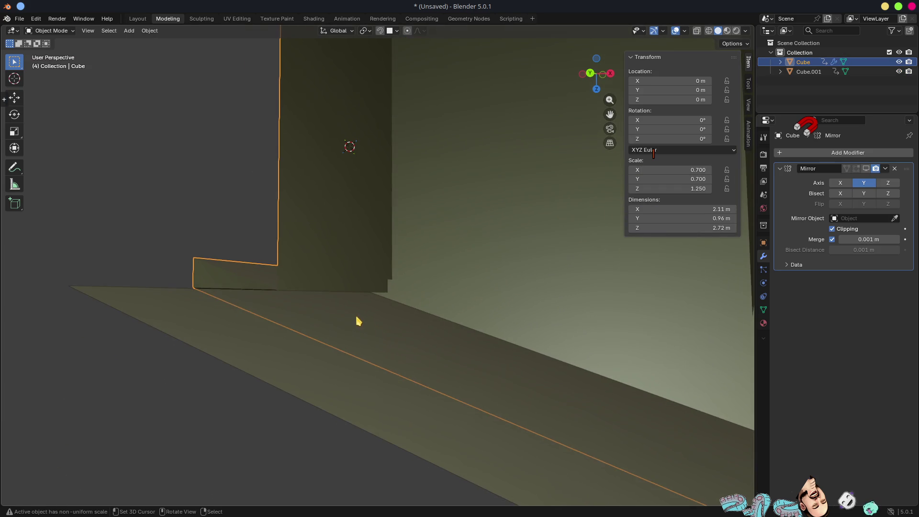
{"action": "key", "text": "Tab"}
{"action": "scroll", "coordinate": [307, 292], "scroll_direction": "up", "scroll_amount": 2}
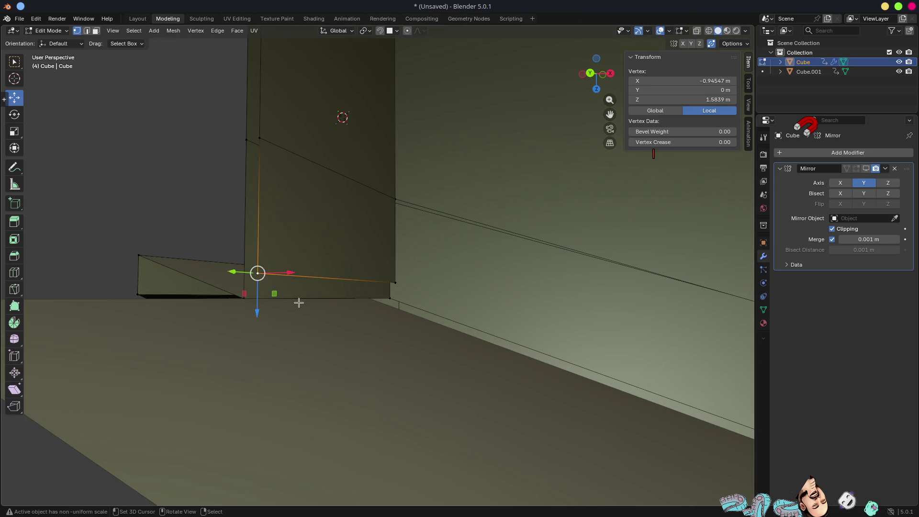
{"action": "middle_click_drag", "start_coordinate": [293, 298], "coordinate": [316, 299]}
{"action": "key", "text": "g"}
{"action": "key", "text": "z"}
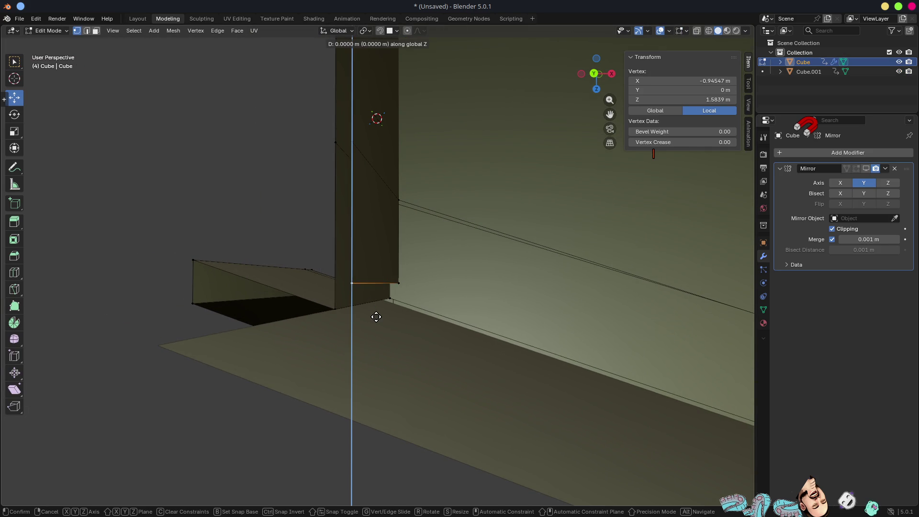
{"action": "key", "text": "ctrl"}
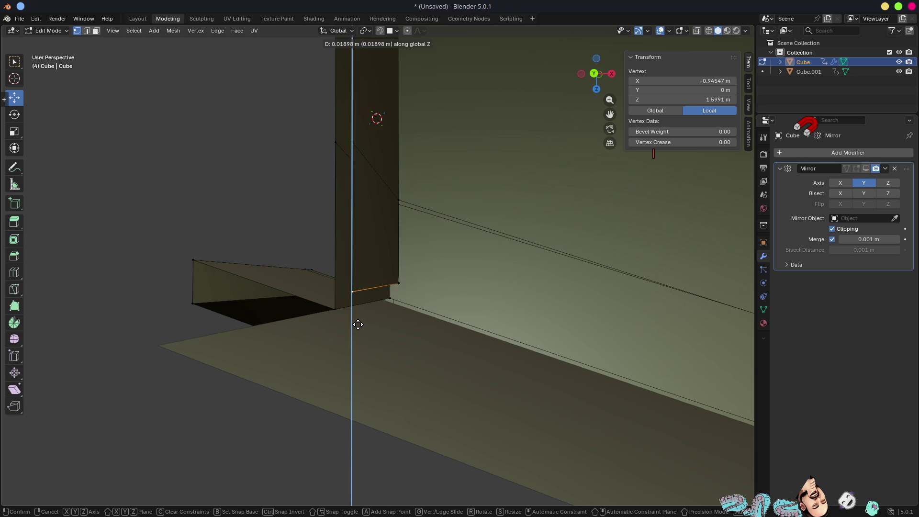
{"action": "key", "text": "ctrl"}
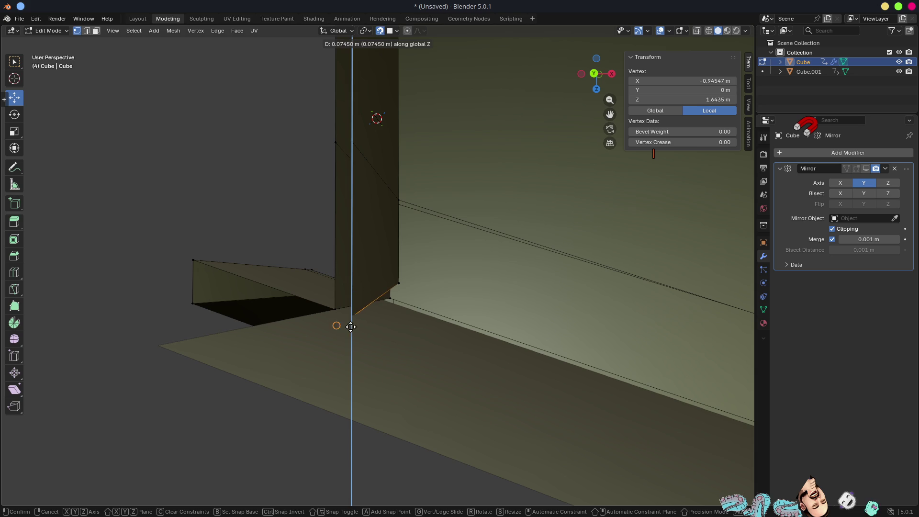
{"action": "left_click", "coordinate": [358, 315]}
{"action": "mouse_move", "coordinate": [368, 317]}
{"action": "middle_mouse_down"}
{"action": "mouse_move", "coordinate": [390, 351]}
{"action": "mouse_move", "coordinate": [358, 354]}
{"action": "middle_mouse_up"}
{"action": "key", "text": "Tab"}
Step: Parent the floor plate Cube.001 to the booth wall with Ctrl+P > Object
{"action": "left_click", "coordinate": [338, 318]}
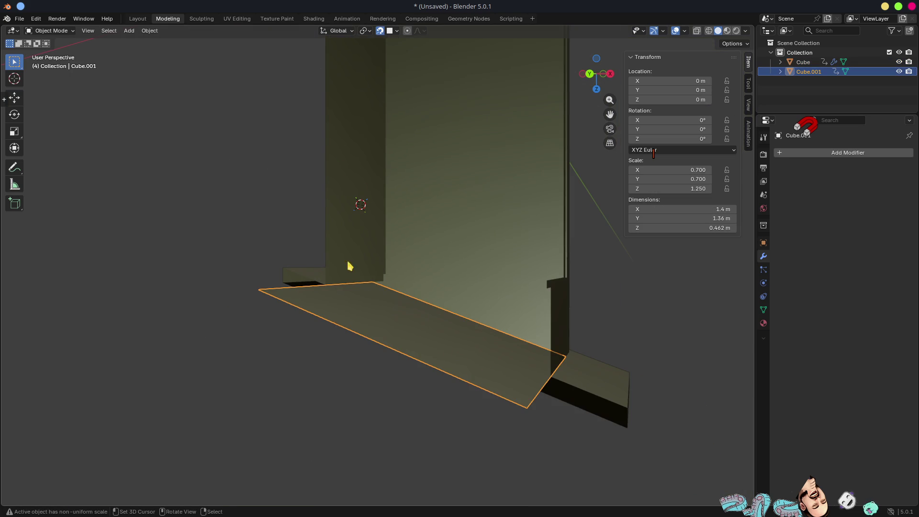
{"action": "left_click", "coordinate": [352, 245], "text": "shift"}
{"action": "key", "text": "ctrl+p"}
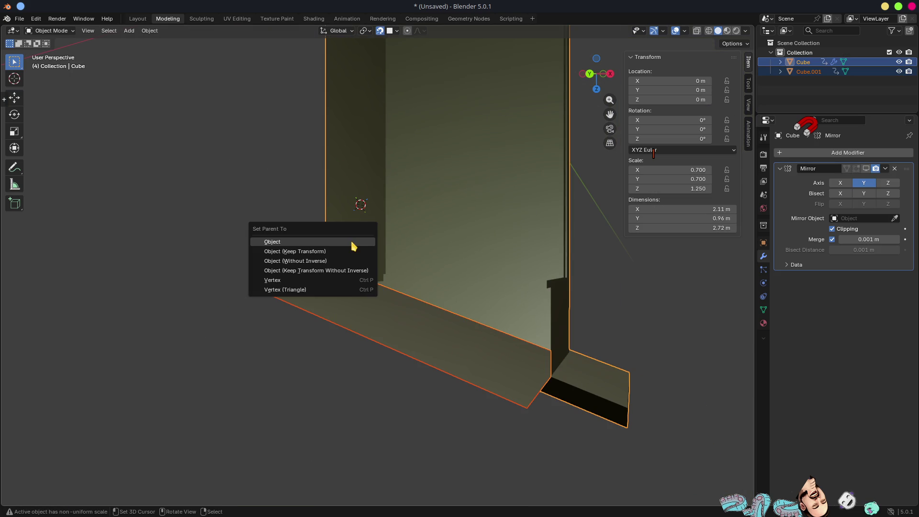
{"action": "left_click", "coordinate": [353, 242]}
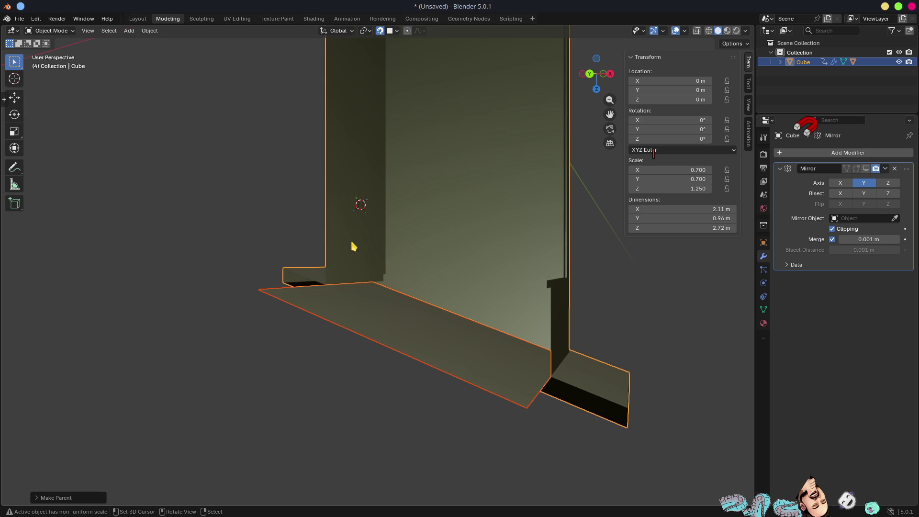
{"action": "scroll", "coordinate": [287, 285], "scroll_direction": "up", "scroll_amount": 4}
{"action": "scroll", "coordinate": [290, 300], "scroll_direction": "down", "scroll_amount": 2}
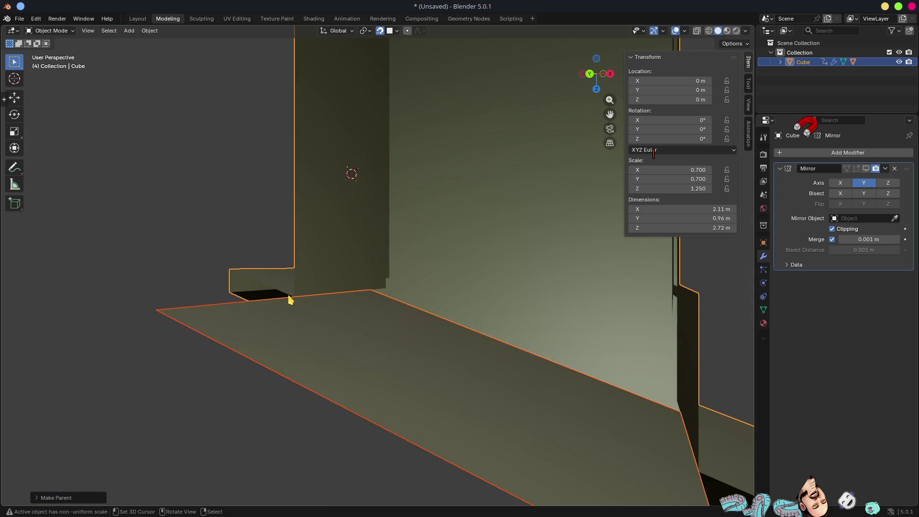
{"action": "key", "text": "Tab"}
{"action": "scroll", "coordinate": [311, 296], "scroll_direction": "up", "scroll_amount": 1}
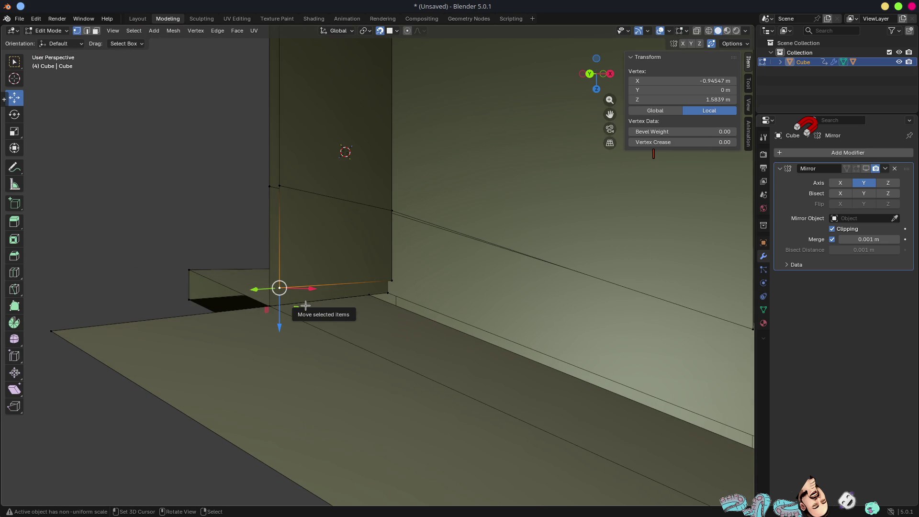
Step: Switch snapping to Edge and drop the vertex vertically onto an edge
{"action": "key", "text": "shift+v"}
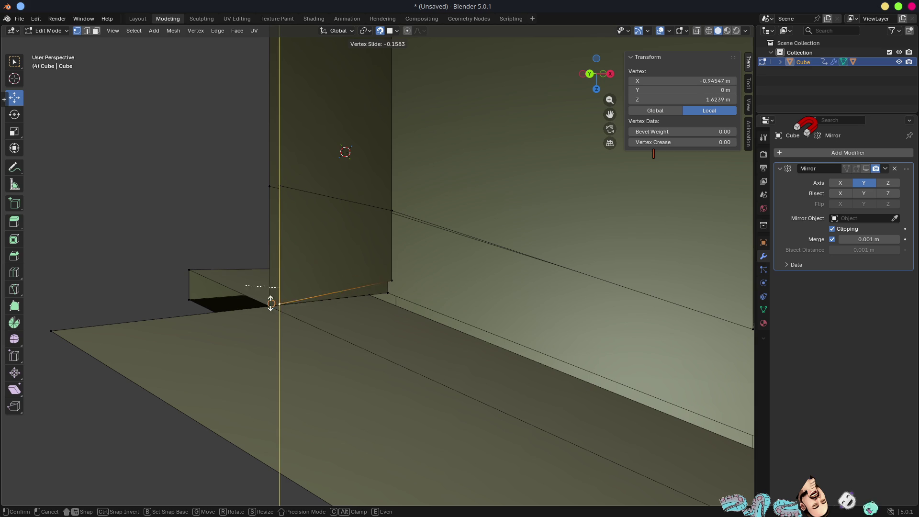
{"action": "key", "text": "c"}
{"action": "left_click", "coordinate": [308, 301]}
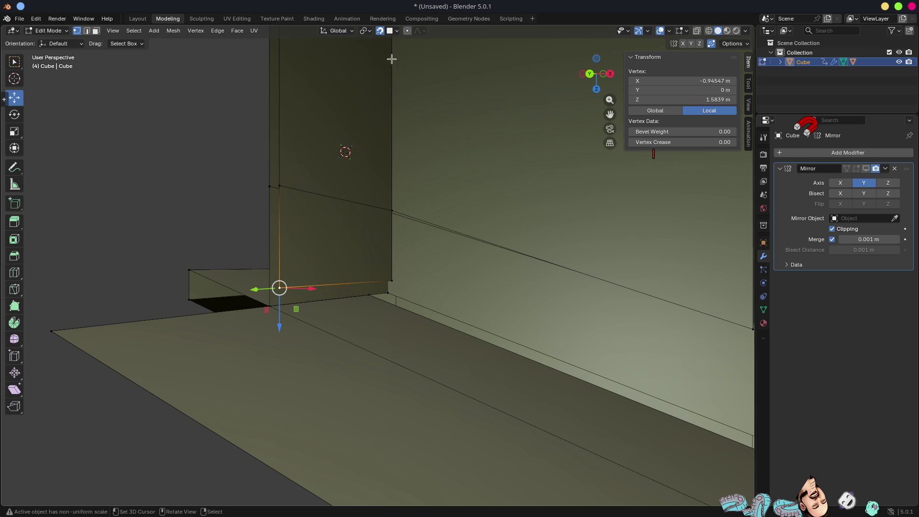
{"action": "left_click", "coordinate": [396, 30]}
{"action": "left_click", "coordinate": [370, 109]}
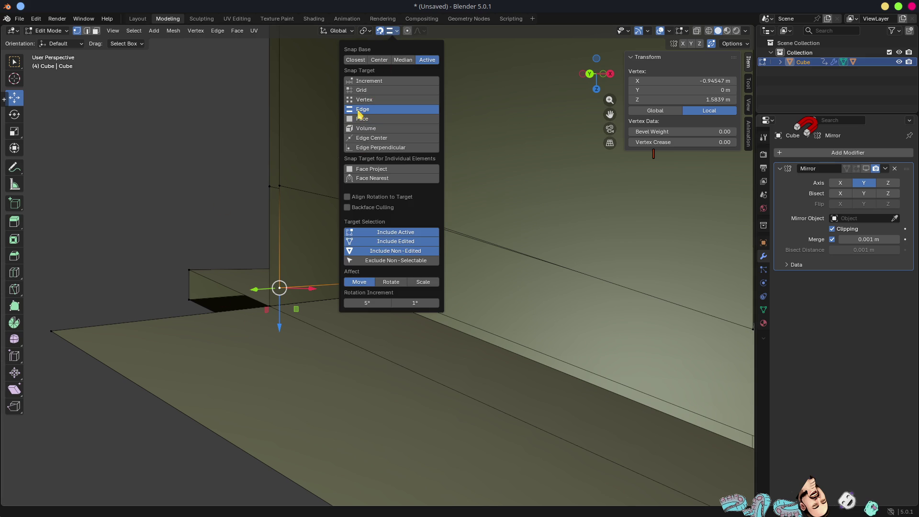
{"action": "left_click_drag", "start_coordinate": [279, 306], "coordinate": [285, 316]}
Step: Switch snapping to Vertex and move the inner corner vertex along Y
{"action": "middle_click_drag", "start_coordinate": [386, 322], "coordinate": [369, 320]}
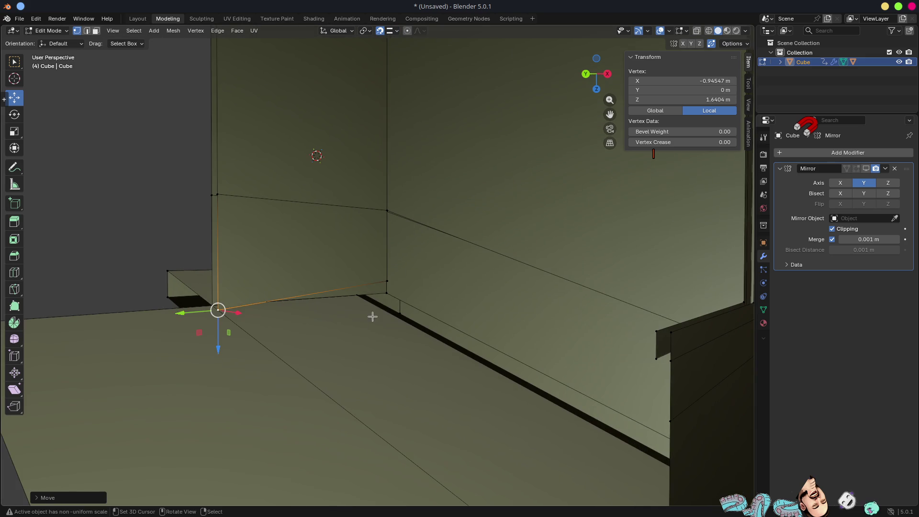
{"action": "left_click", "coordinate": [387, 279]}
{"action": "middle_click_drag", "start_coordinate": [389, 279], "coordinate": [378, 280]}
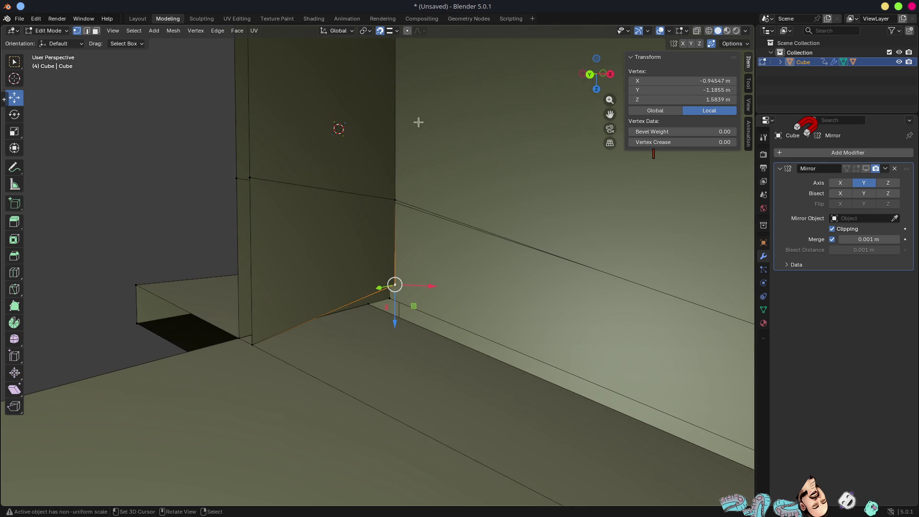
{"action": "left_click", "coordinate": [396, 31]}
{"action": "left_click", "coordinate": [373, 99]}
{"action": "scroll", "coordinate": [220, 307], "scroll_direction": "up", "scroll_amount": 2}
{"action": "key", "text": "g"}
{"action": "key", "text": "shift+y"}
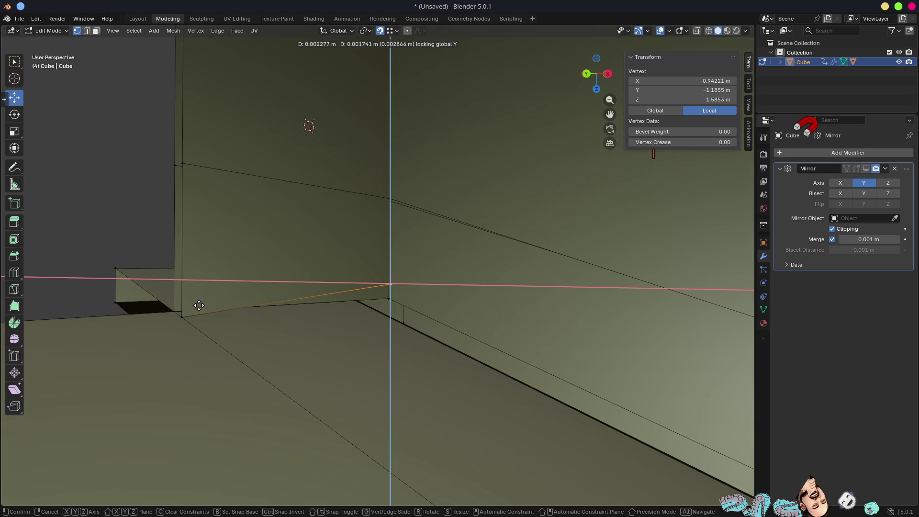
{"action": "left_click", "coordinate": [181, 313]}
Step: Raise the wall's top corner vertex to Z 2 m
{"action": "mouse_move", "coordinate": [250, 303]}
{"action": "middle_mouse_down"}
{"action": "mouse_move", "coordinate": [343, 267]}
{"action": "mouse_move", "coordinate": [458, 343]}
{"action": "mouse_move", "coordinate": [369, 312]}
{"action": "mouse_move", "coordinate": [421, 311]}
{"action": "mouse_move", "coordinate": [445, 331]}
{"action": "mouse_move", "coordinate": [396, 332]}
{"action": "mouse_move", "coordinate": [475, 361]}
{"action": "mouse_move", "coordinate": [410, 314]}
{"action": "mouse_move", "coordinate": [428, 320]}
{"action": "mouse_move", "coordinate": [398, 316]}
{"action": "mouse_move", "coordinate": [393, 289]}
{"action": "middle_mouse_up"}
{"action": "mouse_move", "coordinate": [320, 229]}
{"action": "middle_mouse_down"}
{"action": "mouse_move", "coordinate": [398, 285]}
{"action": "mouse_move", "coordinate": [437, 277]}
{"action": "mouse_move", "coordinate": [436, 357]}
{"action": "middle_mouse_up"}
{"action": "left_click", "coordinate": [450, 339]}
{"action": "left_click", "coordinate": [431, 288]}
{"action": "scroll", "coordinate": [437, 358], "scroll_direction": "up", "scroll_amount": 2}
{"action": "key", "text": "g"}
{"action": "key", "text": "z"}
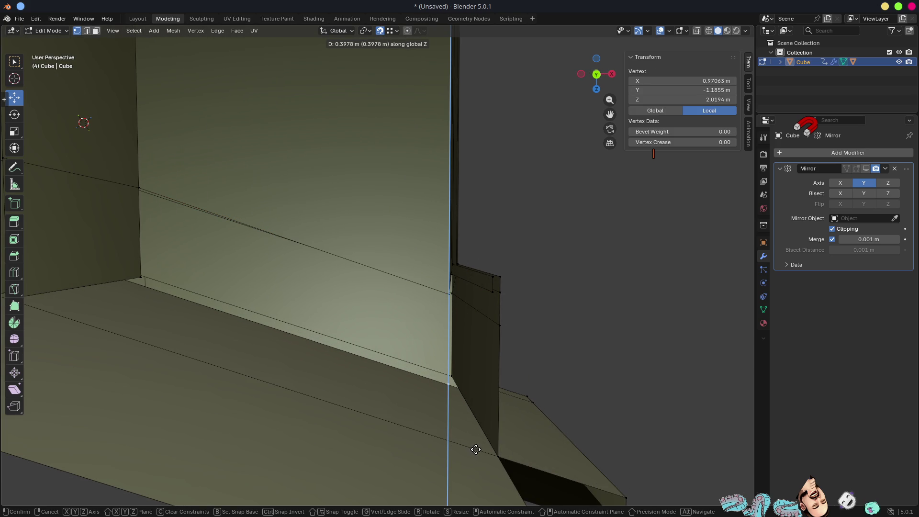
{"action": "left_click", "coordinate": [492, 455]}
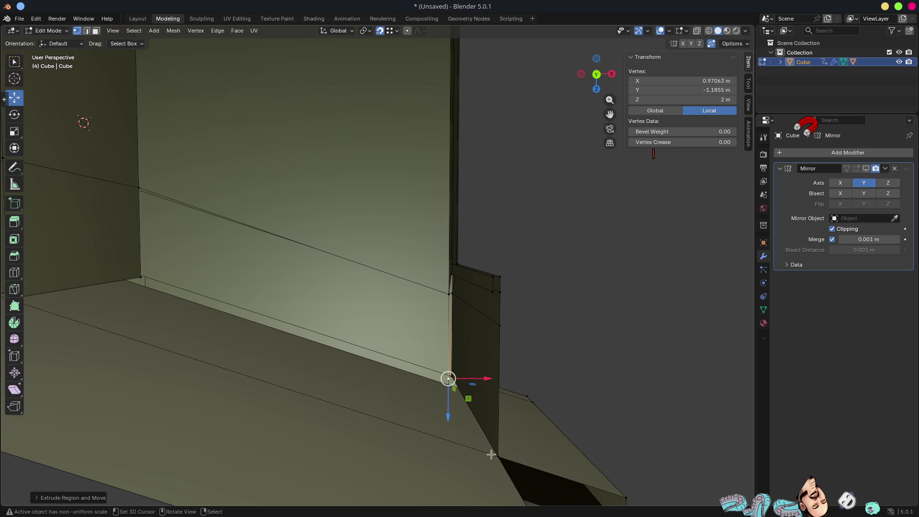
Step: Extrude the wall corner's edge along Y to the centre line at 0
{"action": "middle_click_drag", "start_coordinate": [496, 419], "coordinate": [521, 441]}
{"action": "key", "text": "2"}
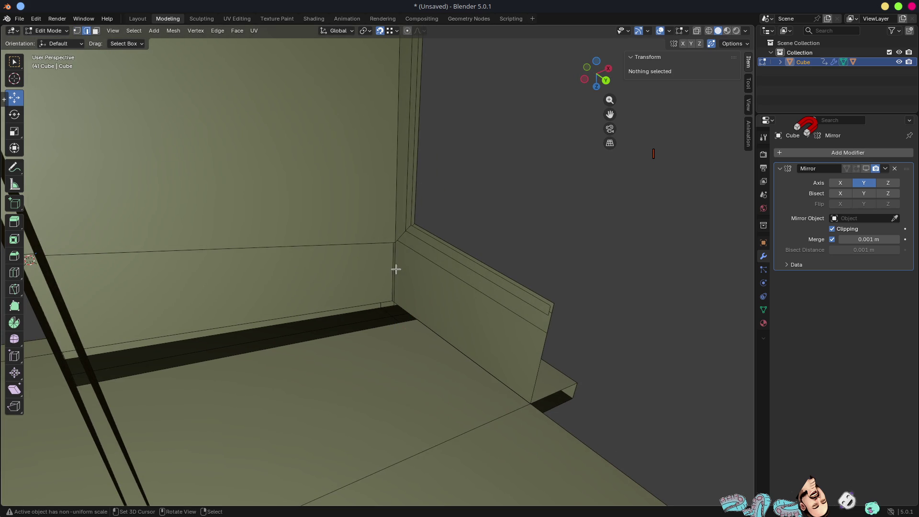
{"action": "left_click", "coordinate": [396, 269]}
{"action": "mouse_move", "coordinate": [394, 271]}
{"action": "middle_mouse_down"}
{"action": "mouse_move", "coordinate": [416, 298]}
{"action": "mouse_move", "coordinate": [408, 301]}
{"action": "middle_mouse_up"}
{"action": "key", "text": "g"}
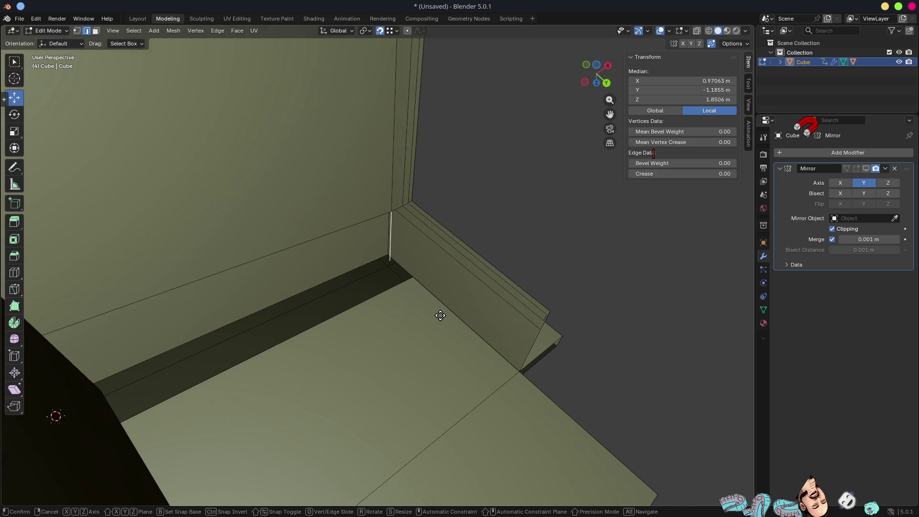
{"action": "key", "text": "y"}
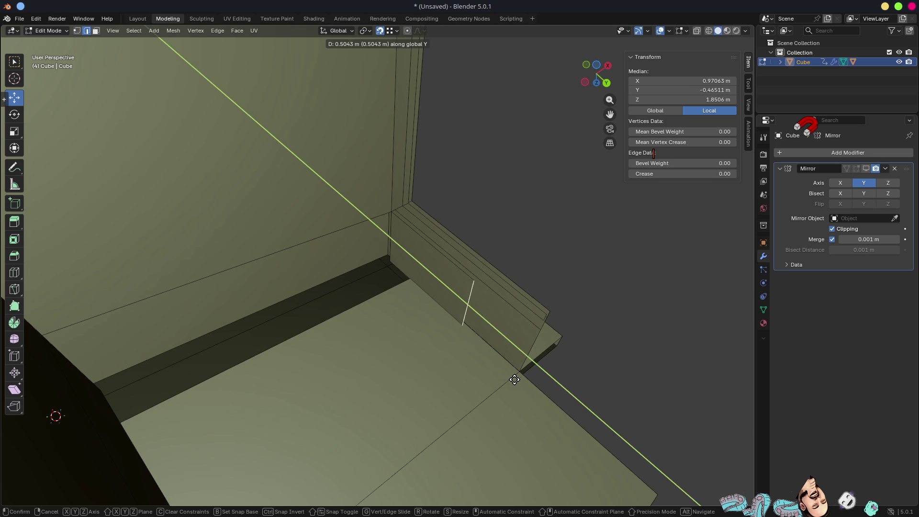
{"action": "left_click", "coordinate": [522, 366]}
{"action": "mouse_move", "coordinate": [521, 366]}
{"action": "middle_mouse_down"}
{"action": "mouse_move", "coordinate": [481, 320]}
{"action": "mouse_move", "coordinate": [464, 334]}
{"action": "mouse_move", "coordinate": [480, 320]}
{"action": "mouse_move", "coordinate": [527, 311]}
{"action": "middle_mouse_up"}
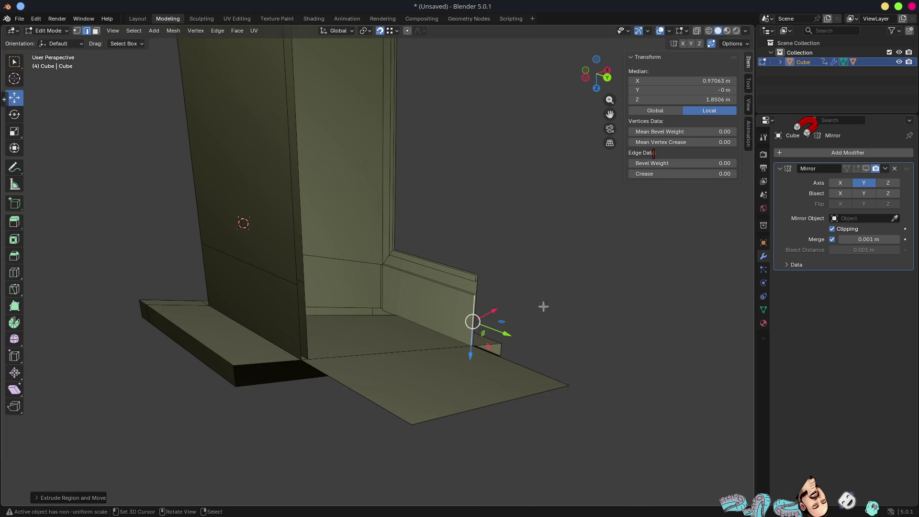
{"action": "key", "text": "ctrl+Tab"}
Step: Delete the separate floor plane Cube.001 in Object Mode
{"action": "left_click", "coordinate": [458, 305]}
{"action": "left_click", "coordinate": [391, 338]}
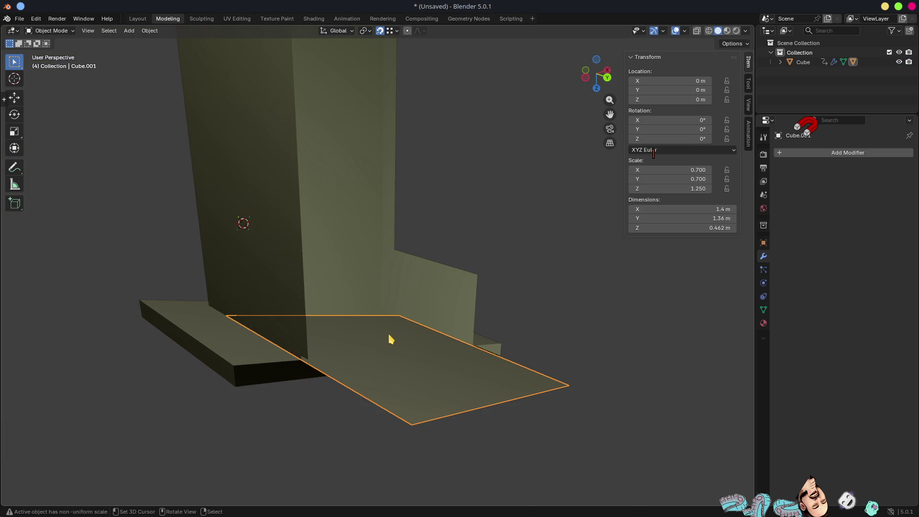
{"action": "key", "text": "x"}
{"action": "left_click", "coordinate": [389, 335]}
{"action": "mouse_move", "coordinate": [389, 335]}
{"action": "middle_mouse_down"}
{"action": "mouse_move", "coordinate": [428, 337]}
{"action": "mouse_move", "coordinate": [369, 301]}
{"action": "mouse_move", "coordinate": [361, 324]}
{"action": "mouse_move", "coordinate": [411, 332]}
{"action": "middle_mouse_up"}
Step: Enter Edit Mode on the booth mesh and inspect its floor face and lower wall edges
{"action": "left_click", "coordinate": [369, 301]}
{"action": "key", "text": "Tab"}
{"action": "middle_click_drag", "start_coordinate": [451, 354], "coordinate": [197, 293]}
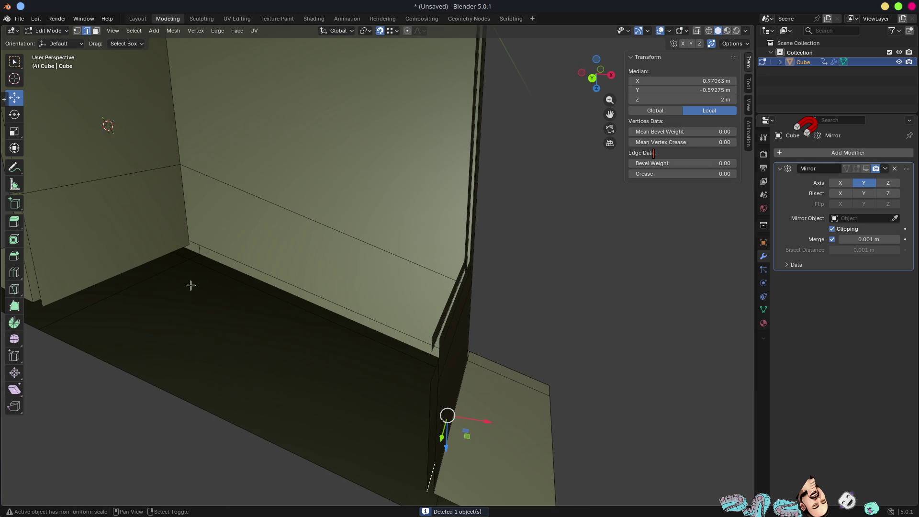
{"action": "left_click", "coordinate": [163, 250], "text": "alt"}
{"action": "mouse_move", "coordinate": [163, 250]}
{"action": "middle_mouse_down"}
{"action": "mouse_move", "coordinate": [254, 248]}
{"action": "mouse_move", "coordinate": [277, 317]}
{"action": "middle_mouse_up"}
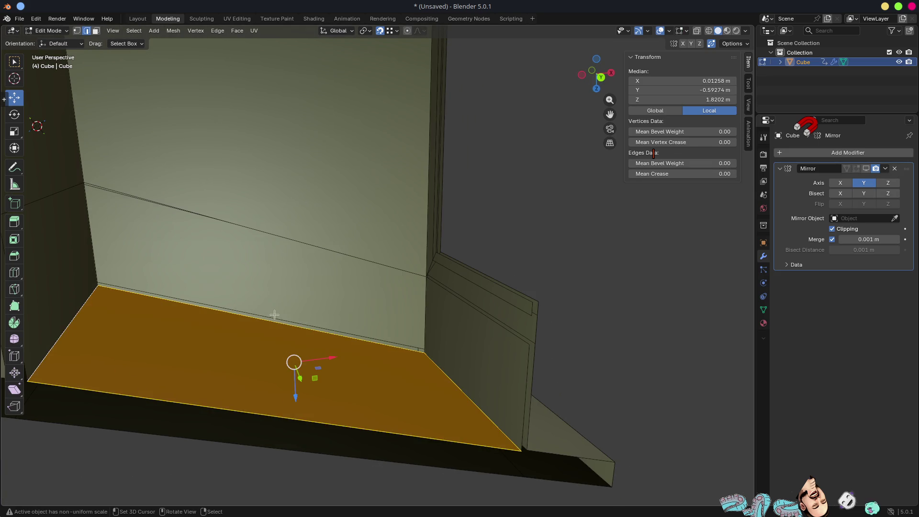
{"action": "left_click", "coordinate": [277, 318]}
{"action": "left_click", "coordinate": [280, 328]}
{"action": "left_click", "coordinate": [294, 329]}
{"action": "scroll", "coordinate": [316, 312], "scroll_direction": "down", "scroll_amount": 5}
{"action": "middle_click_drag", "start_coordinate": [316, 312], "coordinate": [373, 271]}
Step: Recalculate all normals to face outside and show the mirrored half in Edit Mode
{"action": "key", "text": "a"}
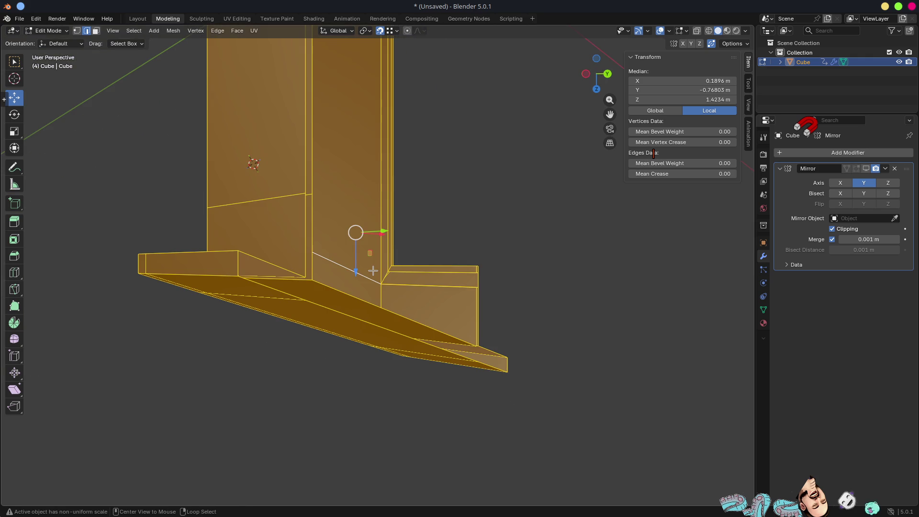
{"action": "key", "text": "alt+n"}
{"action": "left_click", "coordinate": [370, 283]}
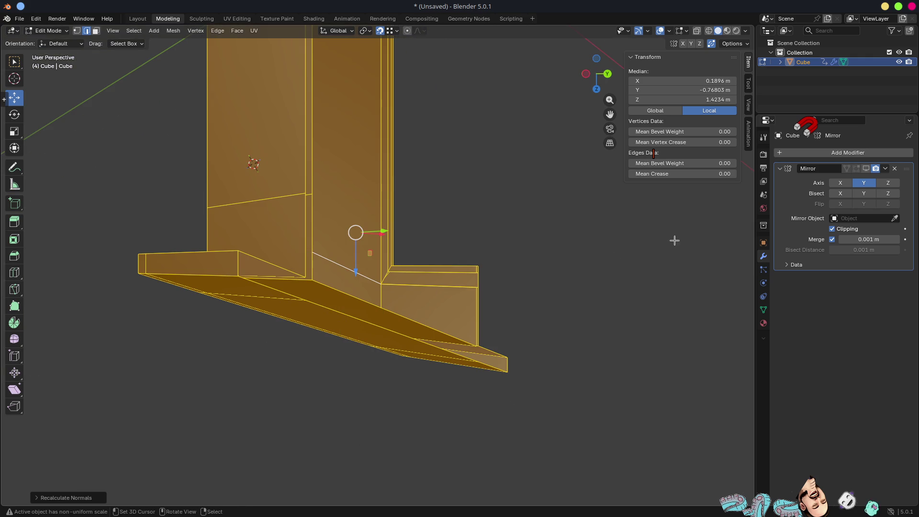
{"action": "left_click", "coordinate": [857, 169]}
{"action": "left_click", "coordinate": [856, 169]}
{"action": "left_click", "coordinate": [857, 169]}
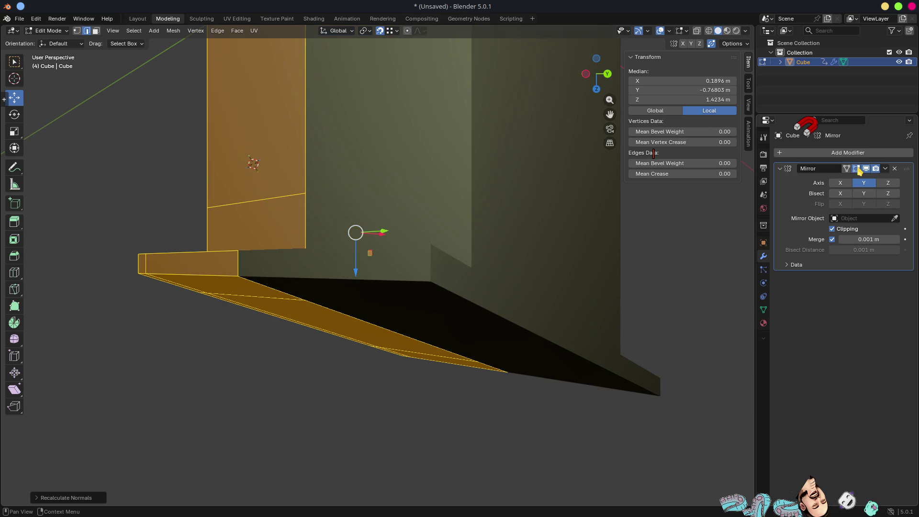
{"action": "mouse_move", "coordinate": [514, 291]}
{"action": "middle_mouse_down"}
{"action": "mouse_move", "coordinate": [378, 375]}
{"action": "mouse_move", "coordinate": [389, 344]}
{"action": "mouse_move", "coordinate": [364, 371]}
{"action": "mouse_move", "coordinate": [391, 381]}
{"action": "mouse_move", "coordinate": [387, 365]}
{"action": "mouse_move", "coordinate": [400, 348]}
{"action": "mouse_move", "coordinate": [388, 386]}
{"action": "mouse_move", "coordinate": [362, 305]}
{"action": "mouse_move", "coordinate": [451, 326]}
{"action": "mouse_move", "coordinate": [449, 318]}
{"action": "mouse_move", "coordinate": [372, 324]}
{"action": "mouse_move", "coordinate": [601, 324]}
{"action": "middle_mouse_up"}
{"action": "key", "text": "Tab"}
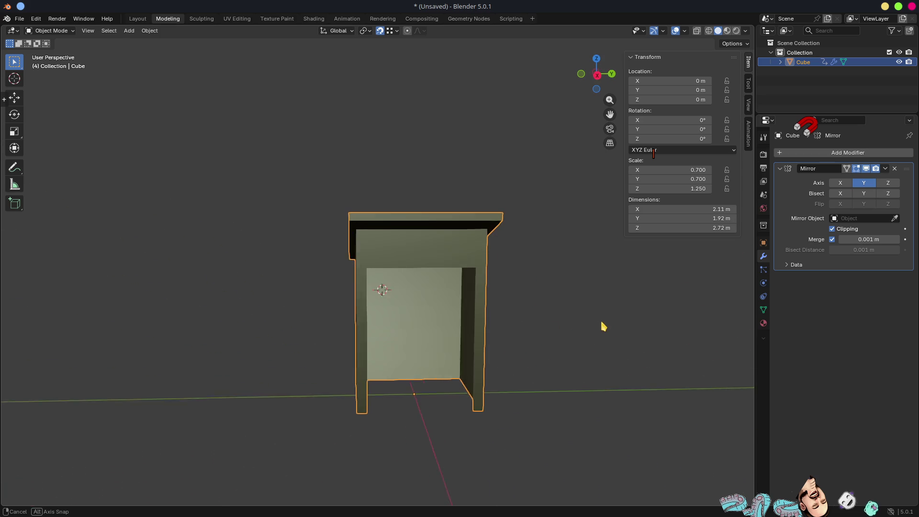
Step: Examine the doorway corner edges and begin a horizontal loop cut partway up the interior walls
{"action": "scroll", "coordinate": [451, 281], "scroll_direction": "up", "scroll_amount": 5}
{"action": "mouse_move", "coordinate": [411, 321]}
{"action": "middle_mouse_down"}
{"action": "mouse_move", "coordinate": [398, 328]}
{"action": "mouse_move", "coordinate": [390, 303]}
{"action": "mouse_move", "coordinate": [408, 274]}
{"action": "mouse_move", "coordinate": [215, 278]}
{"action": "mouse_move", "coordinate": [390, 361]}
{"action": "mouse_move", "coordinate": [369, 330]}
{"action": "mouse_move", "coordinate": [316, 358]}
{"action": "mouse_move", "coordinate": [400, 313]}
{"action": "mouse_move", "coordinate": [400, 297]}
{"action": "mouse_move", "coordinate": [423, 299]}
{"action": "mouse_move", "coordinate": [382, 316]}
{"action": "middle_mouse_up"}
{"action": "key", "text": "Tab"}
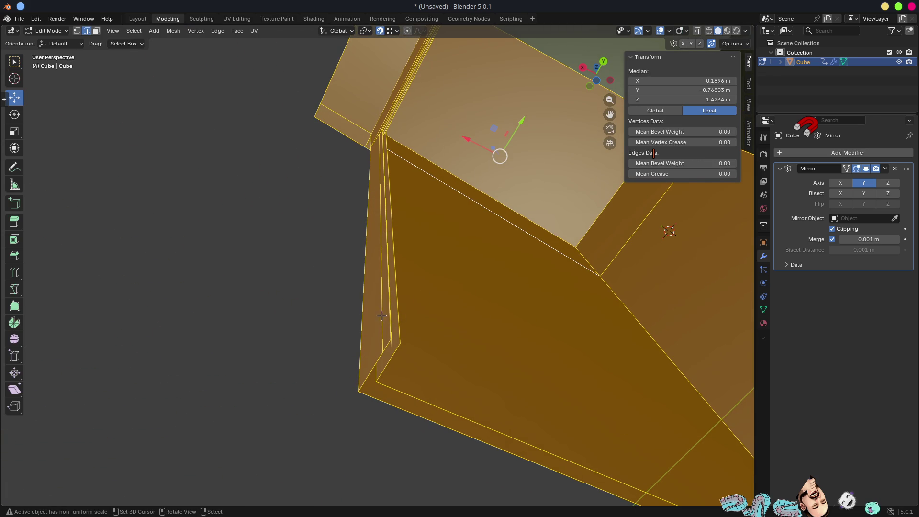
{"action": "left_click", "coordinate": [388, 316]}
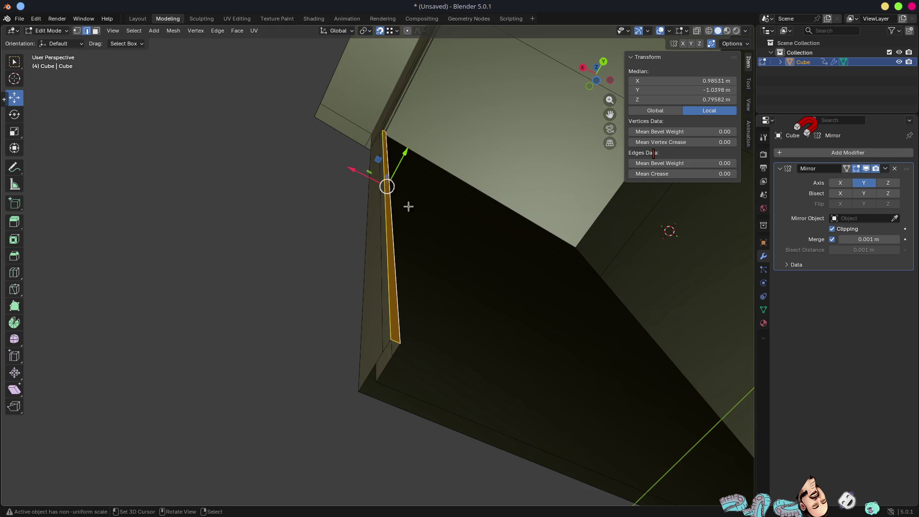
{"action": "scroll", "coordinate": [384, 136], "scroll_direction": "up", "scroll_amount": 5}
{"action": "mouse_move", "coordinate": [384, 139]}
{"action": "middle_mouse_down"}
{"action": "mouse_move", "coordinate": [390, 226]}
{"action": "mouse_move", "coordinate": [412, 250]}
{"action": "mouse_move", "coordinate": [378, 222]}
{"action": "mouse_move", "coordinate": [533, 137]}
{"action": "mouse_move", "coordinate": [627, 241]}
{"action": "mouse_move", "coordinate": [580, 305]}
{"action": "mouse_move", "coordinate": [369, 230]}
{"action": "mouse_move", "coordinate": [300, 264]}
{"action": "middle_mouse_up"}
{"action": "left_click", "coordinate": [377, 212]}
{"action": "scroll", "coordinate": [345, 271], "scroll_direction": "up", "scroll_amount": 3}
{"action": "scroll", "coordinate": [345, 272], "scroll_direction": "down", "scroll_amount": 5}
{"action": "mouse_move", "coordinate": [355, 267]}
{"action": "middle_mouse_down"}
{"action": "mouse_move", "coordinate": [422, 332]}
{"action": "mouse_move", "coordinate": [381, 317]}
{"action": "mouse_move", "coordinate": [325, 277]}
{"action": "mouse_move", "coordinate": [417, 322]}
{"action": "mouse_move", "coordinate": [308, 285]}
{"action": "mouse_move", "coordinate": [429, 352]}
{"action": "mouse_move", "coordinate": [424, 333]}
{"action": "middle_mouse_up"}
{"action": "scroll", "coordinate": [384, 314], "scroll_direction": "up", "scroll_amount": 4}
{"action": "key", "text": "ctrl+r"}
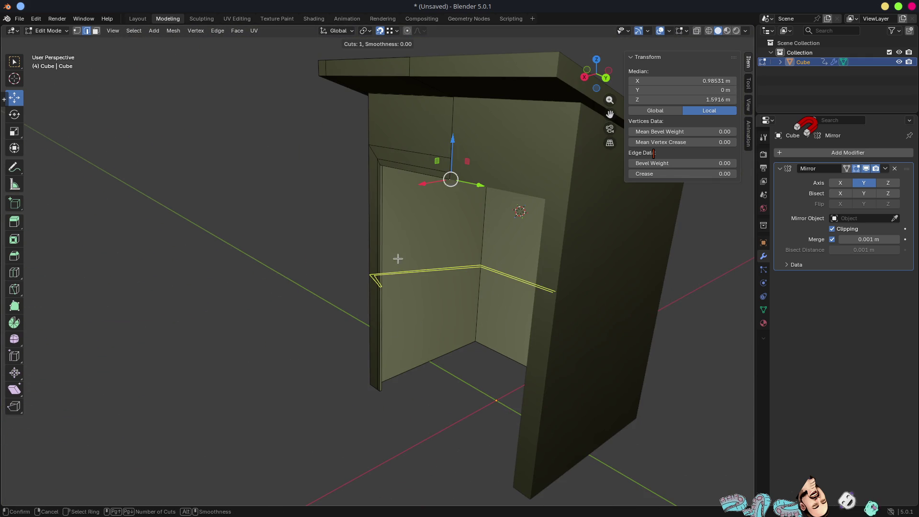
Step: Add a centred edge loop around the walls, flatten it vertically and lower it to seat height
{"action": "left_click", "coordinate": [397, 259]}
{"action": "right_click", "coordinate": [398, 258]}
{"action": "key", "text": "s"}
{"action": "key", "text": "z"}
{"action": "left_click", "coordinate": [425, 271]}
{"action": "key", "text": "g"}
{"action": "key", "text": "z"}
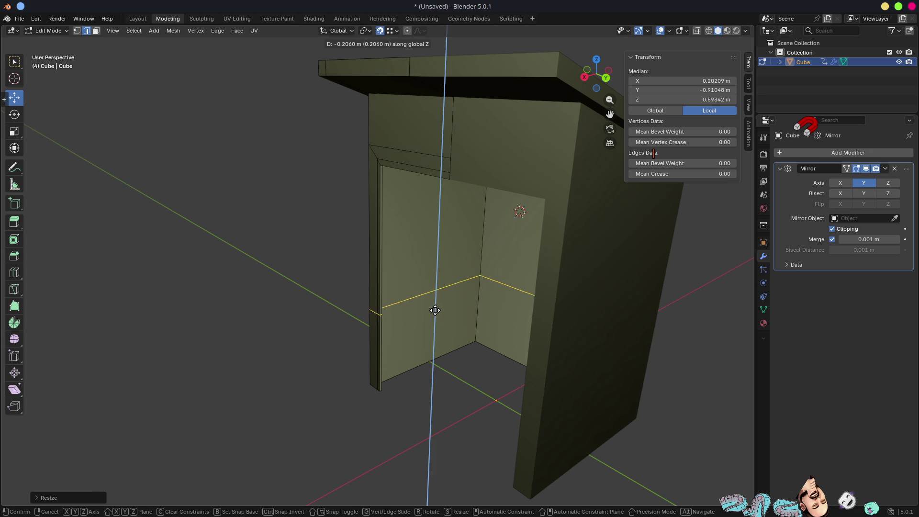
{"action": "left_click", "coordinate": [438, 316]}
Step: Try bevelling the loop from a frontal doorway view, then undo the bevel
{"action": "middle_click_drag", "start_coordinate": [437, 316], "coordinate": [510, 295]}
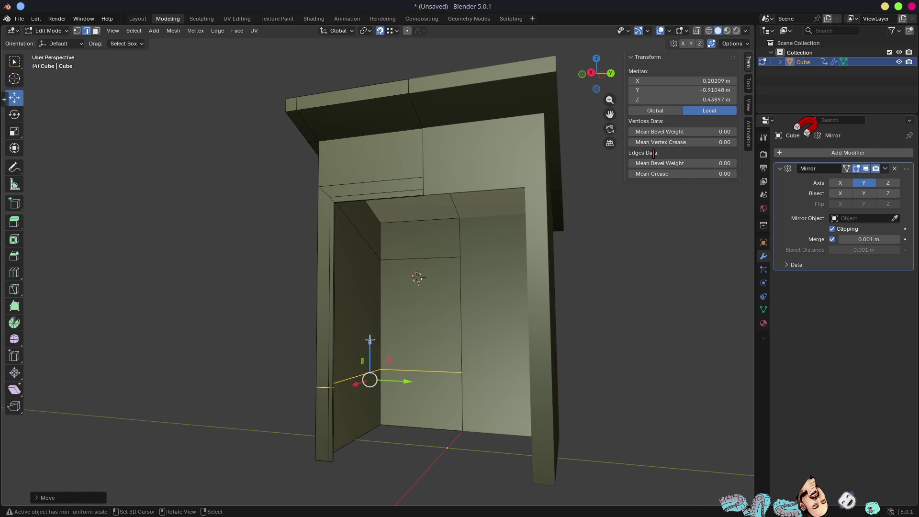
{"action": "mouse_move", "coordinate": [416, 346]}
{"action": "middle_mouse_down"}
{"action": "mouse_move", "coordinate": [447, 359]}
{"action": "mouse_move", "coordinate": [445, 373]}
{"action": "mouse_move", "coordinate": [372, 378]}
{"action": "mouse_move", "coordinate": [396, 371]}
{"action": "mouse_move", "coordinate": [316, 136]}
{"action": "mouse_move", "coordinate": [327, 296]}
{"action": "middle_mouse_up"}
{"action": "scroll", "coordinate": [418, 366], "scroll_direction": "up", "scroll_amount": 3}
{"action": "scroll", "coordinate": [372, 378], "scroll_direction": "up", "scroll_amount": 2}
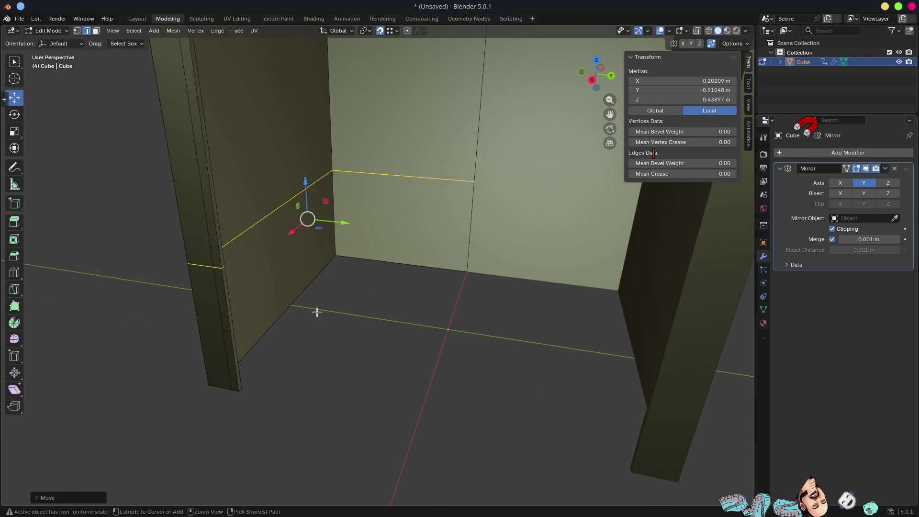
{"action": "key", "text": "ctrl+b"}
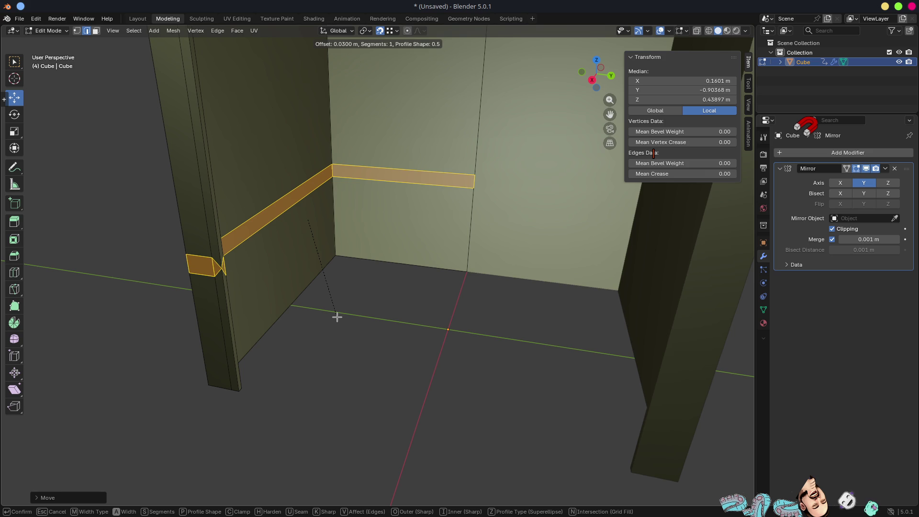
{"action": "left_click", "coordinate": [337, 317]}
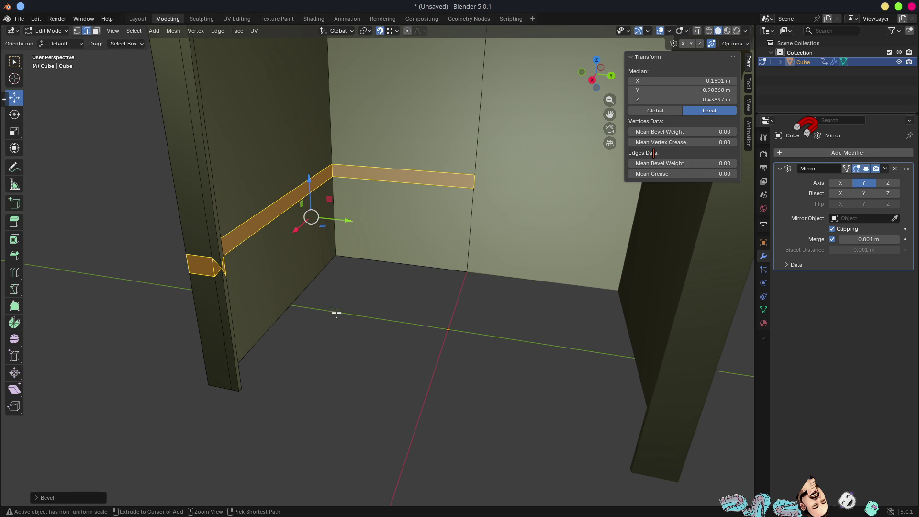
{"action": "key", "text": "ctrl+z"}
Step: Merge overlapping vertices by distance across the whole mesh
{"action": "middle_click_drag", "start_coordinate": [346, 322], "coordinate": [335, 303]}
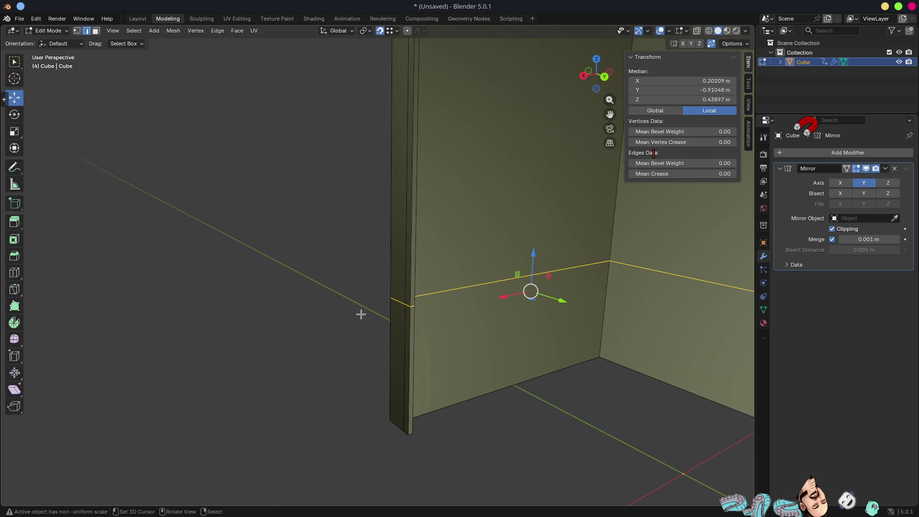
{"action": "key", "text": "1"}
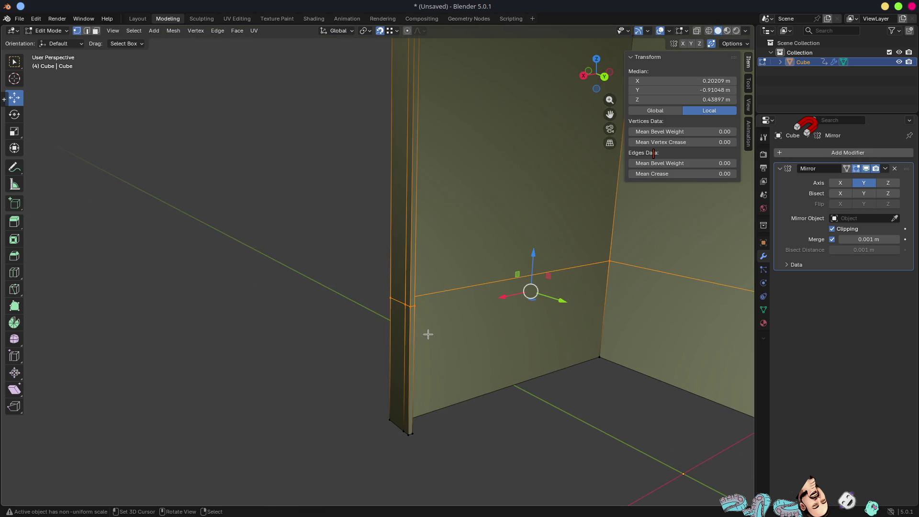
{"action": "scroll", "coordinate": [412, 316], "scroll_direction": "up", "scroll_amount": 8}
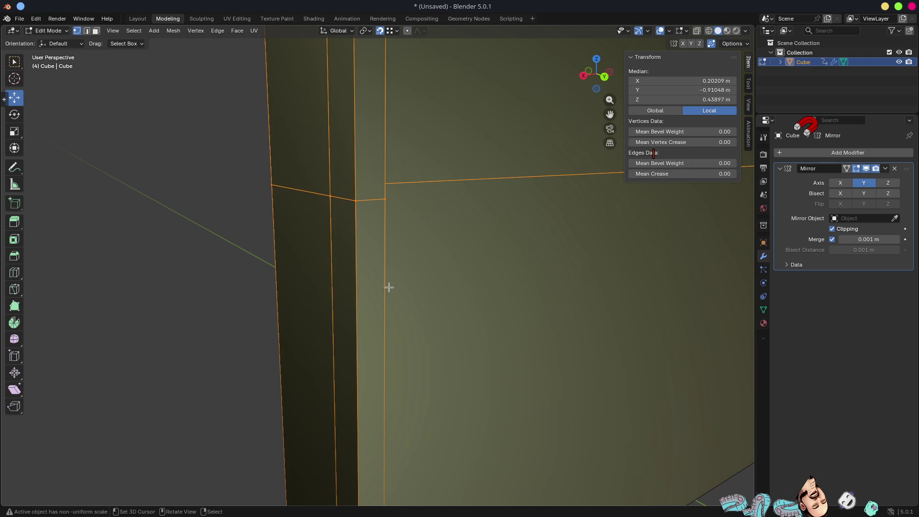
{"action": "left_click", "coordinate": [356, 200]}
{"action": "key", "text": "g"}
{"action": "key", "text": "Escape"}
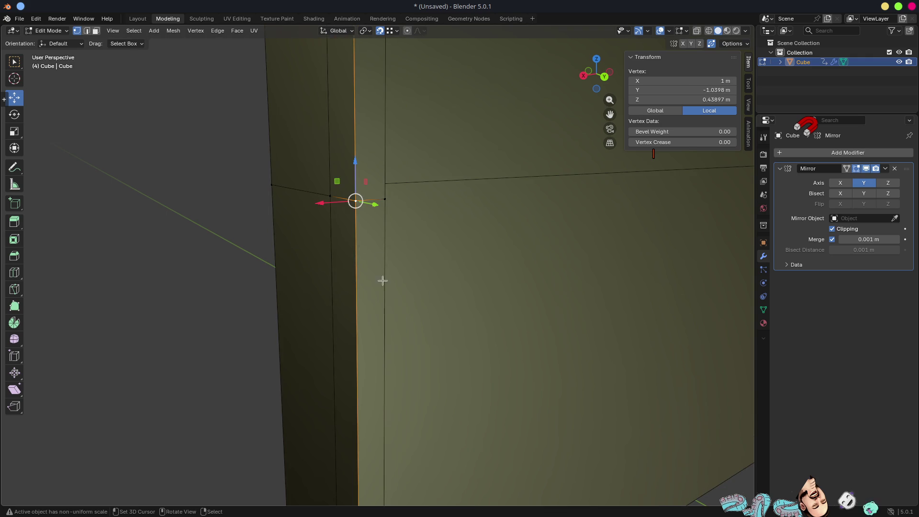
{"action": "key", "text": "a"}
{"action": "key", "text": "m"}
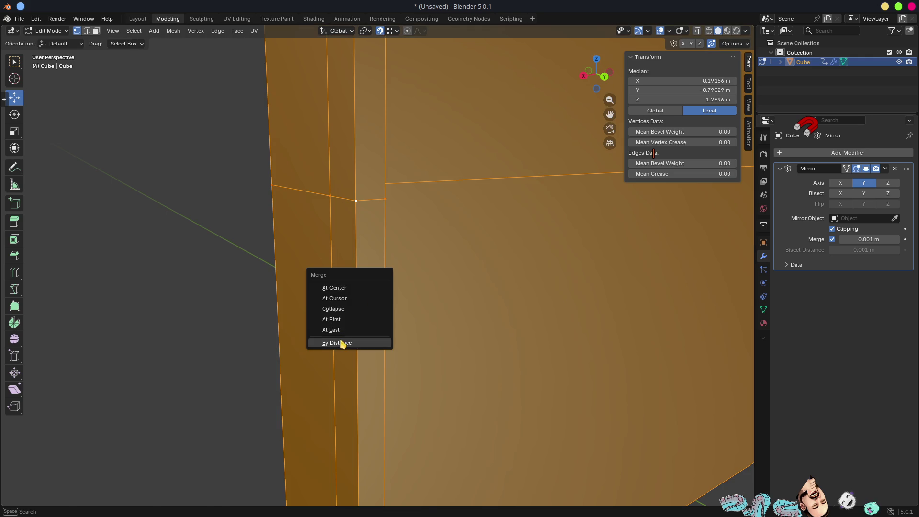
{"action": "left_click", "coordinate": [340, 341]}
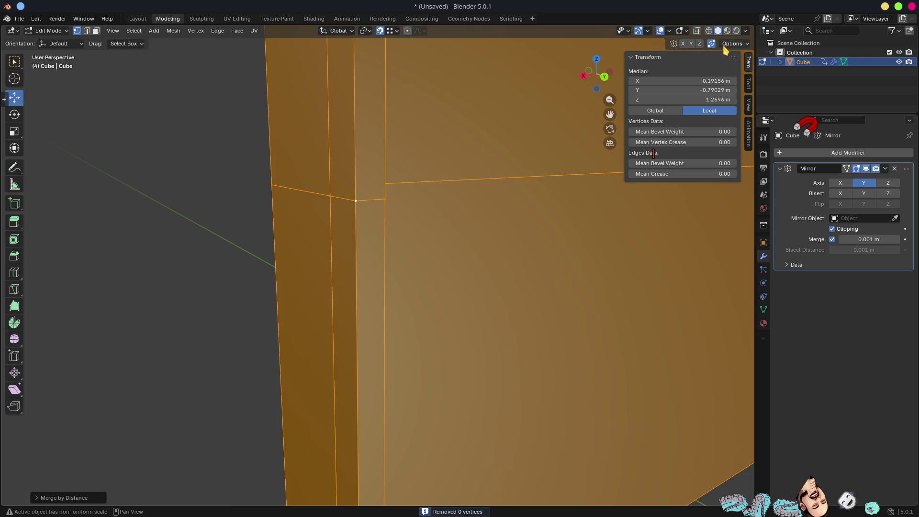
Step: Turn on the face orientation overlay and recalculate all normals to face outside
{"action": "left_click", "coordinate": [669, 31]}
{"action": "left_click", "coordinate": [606, 214]}
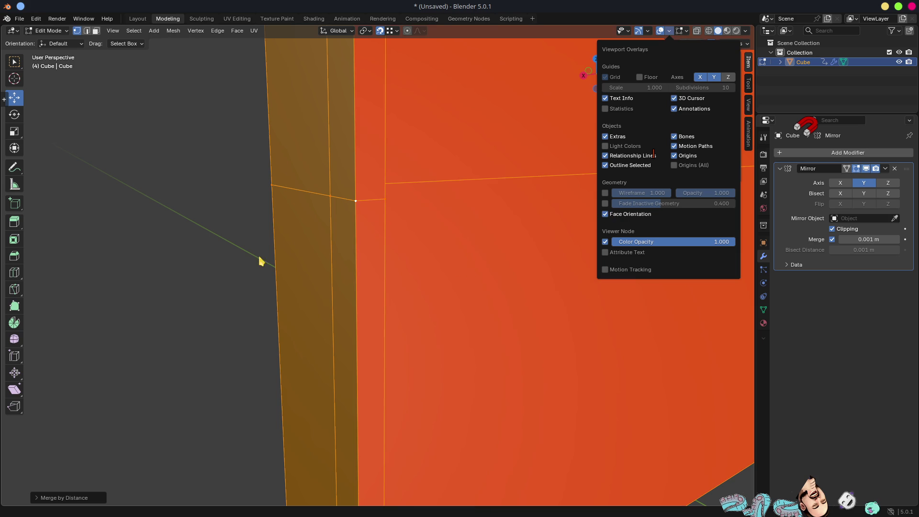
{"action": "mouse_move", "coordinate": [256, 232]}
{"action": "middle_mouse_down"}
{"action": "mouse_move", "coordinate": [270, 249]}
{"action": "mouse_move", "coordinate": [340, 228]}
{"action": "mouse_move", "coordinate": [372, 251]}
{"action": "mouse_move", "coordinate": [400, 191]}
{"action": "mouse_move", "coordinate": [380, 178]}
{"action": "mouse_move", "coordinate": [381, 213]}
{"action": "middle_mouse_up"}
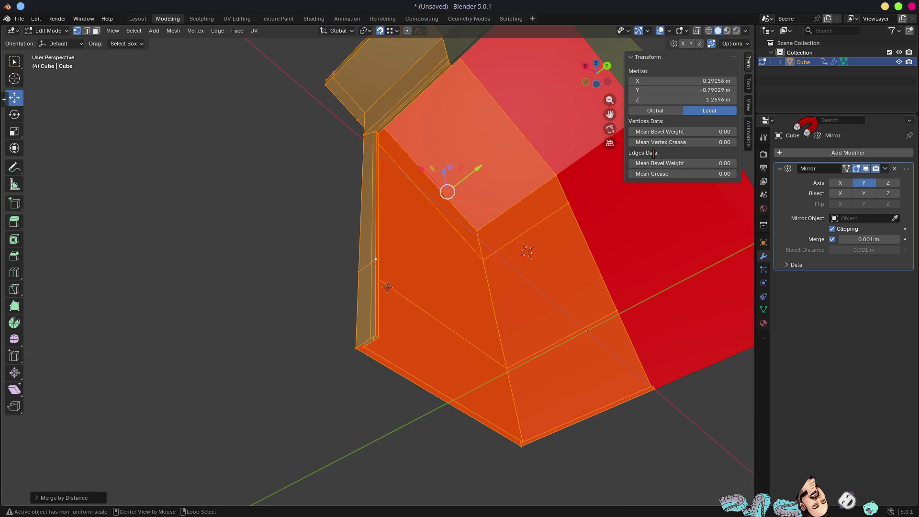
{"action": "key", "text": "alt+n"}
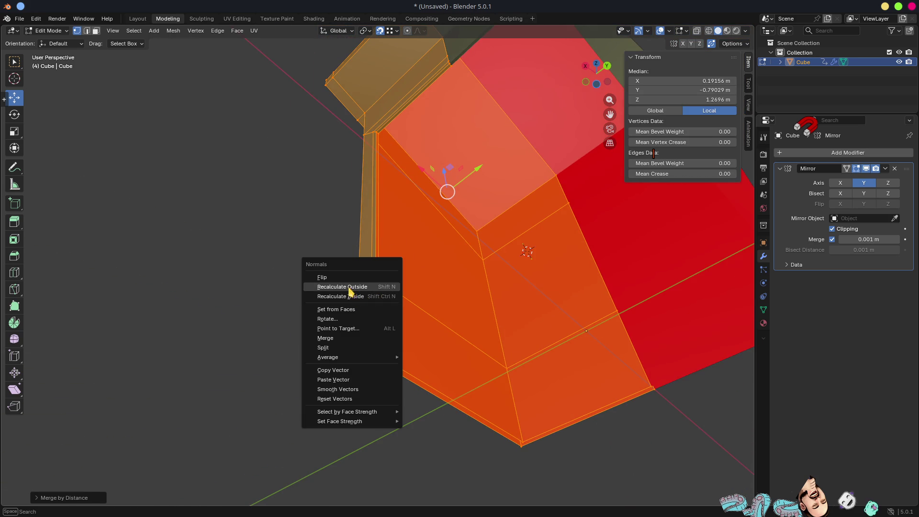
{"action": "left_click", "coordinate": [349, 287]}
Step: Bevel the horizontal wall edge loop into a narrow band
{"action": "key", "text": "2"}
{"action": "mouse_move", "coordinate": [400, 268]}
{"action": "middle_mouse_down"}
{"action": "mouse_move", "coordinate": [390, 311]}
{"action": "mouse_move", "coordinate": [410, 306]}
{"action": "mouse_move", "coordinate": [422, 239]}
{"action": "mouse_move", "coordinate": [429, 271]}
{"action": "middle_mouse_up"}
{"action": "left_click", "coordinate": [423, 239], "text": "alt"}
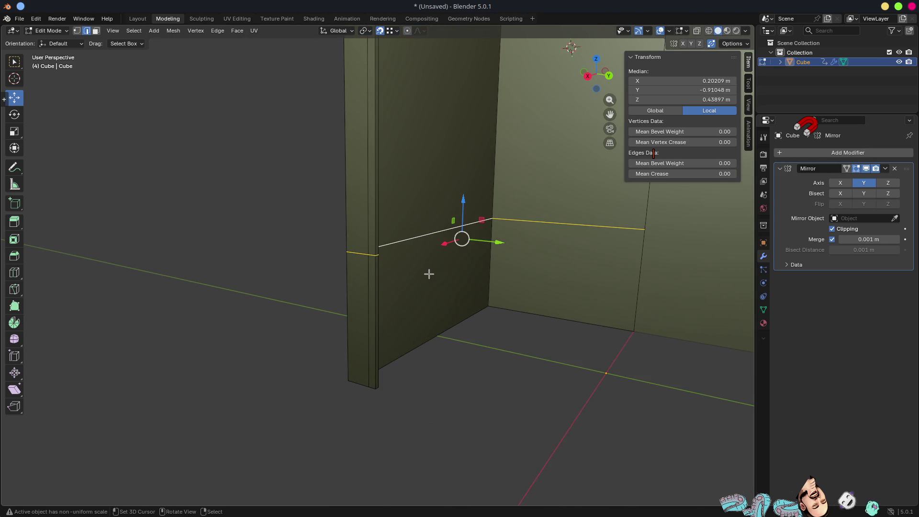
{"action": "key", "text": "ctrl+b"}
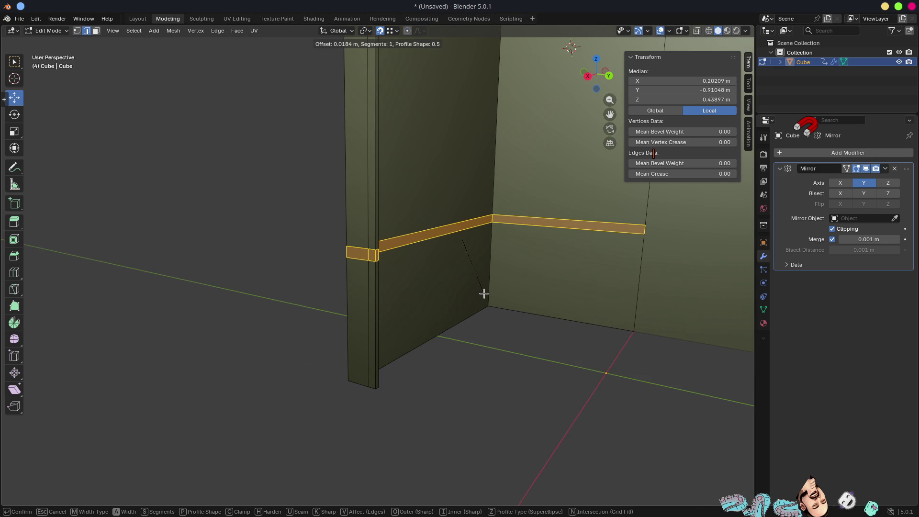
{"action": "left_click", "coordinate": [484, 293]}
Step: Select the band strip face on the right wall
{"action": "mouse_move", "coordinate": [484, 240]}
{"action": "middle_mouse_down"}
{"action": "mouse_move", "coordinate": [439, 224]}
{"action": "mouse_move", "coordinate": [554, 279]}
{"action": "mouse_move", "coordinate": [447, 294]}
{"action": "mouse_move", "coordinate": [431, 263]}
{"action": "mouse_move", "coordinate": [477, 260]}
{"action": "mouse_move", "coordinate": [426, 243]}
{"action": "mouse_move", "coordinate": [450, 238]}
{"action": "middle_mouse_up"}
{"action": "key", "text": "3"}
{"action": "scroll", "coordinate": [477, 260], "scroll_direction": "down", "scroll_amount": 3}
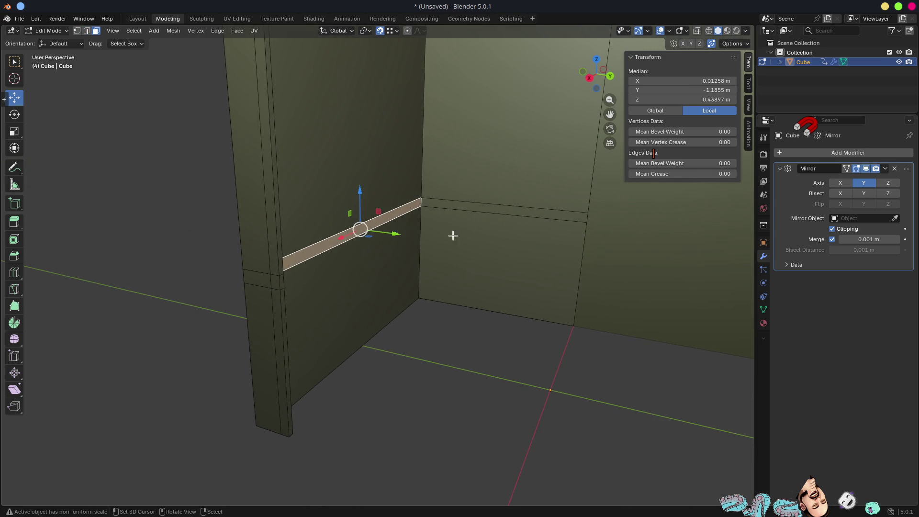
{"action": "left_click", "coordinate": [461, 207]}
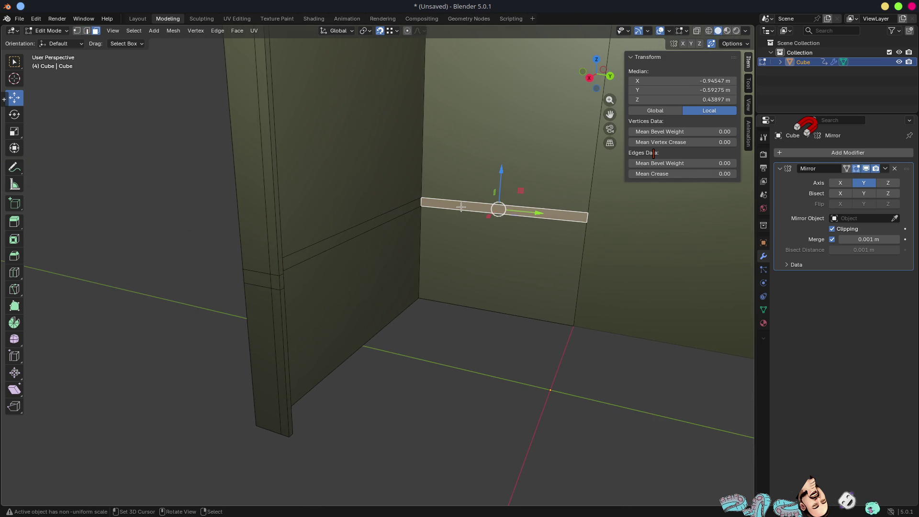
Step: Add a vertical loop cut through the left wall and delete the lower left and right wall faces
{"action": "key", "text": "ctrl+r"}
{"action": "left_click", "coordinate": [358, 237]}
{"action": "right_click", "coordinate": [378, 231]}
{"action": "left_click", "coordinate": [373, 246]}
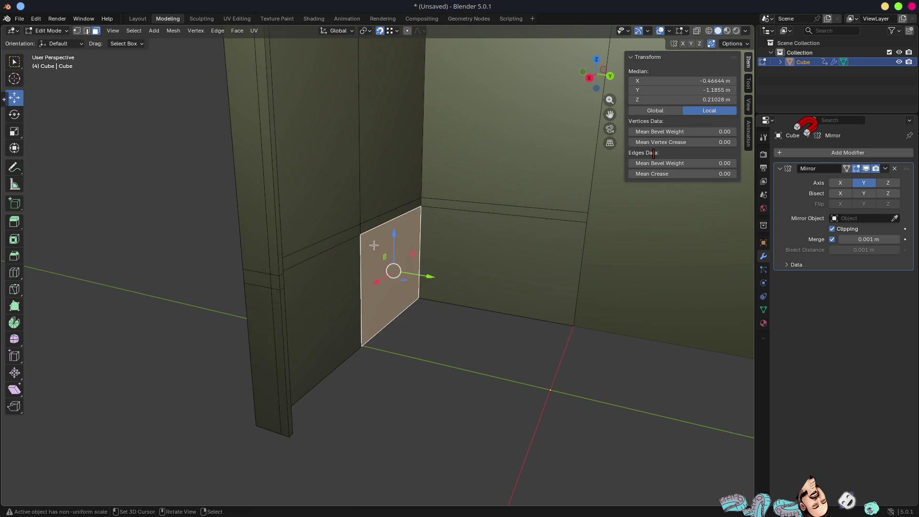
{"action": "left_click", "coordinate": [463, 244], "text": "shift"}
{"action": "key", "text": "x"}
{"action": "left_click", "coordinate": [463, 244]}
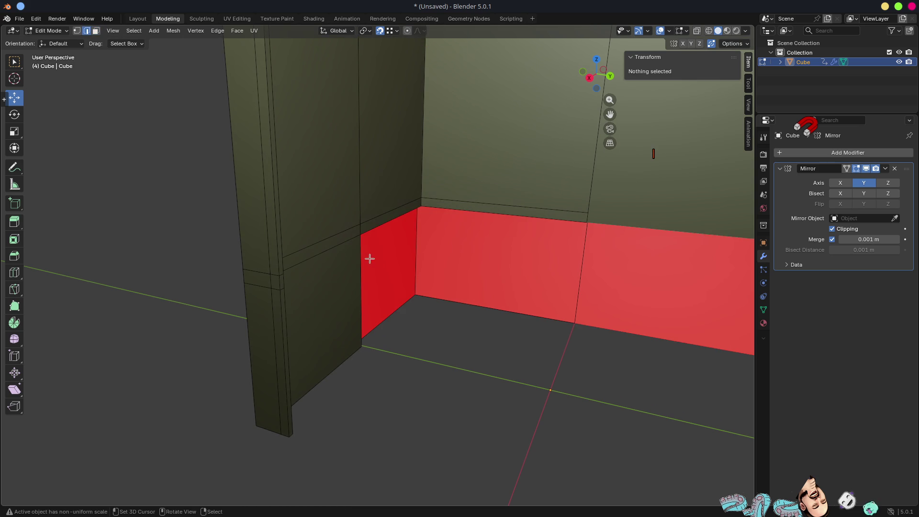
Step: Extrude the vertical corner edge to the centre line and delete the thin top strip face
{"action": "left_click", "coordinate": [359, 256]}
{"action": "middle_click_drag", "start_coordinate": [388, 263], "coordinate": [397, 289]}
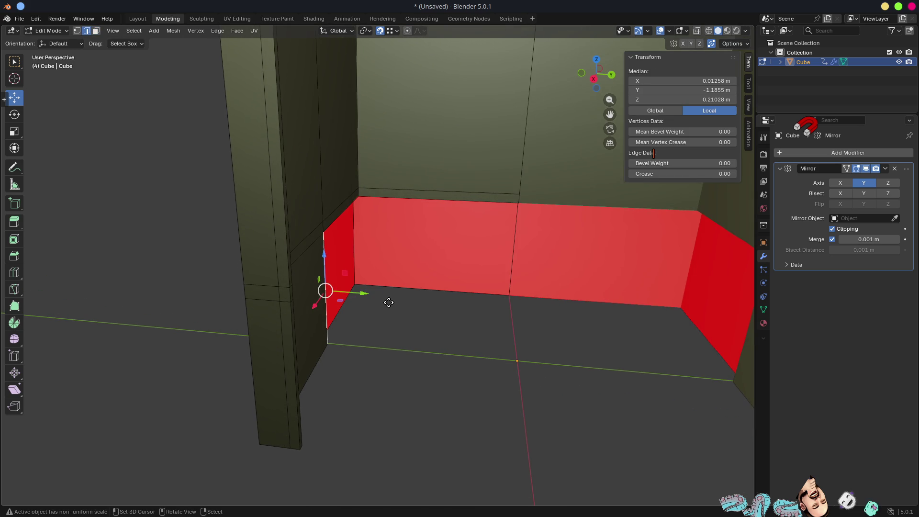
{"action": "key", "text": "e"}
{"action": "left_click", "coordinate": [565, 335]}
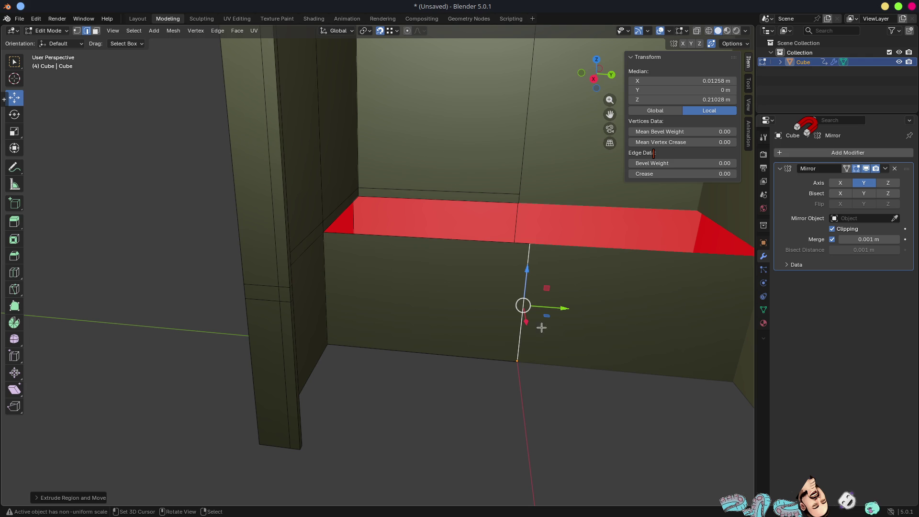
{"action": "key", "text": "3"}
{"action": "left_click", "coordinate": [334, 219]}
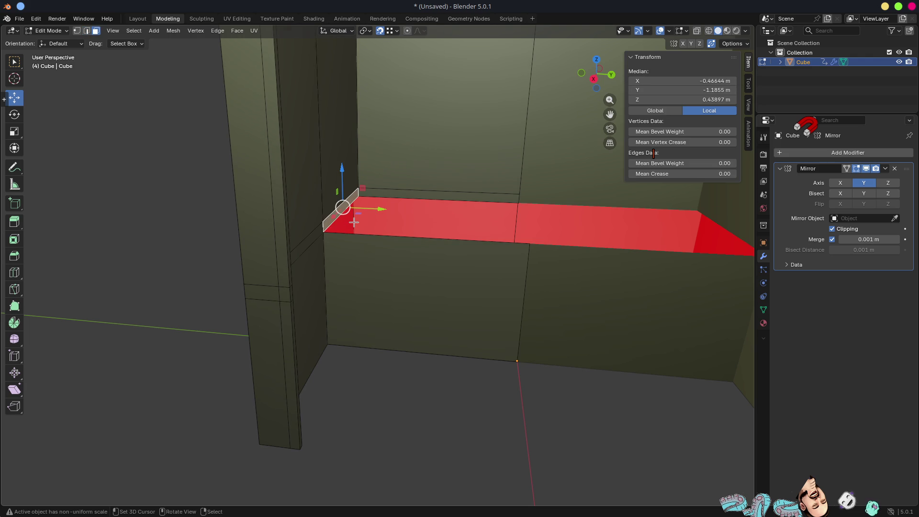
{"action": "left_click", "coordinate": [376, 195]}
{"action": "key", "text": "x"}
{"action": "left_click", "coordinate": [377, 195]}
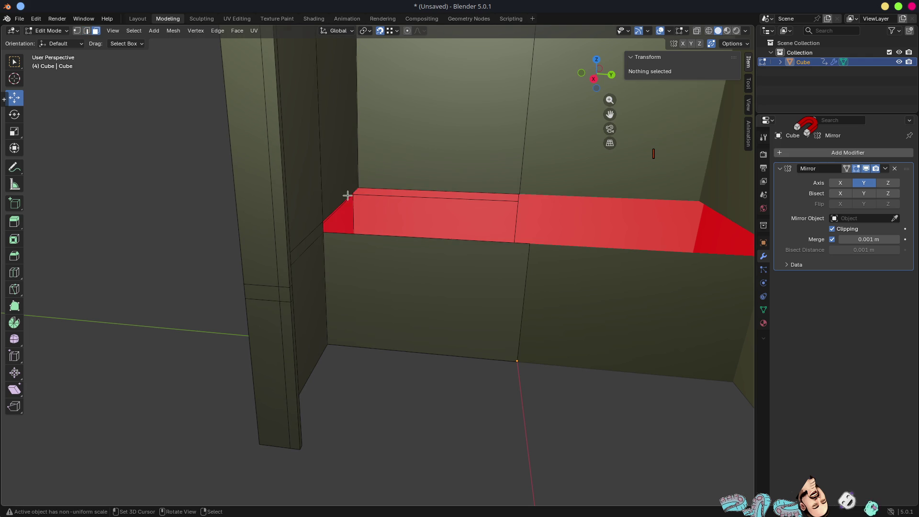
Step: Reposition a bench-top edge and select the left half of the bench top
{"action": "key", "text": "2"}
{"action": "left_click", "coordinate": [346, 198]}
{"action": "key", "text": "g"}
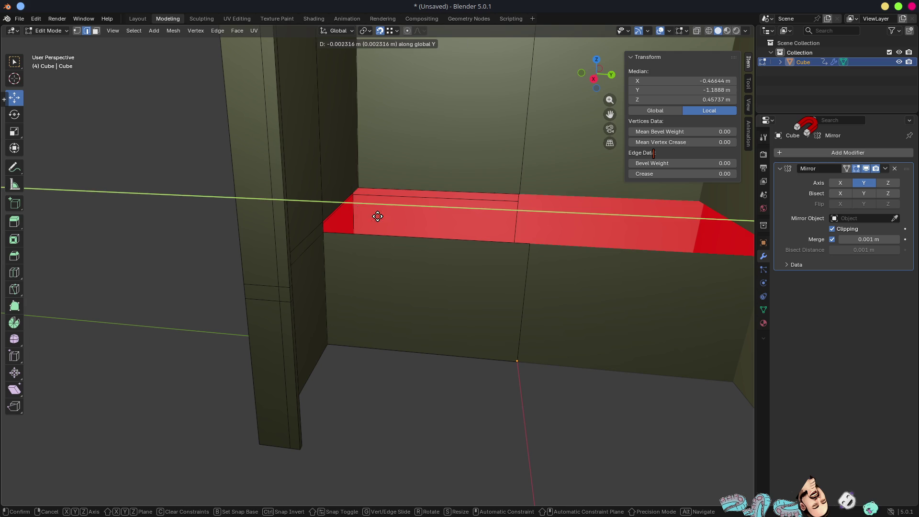
{"action": "left_click", "coordinate": [689, 258]}
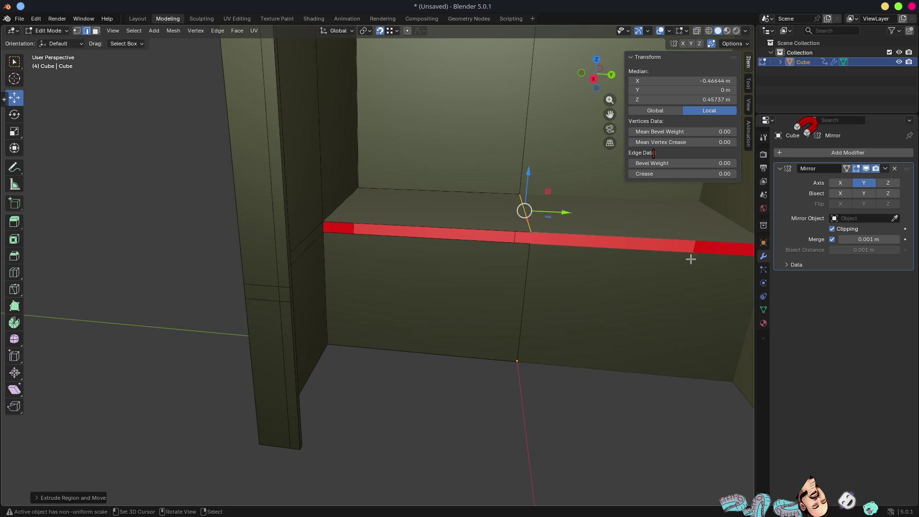
{"action": "left_click", "coordinate": [319, 226]}
{"action": "key", "text": "ctrl+z"}
{"action": "mouse_move", "coordinate": [439, 204]}
{"action": "middle_mouse_down"}
{"action": "mouse_move", "coordinate": [446, 226]}
{"action": "mouse_move", "coordinate": [465, 200]}
{"action": "mouse_move", "coordinate": [396, 312]}
{"action": "mouse_move", "coordinate": [449, 268]}
{"action": "mouse_move", "coordinate": [438, 276]}
{"action": "middle_mouse_up"}
{"action": "key", "text": "3"}
{"action": "left_click", "coordinate": [433, 271]}
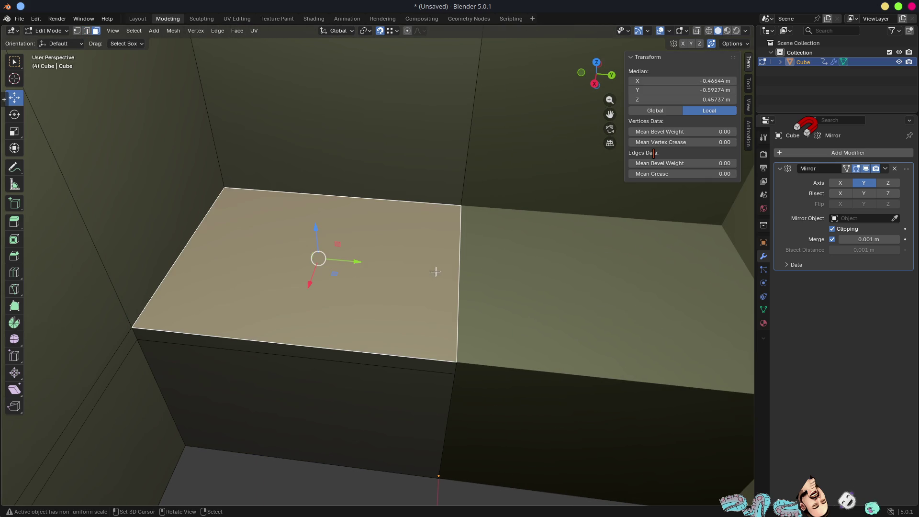
Step: Inset the bench top face twice to form a double border panel
{"action": "key", "text": "i"}
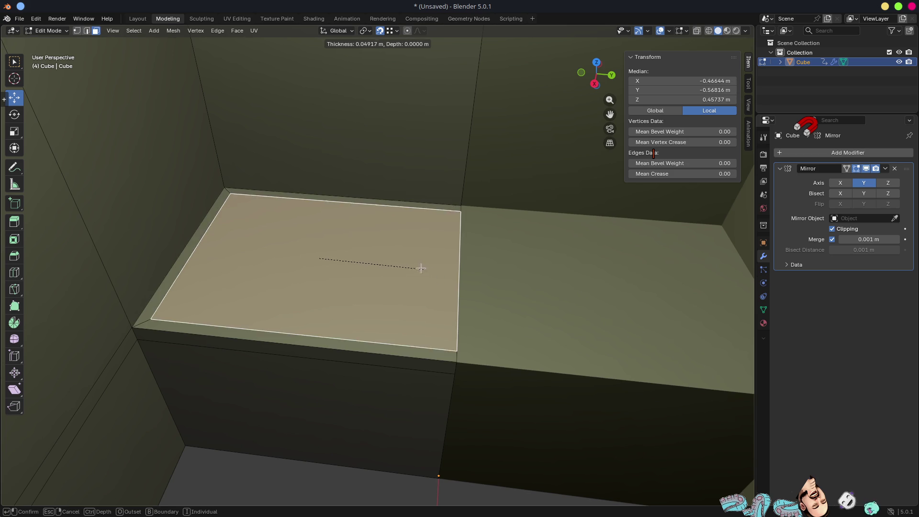
{"action": "left_click", "coordinate": [386, 290]}
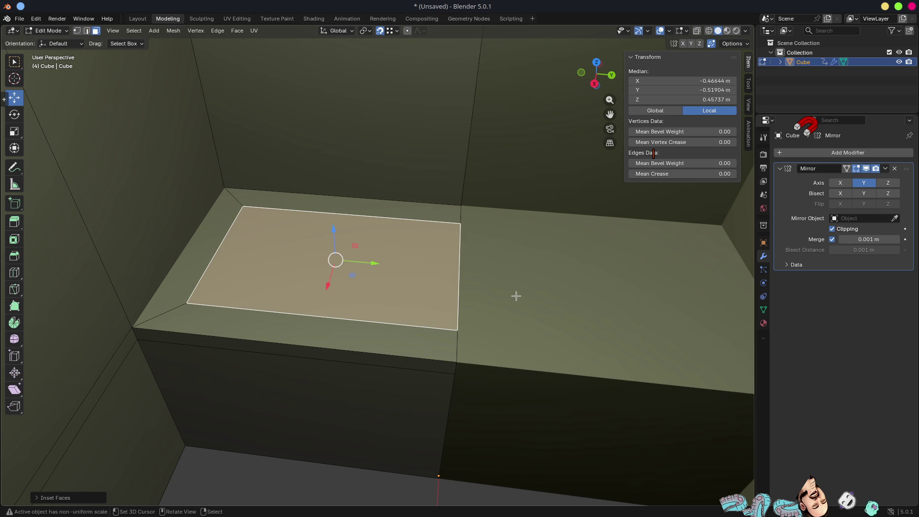
{"action": "key", "text": "i"}
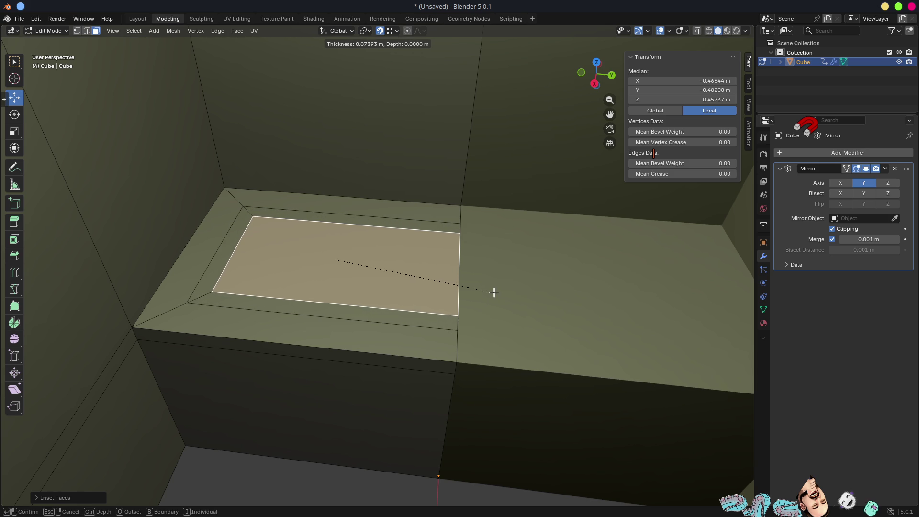
{"action": "left_click", "coordinate": [492, 293]}
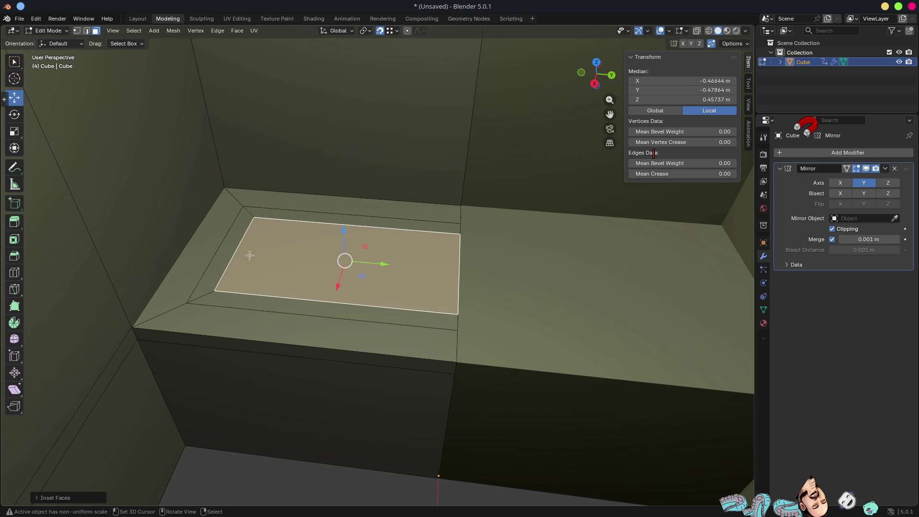
Step: Move the inset panel's left edge along Y and bevel it with 2 segments
{"action": "key", "text": "2"}
{"action": "left_click", "coordinate": [237, 252]}
{"action": "key", "text": "g"}
{"action": "key", "text": "y"}
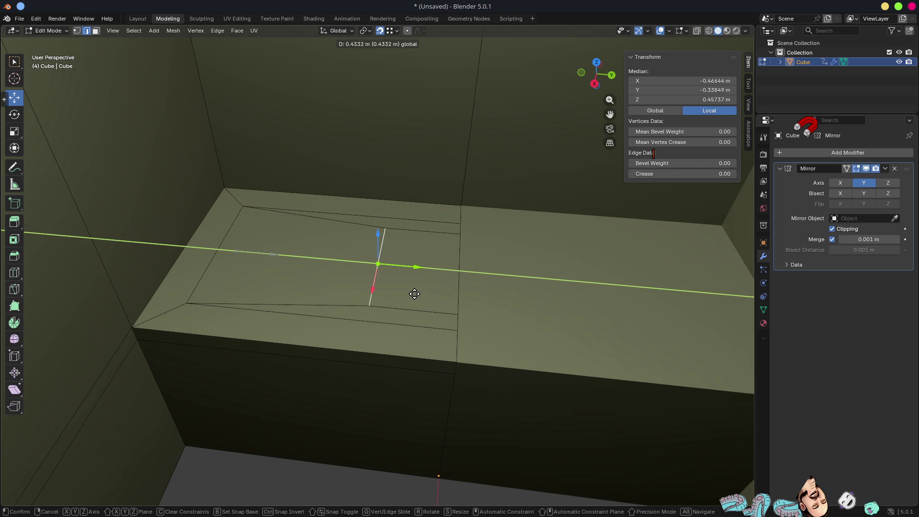
{"action": "left_click", "coordinate": [415, 292]}
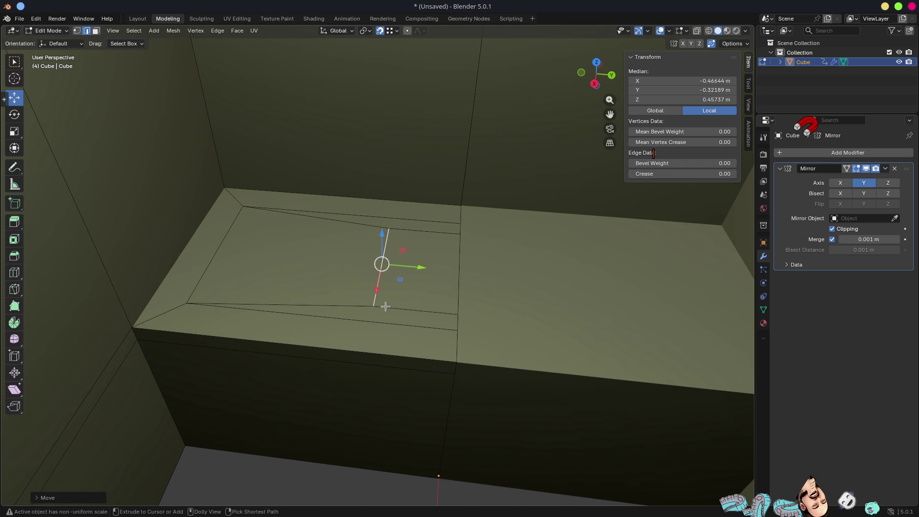
{"action": "key", "text": "ctrl+b"}
{"action": "scroll", "coordinate": [455, 269], "scroll_direction": "up", "scroll_amount": 1}
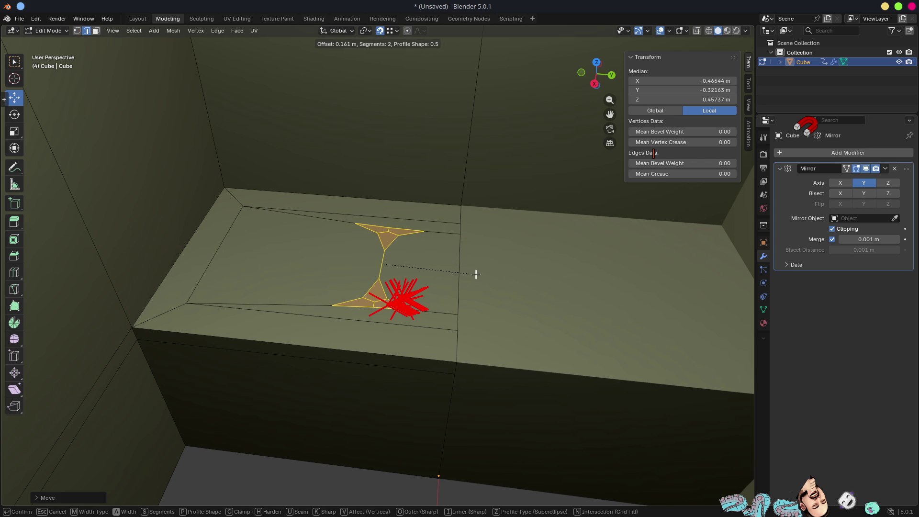
{"action": "left_click", "coordinate": [471, 273]}
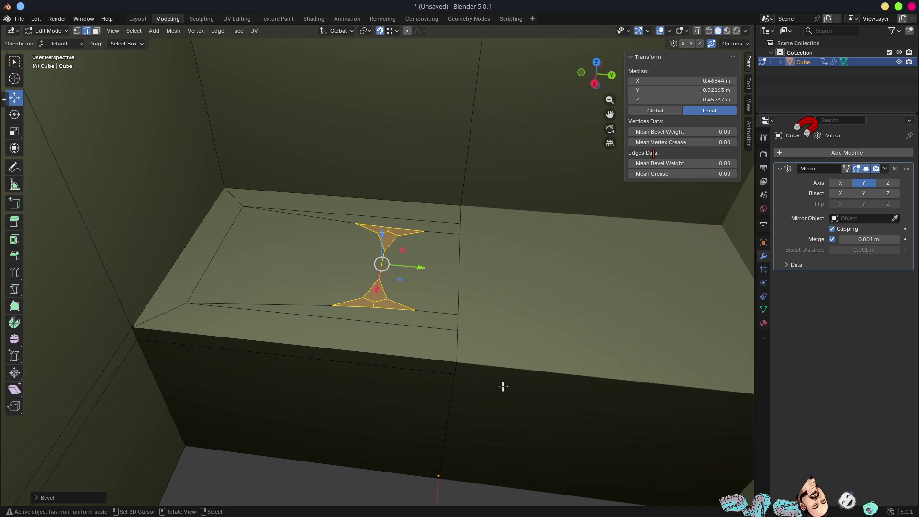
{"action": "scroll", "coordinate": [505, 384], "scroll_direction": "up", "scroll_amount": 4}
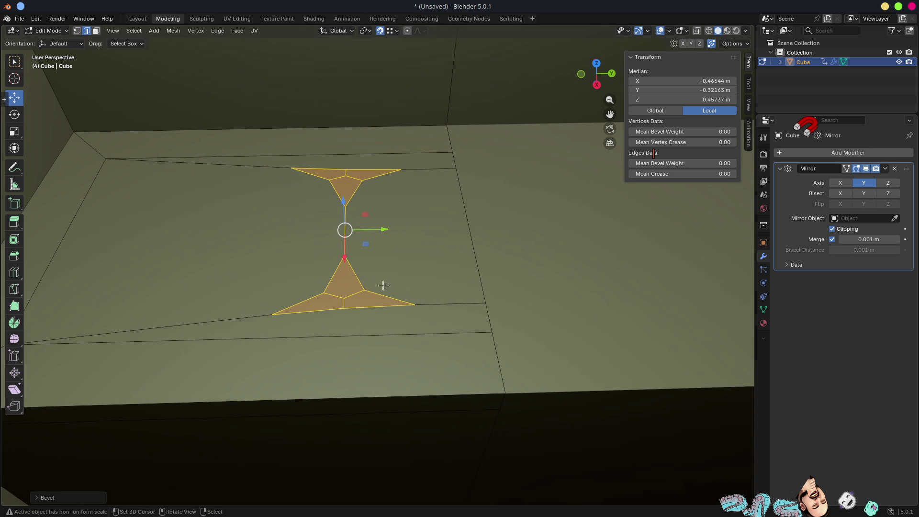
Step: Select the vertices outlining the seat hole, from the lower bevel to the centre line
{"action": "key", "text": "1"}
{"action": "left_click", "coordinate": [415, 305]}
{"action": "left_click", "coordinate": [487, 302]}
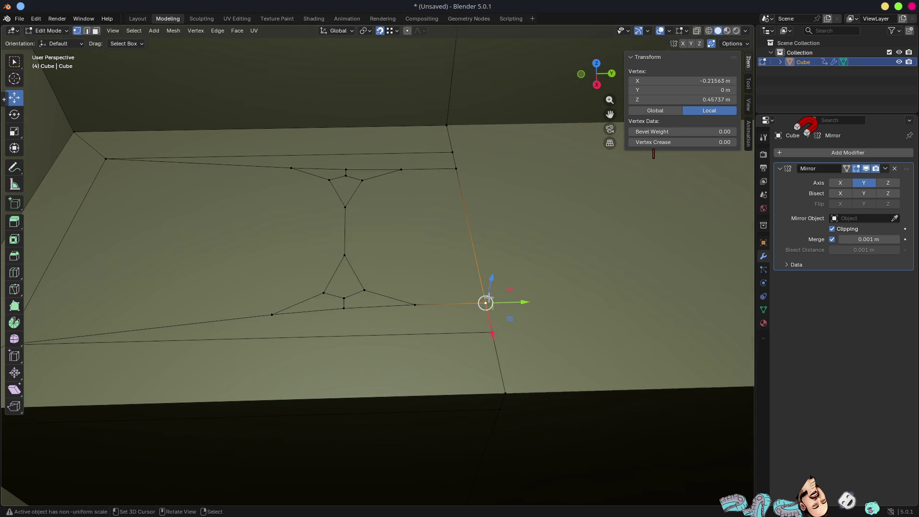
{"action": "left_click", "coordinate": [403, 170], "text": "shift"}
{"action": "left_click", "coordinate": [457, 168], "text": "shift"}
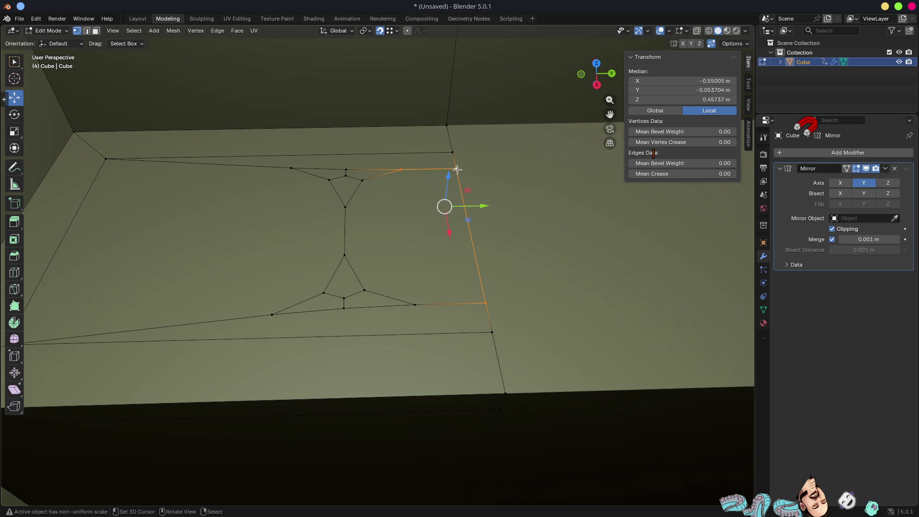
{"action": "left_click", "coordinate": [363, 180], "text": "shift"}
{"action": "left_click", "coordinate": [351, 261], "text": "shift"}
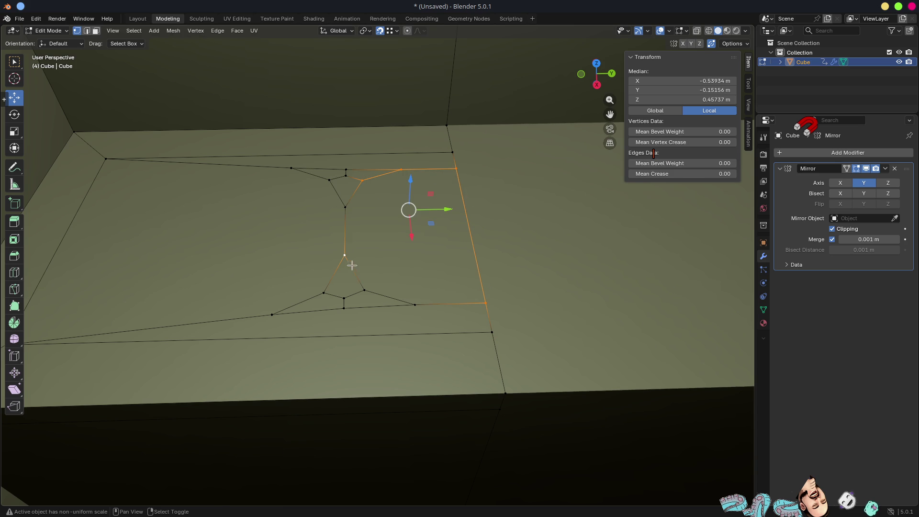
{"action": "left_click", "coordinate": [362, 284], "text": "shift"}
{"action": "left_click", "coordinate": [413, 300], "text": "shift"}
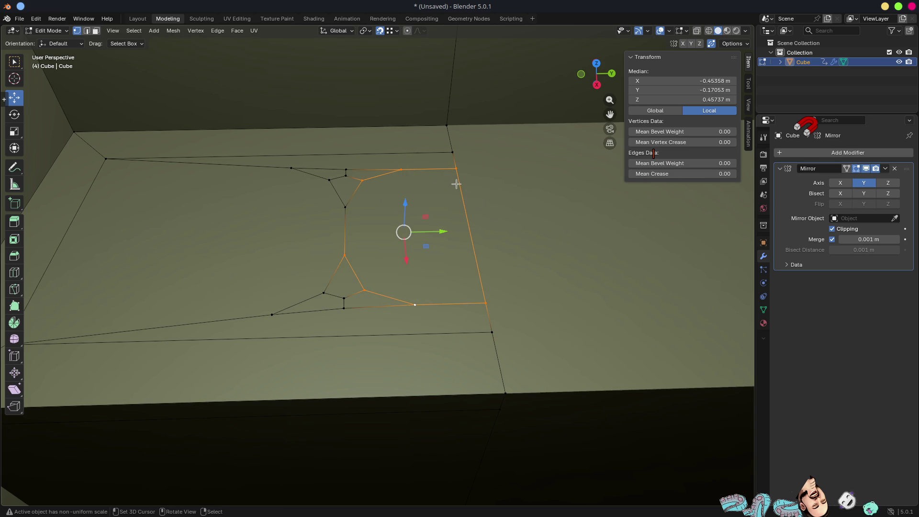
Step: Browse the sidebar's Tool, View and Animation settings
{"action": "left_click", "coordinate": [748, 86]}
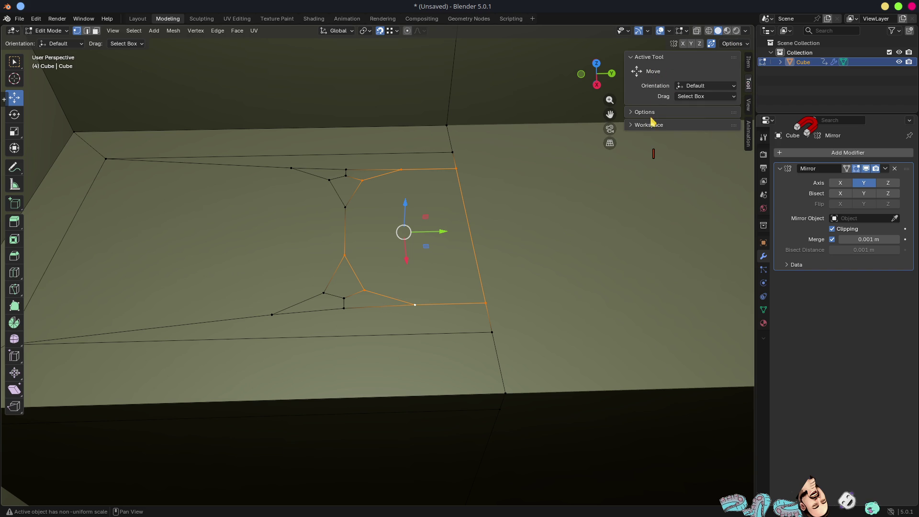
{"action": "left_click", "coordinate": [749, 109]}
{"action": "left_click", "coordinate": [751, 134]}
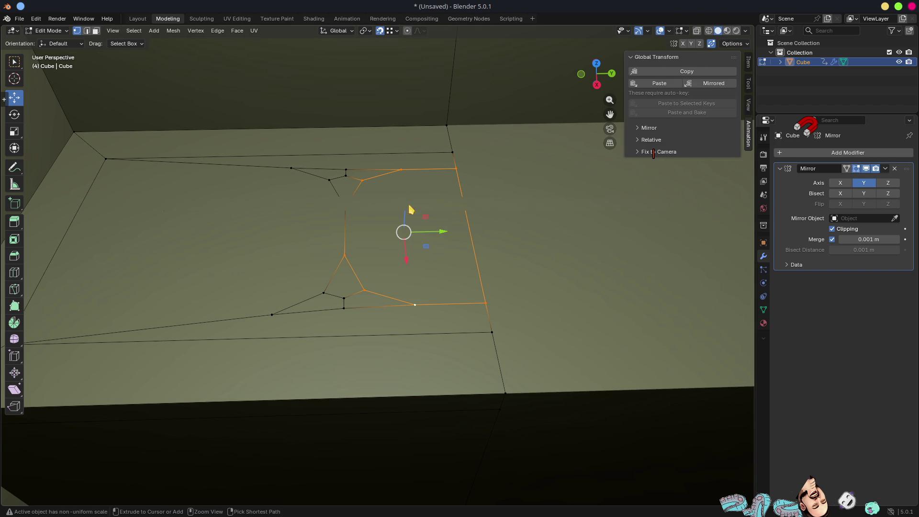
Step: Open Save As and rename the file to OutHouse
{"action": "key", "text": "ctrl+s"}
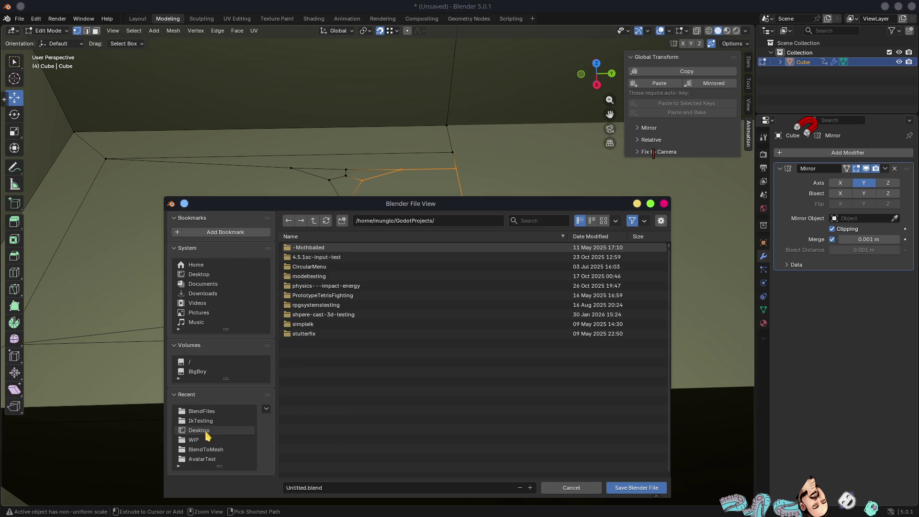
{"action": "left_click", "coordinate": [220, 452]}
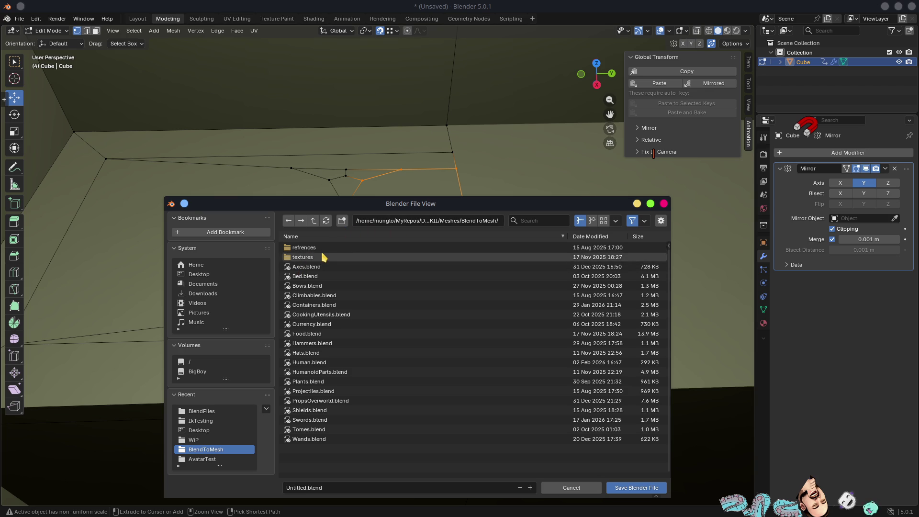
{"action": "left_click", "coordinate": [292, 487]}
{"action": "left_click", "coordinate": [293, 487]}
{"action": "key", "text": "ctrl+shift+Right"}
{"action": "type", "text": "OutHouse"}
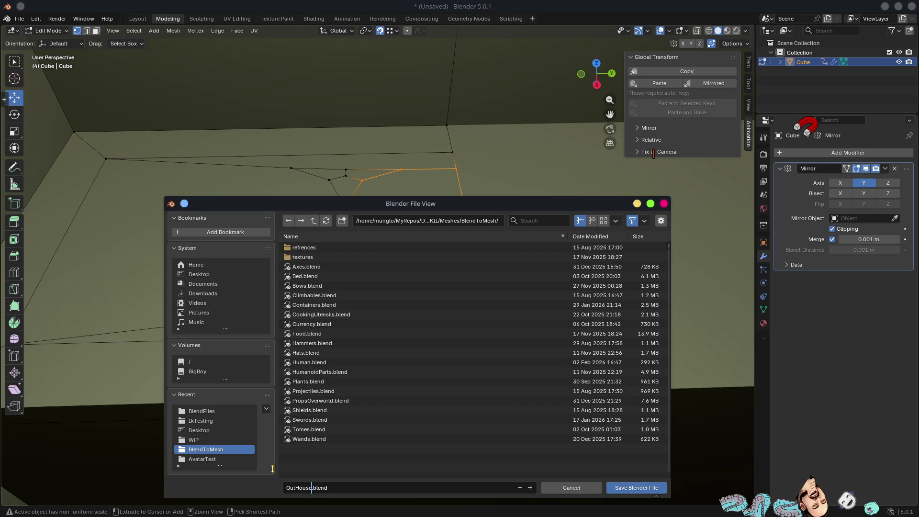
Step: Save OutHouse.blend into DungeonDiverMKII's Scenes/BlendToScene folder
{"action": "left_click", "coordinate": [314, 221]}
{"action": "left_click", "coordinate": [314, 222]}
{"action": "left_click", "coordinate": [313, 221]}
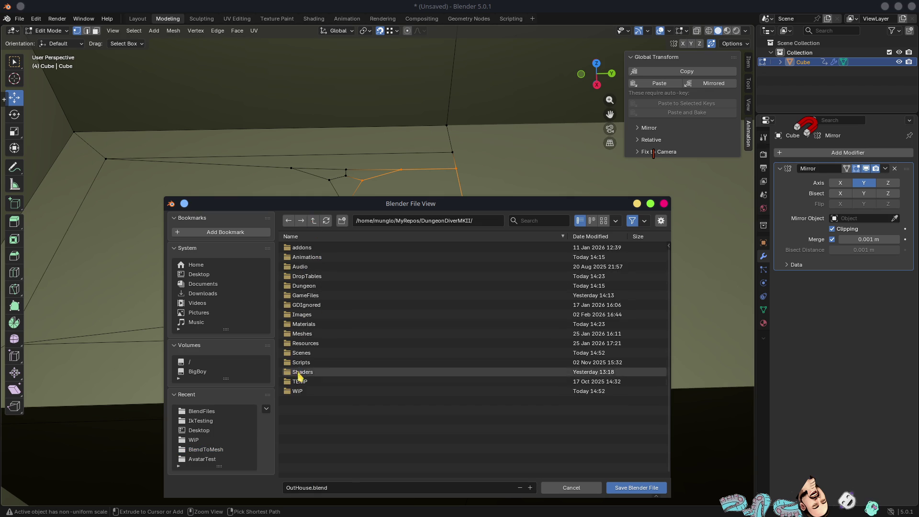
{"action": "left_click", "coordinate": [300, 354]}
{"action": "left_click", "coordinate": [316, 258]}
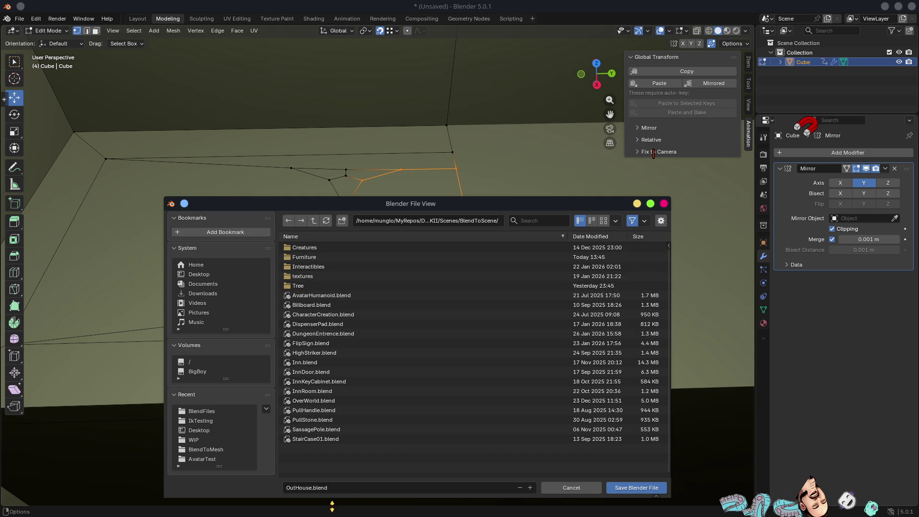
{"action": "left_click", "coordinate": [637, 488]}
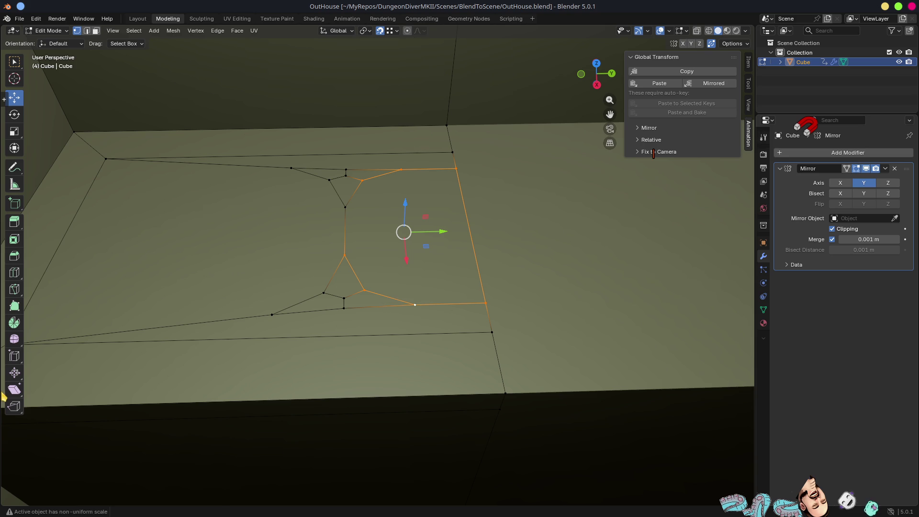
Step: Open Preferences and search Get Extensions for 'lo'
{"action": "left_click", "coordinate": [39, 21]}
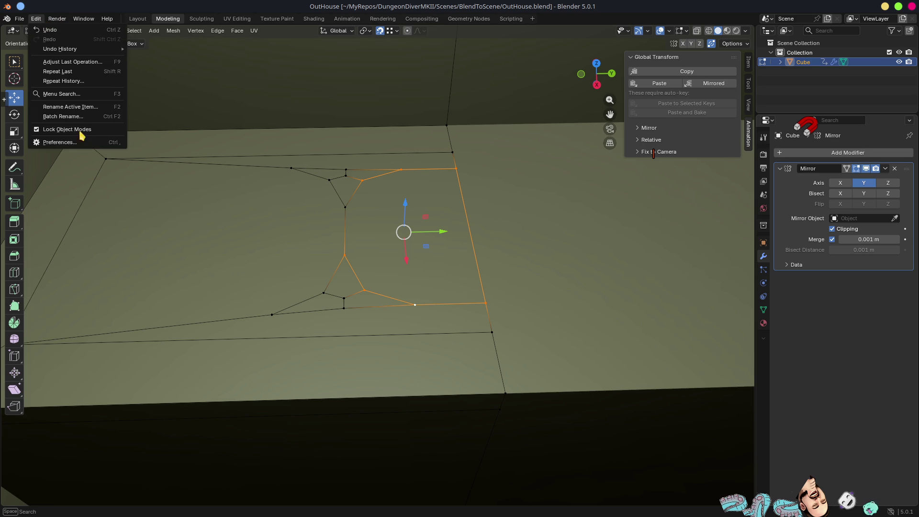
{"action": "left_click", "coordinate": [117, 142]}
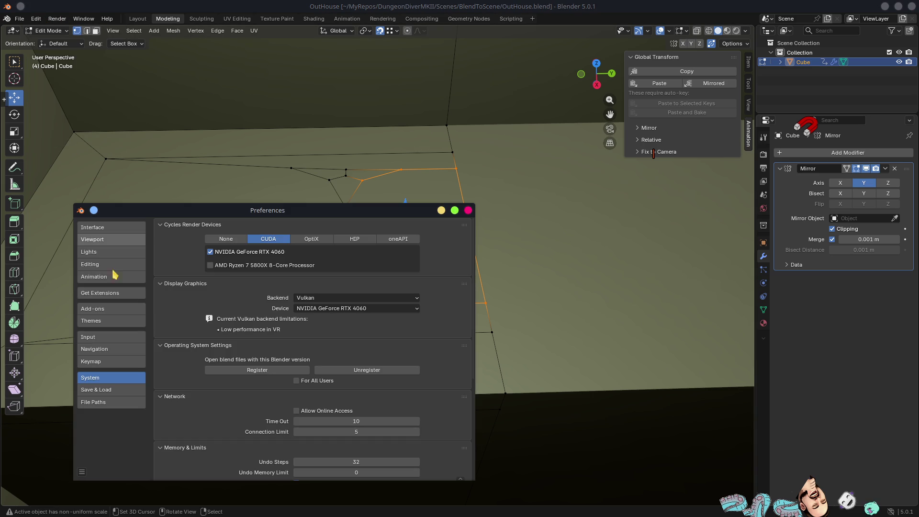
{"action": "left_click", "coordinate": [102, 310]}
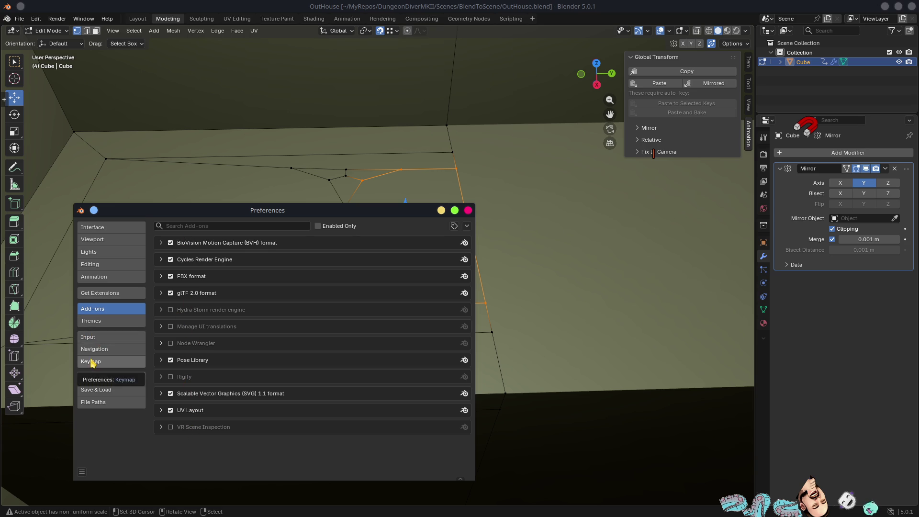
{"action": "left_click", "coordinate": [102, 294]}
{"action": "left_click", "coordinate": [200, 225]}
{"action": "type", "text": "loop"}
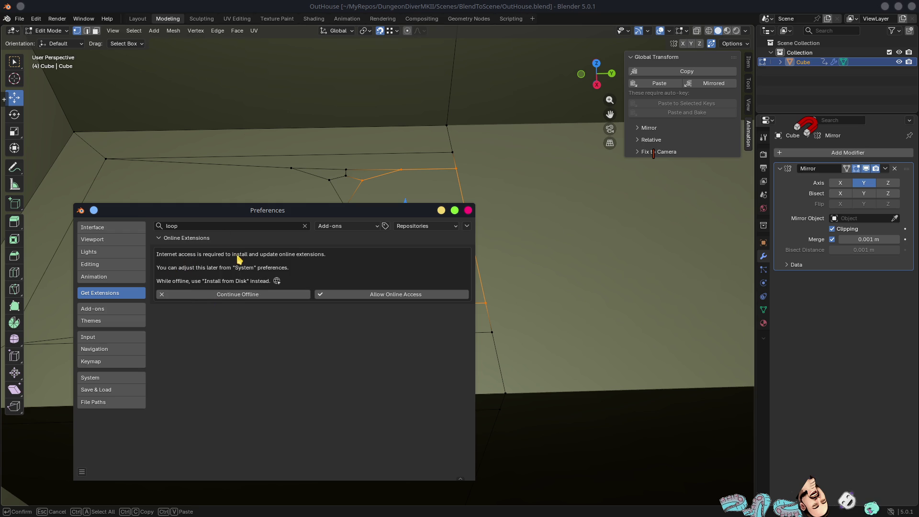
Step: Allow online access, install the LoopTools extension and close Preferences
{"action": "left_click", "coordinate": [377, 295]}
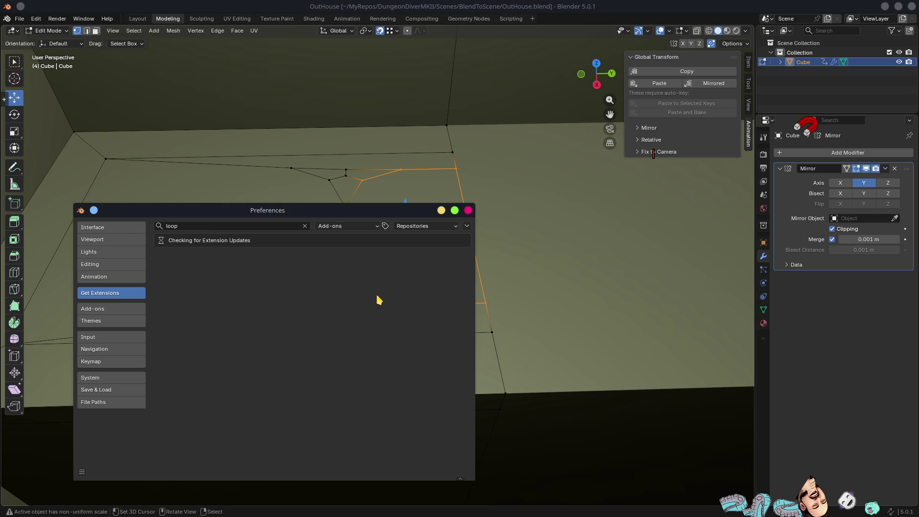
{"action": "left_click", "coordinate": [207, 225]}
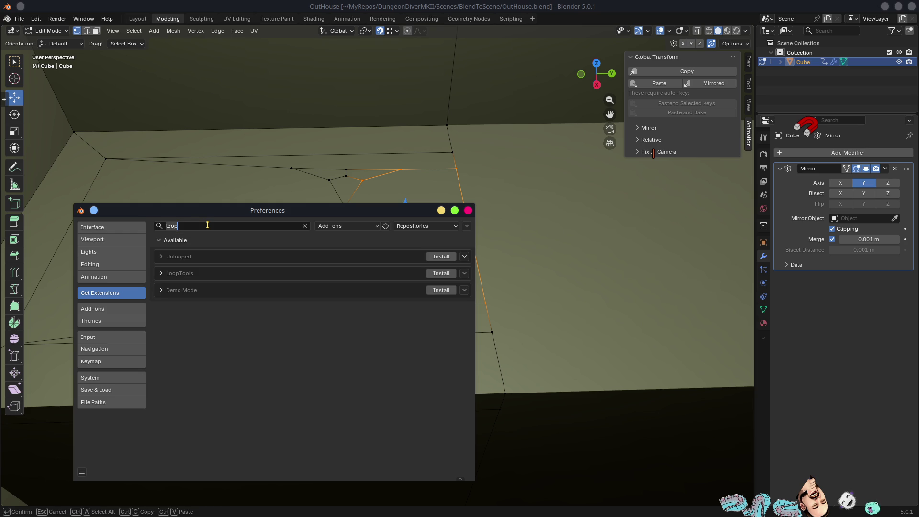
{"action": "left_click", "coordinate": [447, 281]}
{"action": "left_click", "coordinate": [441, 274]}
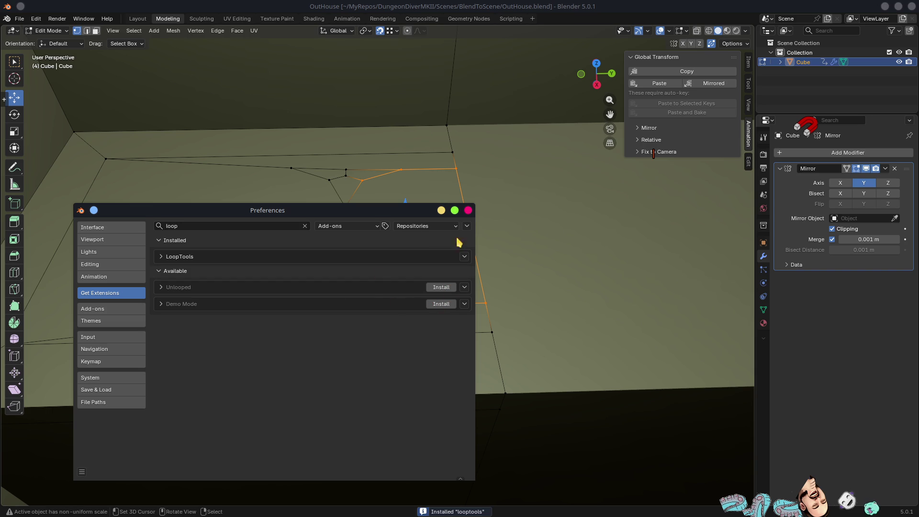
{"action": "left_click", "coordinate": [468, 211]}
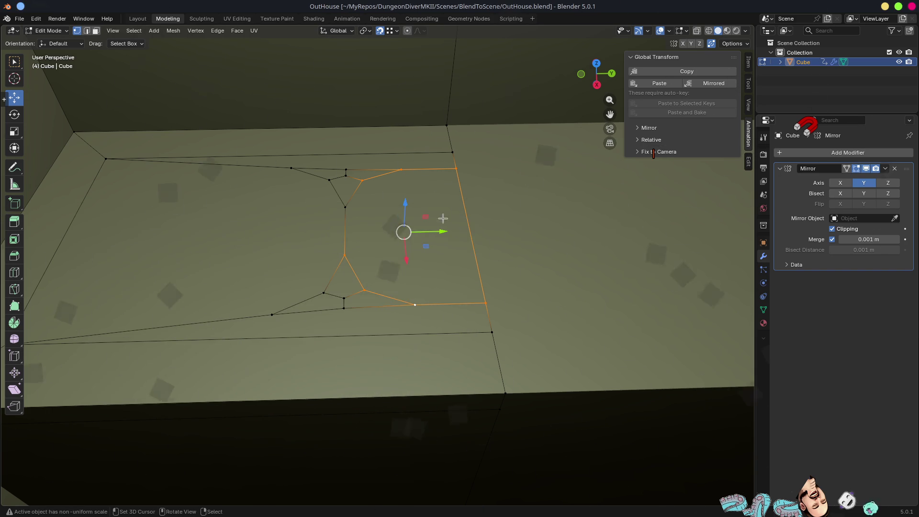
Step: Show the LoopTools panel in the sidebar and test Circle, then undo it
{"action": "left_click", "coordinate": [749, 85]}
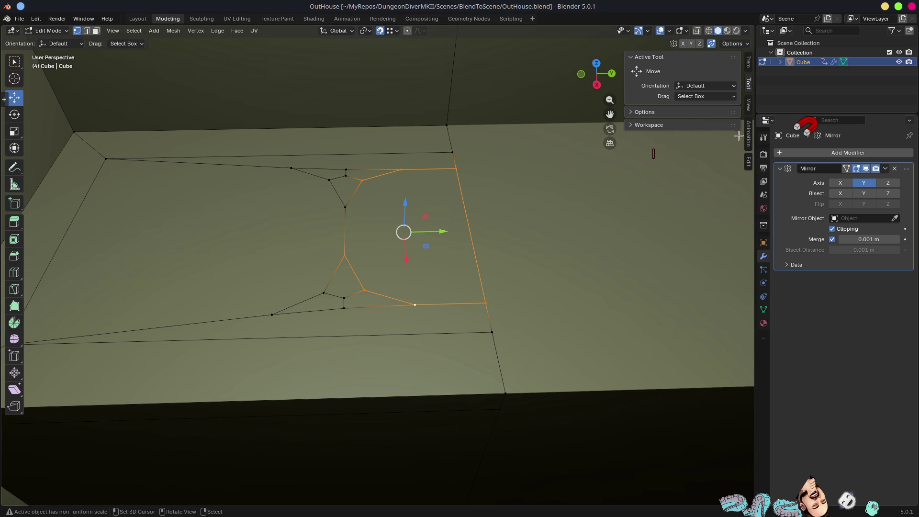
{"action": "left_click", "coordinate": [747, 160]}
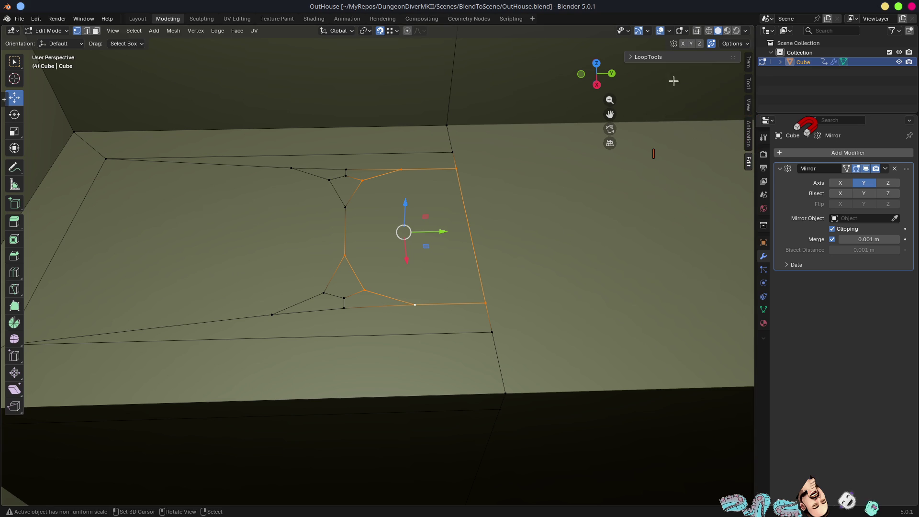
{"action": "left_click", "coordinate": [689, 80]}
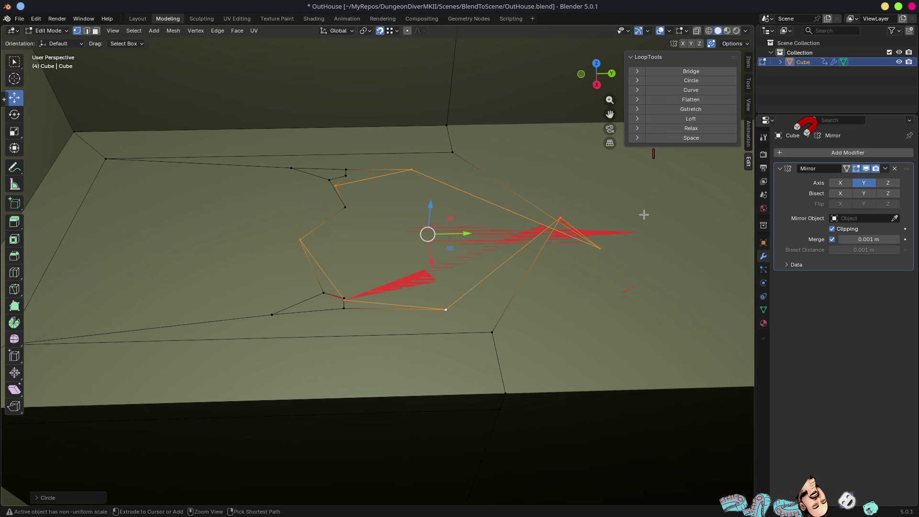
{"action": "key", "text": "ctrl+z"}
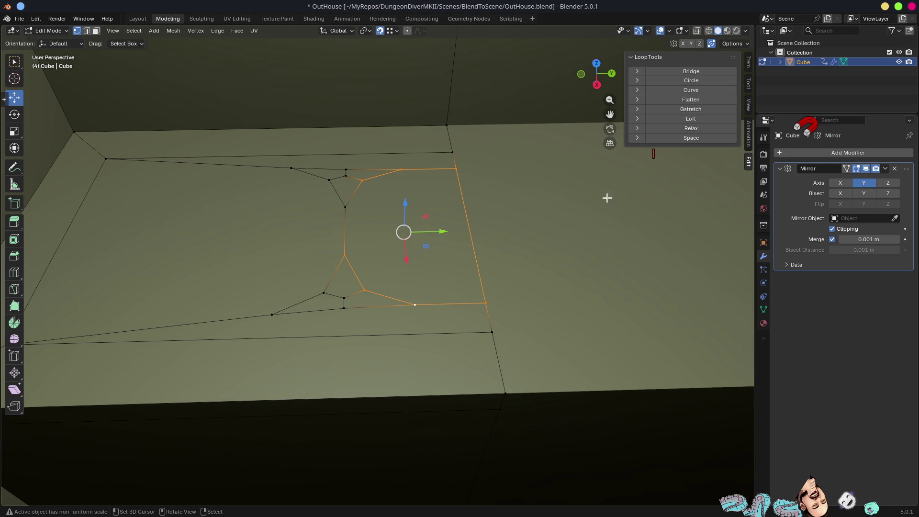
Step: Select the seat-hole face on the bench top and run LoopTools Circle on it
{"action": "mouse_move", "coordinate": [494, 258]}
{"action": "middle_mouse_down"}
{"action": "mouse_move", "coordinate": [507, 234]}
{"action": "mouse_move", "coordinate": [496, 232]}
{"action": "mouse_move", "coordinate": [568, 239]}
{"action": "middle_mouse_up"}
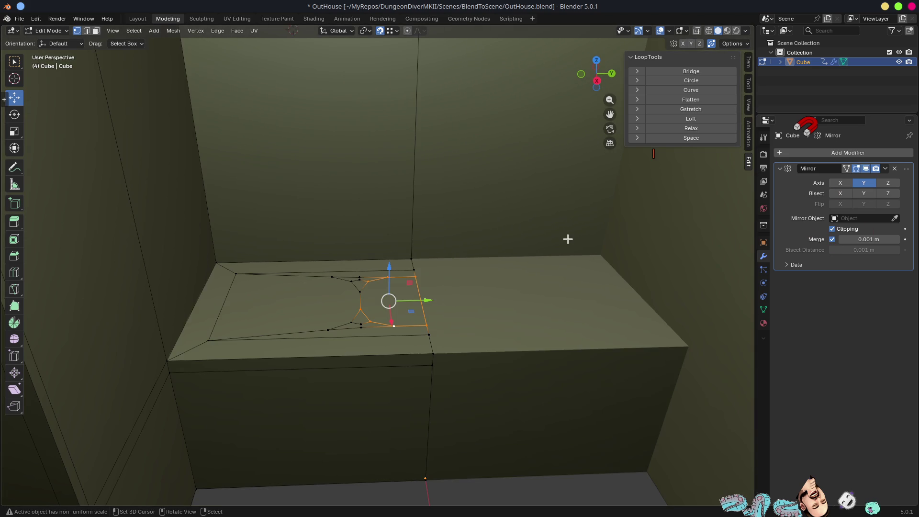
{"action": "scroll", "coordinate": [547, 241], "scroll_direction": "down", "scroll_amount": 5}
{"action": "middle_click_drag", "start_coordinate": [480, 255], "coordinate": [474, 277]}
{"action": "scroll", "coordinate": [378, 239], "scroll_direction": "up", "scroll_amount": 5}
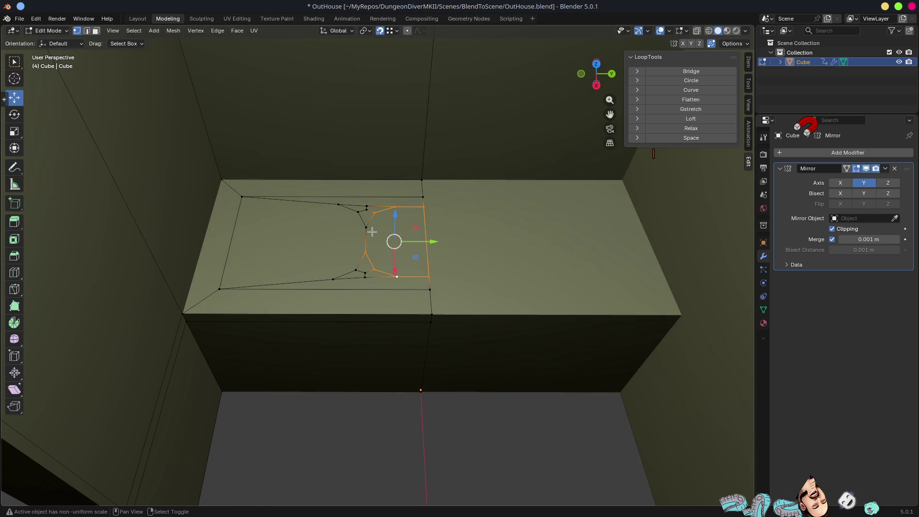
{"action": "left_click", "coordinate": [384, 223], "text": "shift"}
{"action": "left_click", "coordinate": [693, 81]}
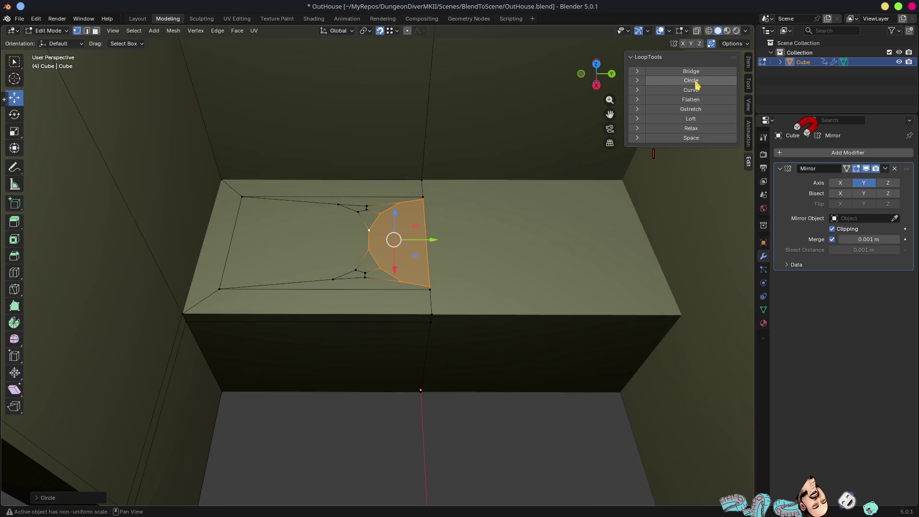
Step: Select the seat-hole vertices to be merged
{"action": "mouse_move", "coordinate": [443, 142]}
{"action": "middle_mouse_down"}
{"action": "mouse_move", "coordinate": [469, 199]}
{"action": "mouse_move", "coordinate": [461, 207]}
{"action": "mouse_move", "coordinate": [529, 211]}
{"action": "mouse_move", "coordinate": [463, 190]}
{"action": "mouse_move", "coordinate": [453, 236]}
{"action": "mouse_move", "coordinate": [341, 265]}
{"action": "mouse_move", "coordinate": [394, 240]}
{"action": "middle_mouse_up"}
{"action": "scroll", "coordinate": [383, 236], "scroll_direction": "up", "scroll_amount": 1}
{"action": "left_click", "coordinate": [353, 230]}
{"action": "left_click", "coordinate": [380, 220], "text": "shift"}
{"action": "left_click", "coordinate": [315, 216], "text": "shift"}
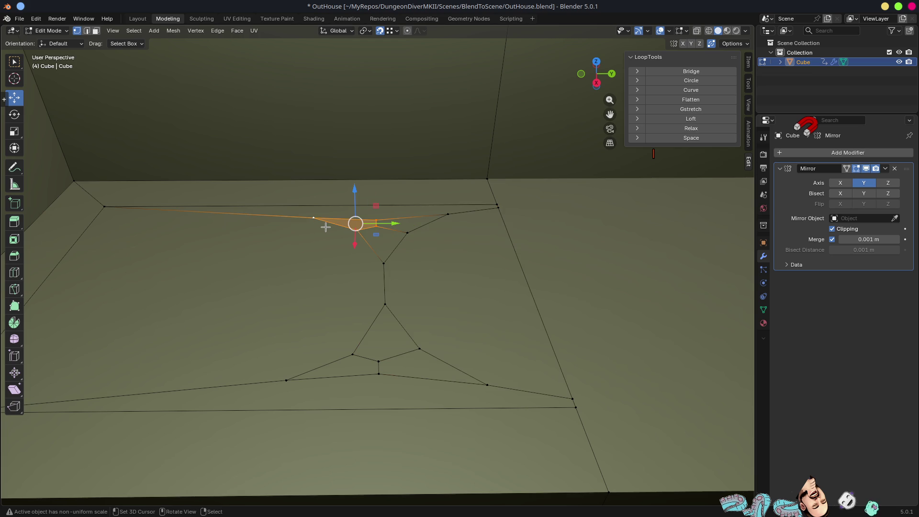
Step: Merge the two selected seat-hole vertices into one point, replacing an undone merge at center
{"action": "key", "text": "F3"}
{"action": "type", "text": "merg"}
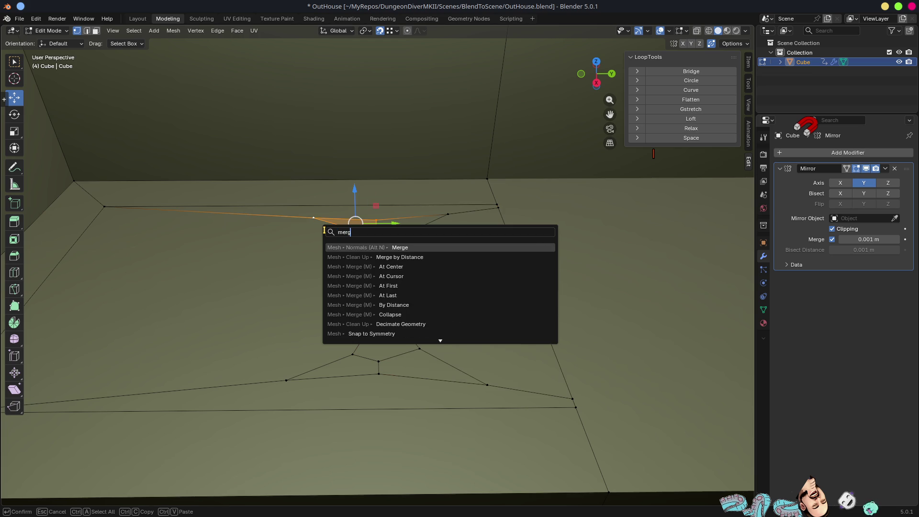
{"action": "right_click", "coordinate": [395, 297]}
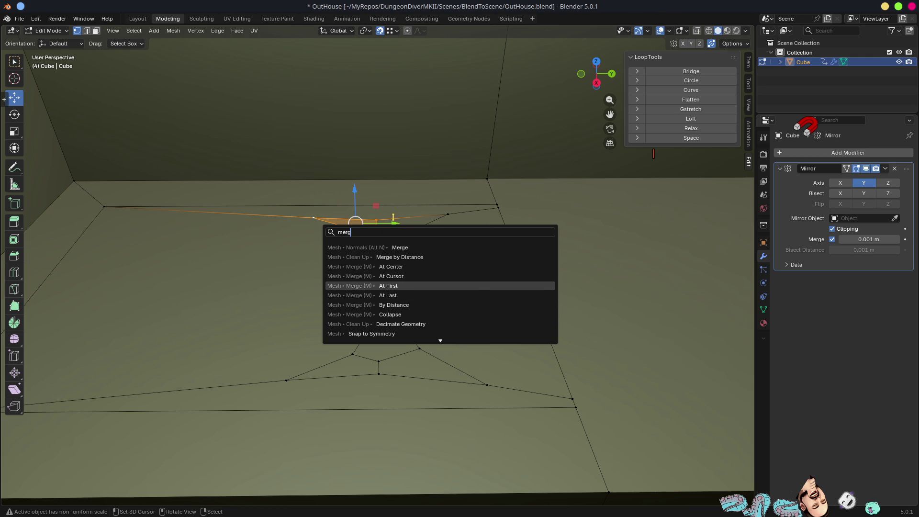
{"action": "key", "text": "Escape"}
{"action": "key", "text": "q"}
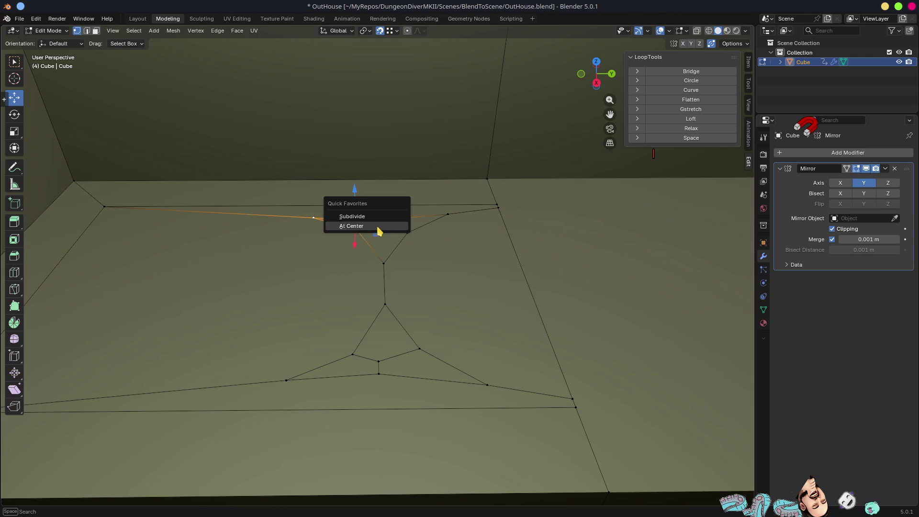
{"action": "left_click", "coordinate": [377, 227]}
{"action": "key", "text": "ctrl+z"}
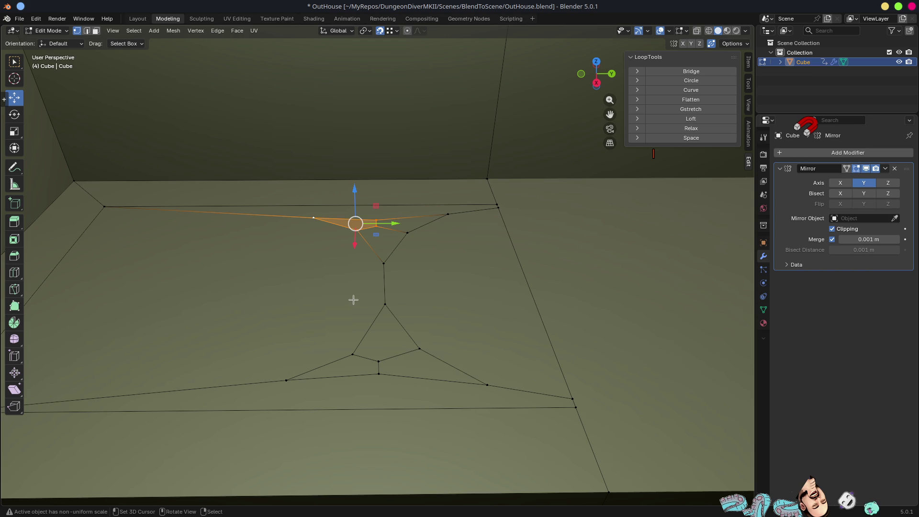
{"action": "key", "text": "q"}
{"action": "key", "text": "Escape"}
{"action": "key", "text": "F3"}
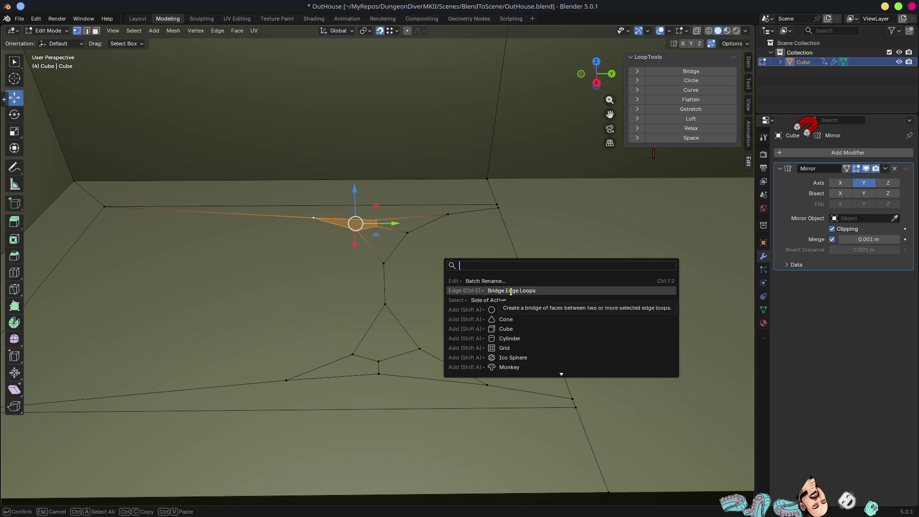
{"action": "type", "text": "merge"}
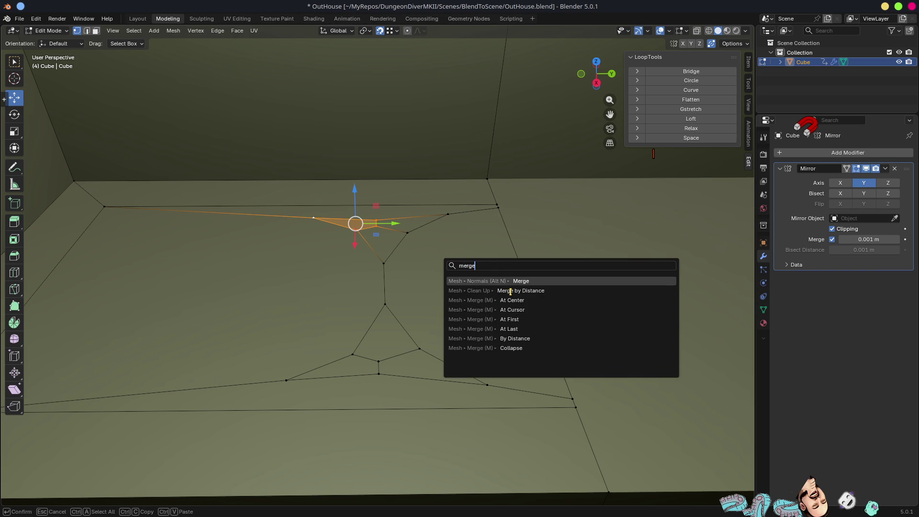
{"action": "left_click", "coordinate": [513, 329]}
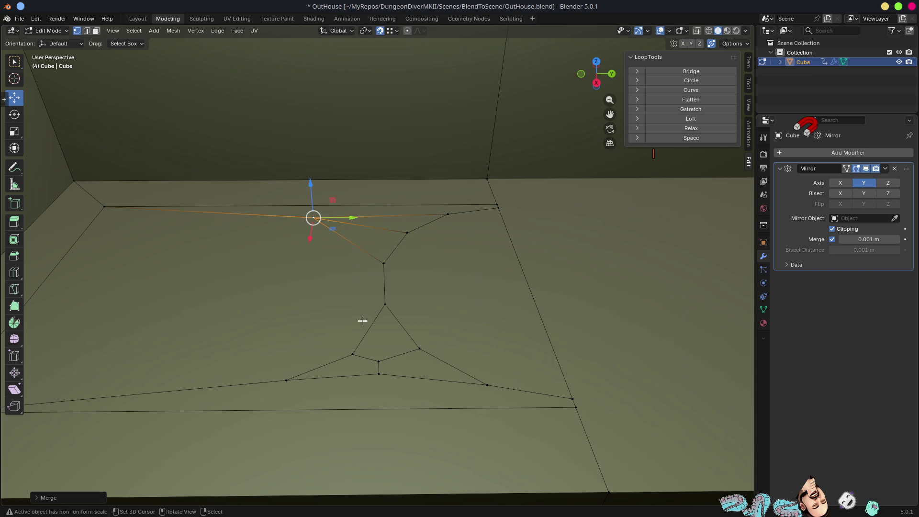
Step: Select the lower-triangle vertices and merge them at the last-selected vertex
{"action": "left_click", "coordinate": [353, 355]}
{"action": "left_click", "coordinate": [378, 361], "text": "shift"}
{"action": "left_click", "coordinate": [378, 374], "text": "shift"}
{"action": "left_click", "coordinate": [286, 380], "text": "shift"}
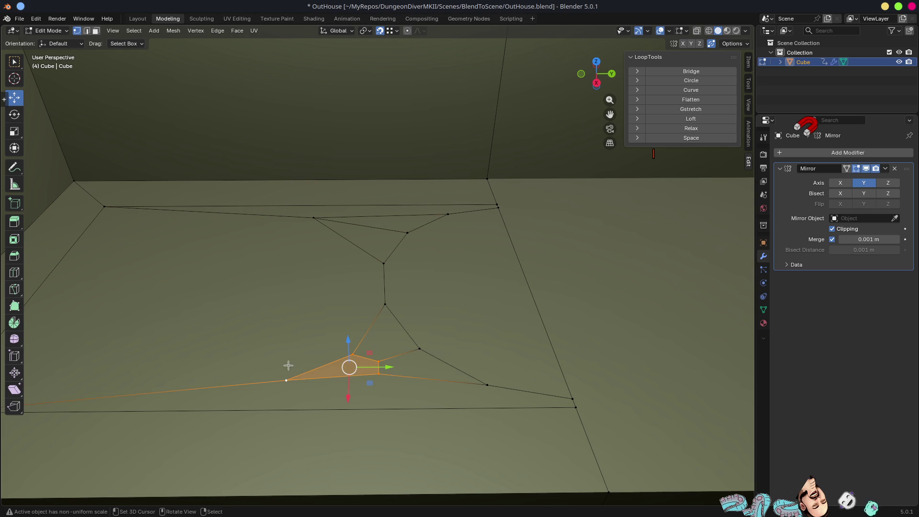
{"action": "key", "text": "q"}
{"action": "key", "text": "F3"}
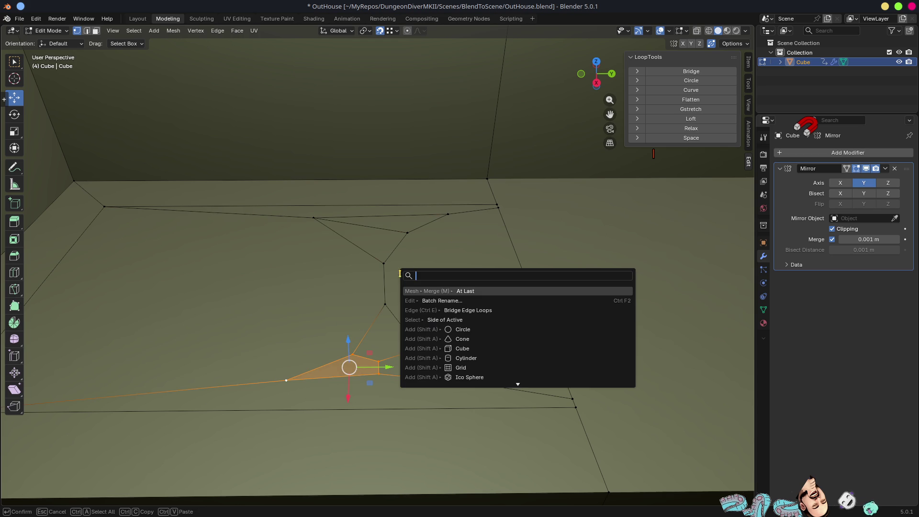
{"action": "type", "text": "q"}
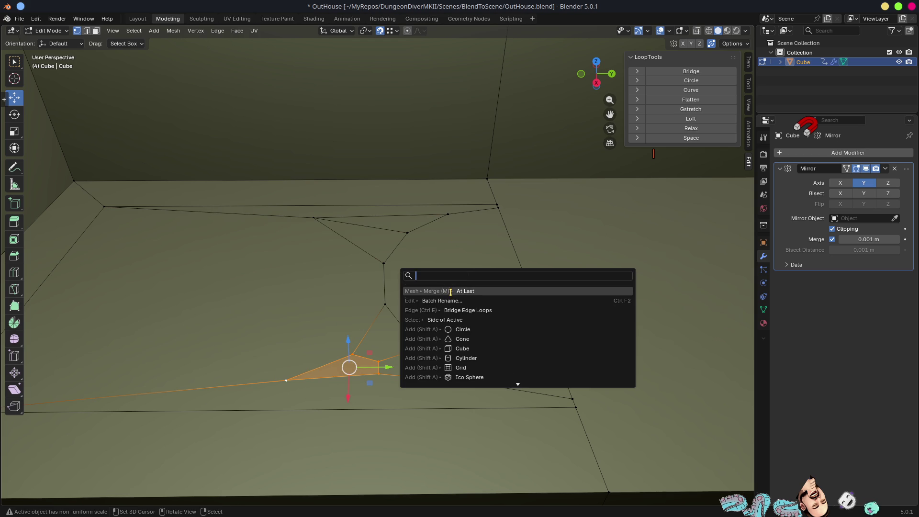
{"action": "key", "text": "Escape"}
{"action": "key", "text": "q"}
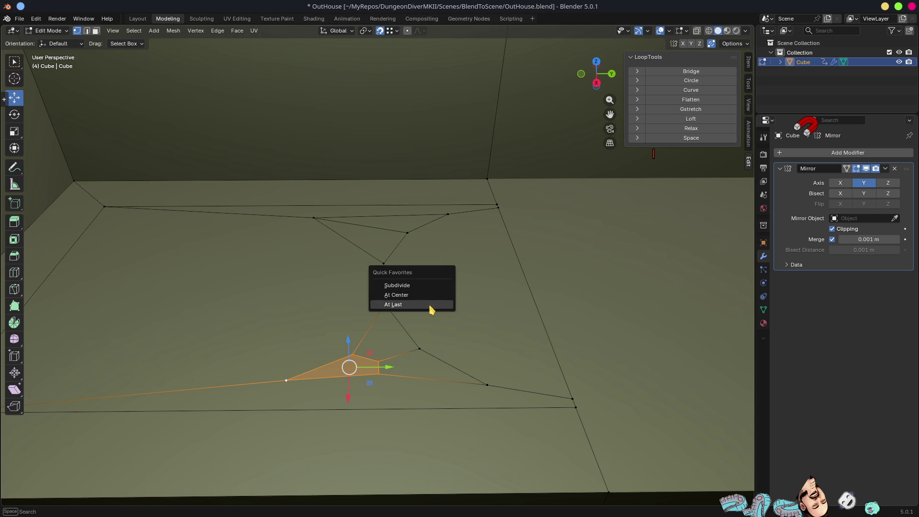
{"action": "left_click", "coordinate": [432, 305]}
Step: Connect the two vertices with an edge and shift the left edge 0.3066 m along Y
{"action": "middle_click_drag", "start_coordinate": [425, 374], "coordinate": [380, 324]}
{"action": "left_click", "coordinate": [316, 219], "text": "shift"}
{"action": "key", "text": "j"}
{"action": "key", "text": "KP_2"}
{"action": "key", "text": "KP_2"}
{"action": "left_click", "coordinate": [100, 184]}
{"action": "left_click_drag", "start_coordinate": [153, 198], "coordinate": [304, 215]}
{"action": "key", "text": "3"}
{"action": "left_click", "coordinate": [439, 199]}
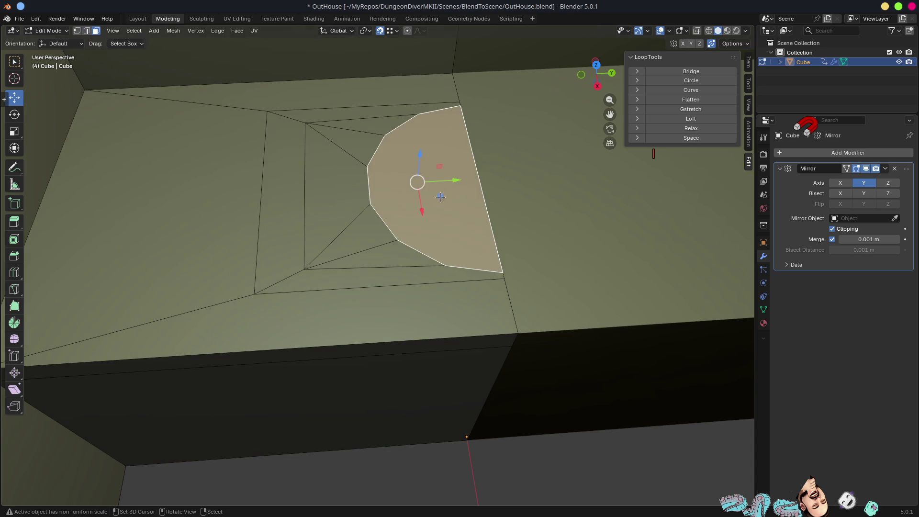
Step: Extrude the round seat face down into the bench and delete the hole's bottom faces
{"action": "key", "text": "KP_8"}
{"action": "key", "text": "KP_8"}
{"action": "key", "text": "KP_8"}
{"action": "key", "text": "e"}
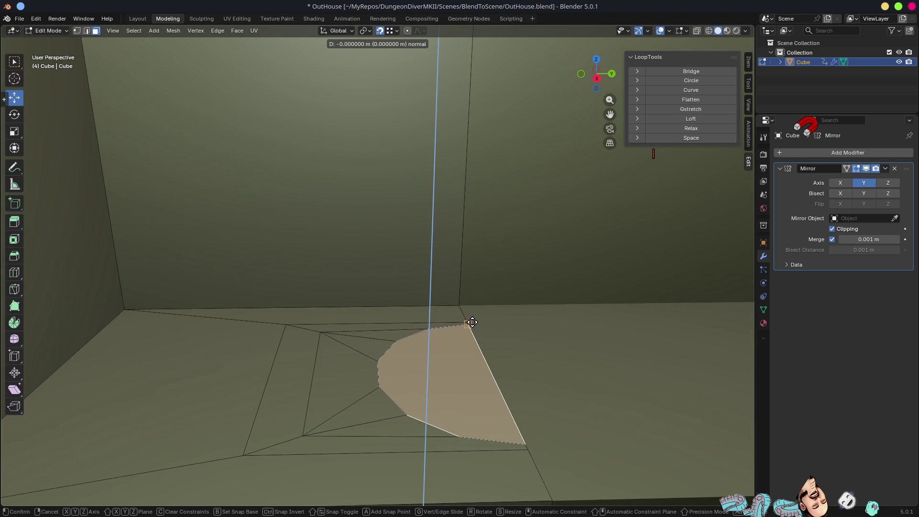
{"action": "left_click", "coordinate": [499, 257]}
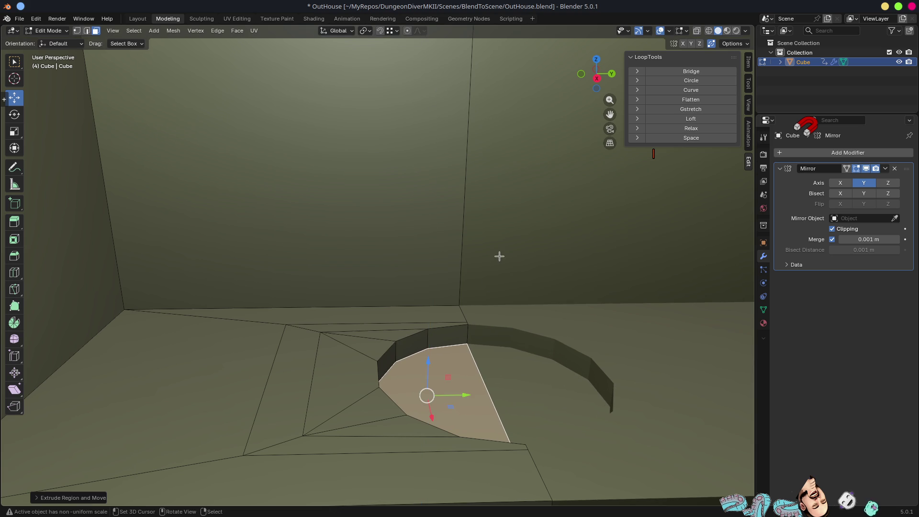
{"action": "mouse_move", "coordinate": [468, 334]}
{"action": "middle_mouse_down"}
{"action": "mouse_move", "coordinate": [447, 361]}
{"action": "mouse_move", "coordinate": [480, 350]}
{"action": "mouse_move", "coordinate": [536, 357]}
{"action": "middle_mouse_up"}
{"action": "key", "text": "shift+g"}
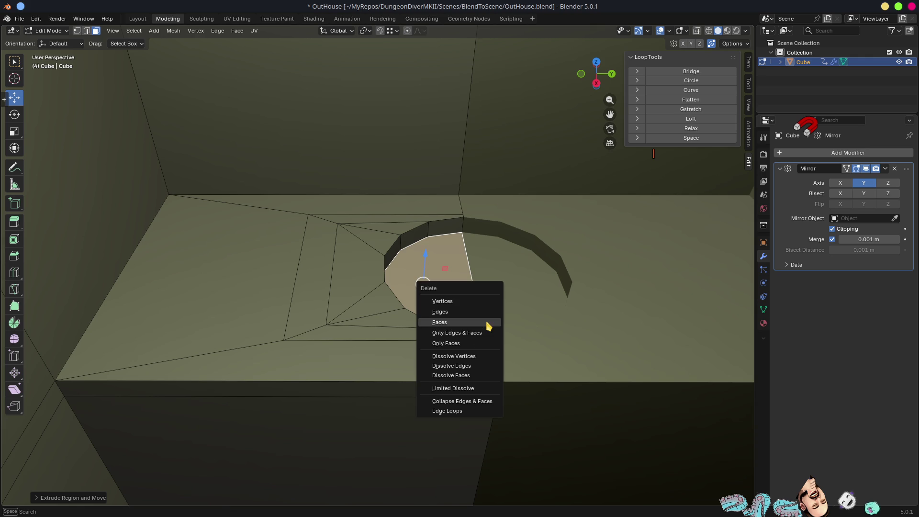
{"action": "left_click", "coordinate": [488, 323]}
Step: Inspect the hole rim from a steeper angle, then select the bench's lower front face
{"action": "key", "text": "2"}
{"action": "left_click", "coordinate": [450, 236]}
{"action": "mouse_move", "coordinate": [493, 290]}
{"action": "middle_mouse_down"}
{"action": "mouse_move", "coordinate": [486, 300]}
{"action": "mouse_move", "coordinate": [478, 286]}
{"action": "mouse_move", "coordinate": [496, 269]}
{"action": "middle_mouse_up"}
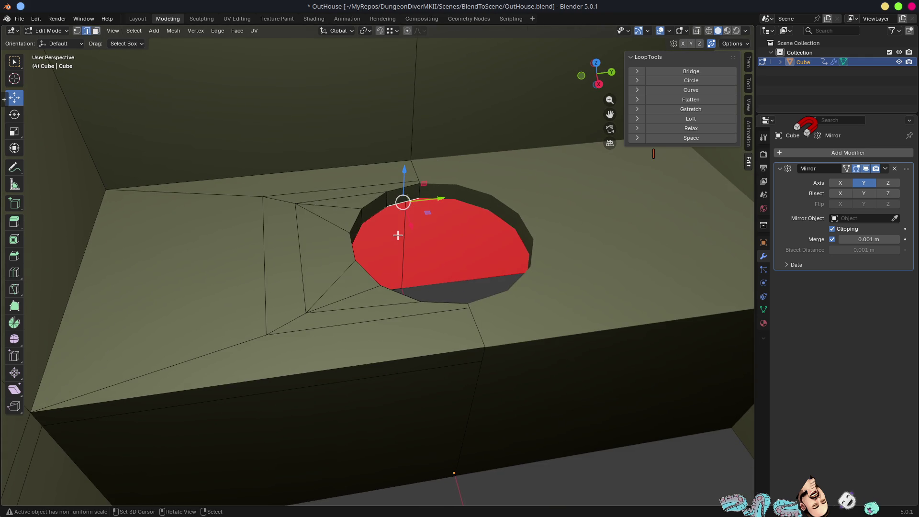
{"action": "key", "text": "3"}
{"action": "scroll", "coordinate": [416, 299], "scroll_direction": "down", "scroll_amount": 5}
{"action": "mouse_move", "coordinate": [414, 301]}
{"action": "middle_mouse_down"}
{"action": "mouse_move", "coordinate": [415, 286]}
{"action": "mouse_move", "coordinate": [348, 331]}
{"action": "mouse_move", "coordinate": [369, 334]}
{"action": "mouse_move", "coordinate": [373, 317]}
{"action": "mouse_move", "coordinate": [356, 303]}
{"action": "mouse_move", "coordinate": [398, 318]}
{"action": "mouse_move", "coordinate": [303, 353]}
{"action": "mouse_move", "coordinate": [394, 371]}
{"action": "middle_mouse_up"}
{"action": "left_click", "coordinate": [341, 333]}
Step: Hide the two front faces, duplicate the lower front face along X, and flip its normals
{"action": "left_click", "coordinate": [355, 328], "text": "shift"}
{"action": "key", "text": "h"}
{"action": "left_click", "coordinate": [361, 328]}
{"action": "key", "text": "g"}
{"action": "key", "text": "x"}
{"action": "left_click", "coordinate": [378, 381]}
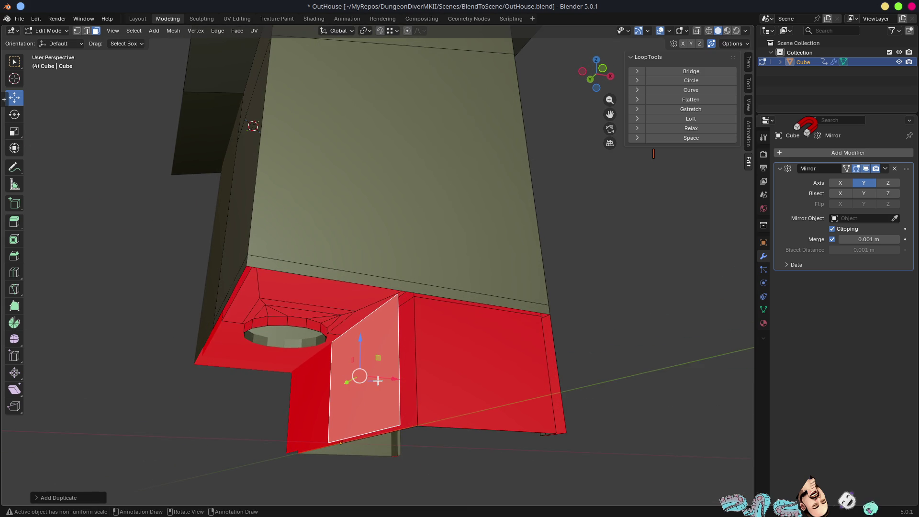
{"action": "key", "text": "alt+n"}
{"action": "left_click", "coordinate": [362, 361]}
Step: Slide the panel's right edge, extend it along X, and move it along Y across the bench front
{"action": "mouse_move", "coordinate": [363, 361]}
{"action": "middle_mouse_down"}
{"action": "mouse_move", "coordinate": [407, 374]}
{"action": "mouse_move", "coordinate": [496, 371]}
{"action": "middle_mouse_up"}
{"action": "key", "text": "2"}
{"action": "left_click", "coordinate": [468, 353]}
{"action": "key", "text": "shift+v"}
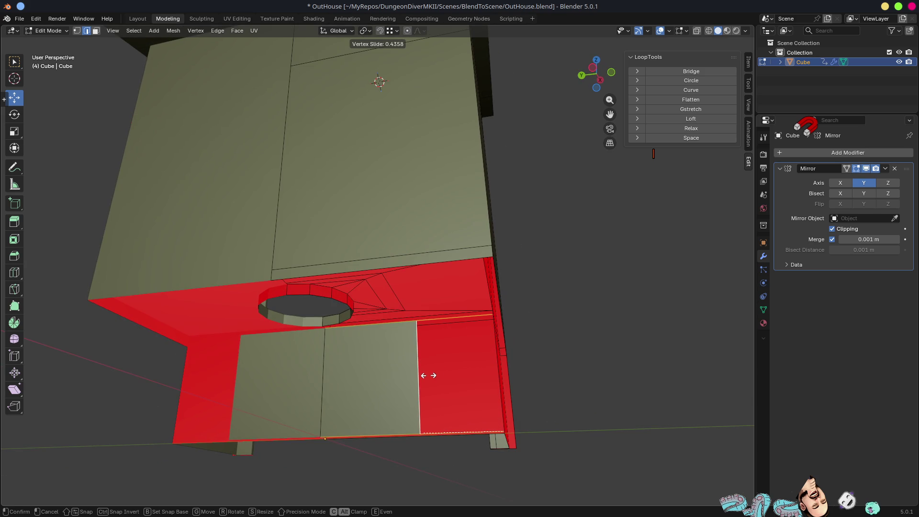
{"action": "left_click", "coordinate": [430, 376]}
{"action": "mouse_move", "coordinate": [439, 381]}
{"action": "middle_mouse_down"}
{"action": "mouse_move", "coordinate": [408, 419]}
{"action": "mouse_move", "coordinate": [392, 419]}
{"action": "middle_mouse_up"}
{"action": "key", "text": "g"}
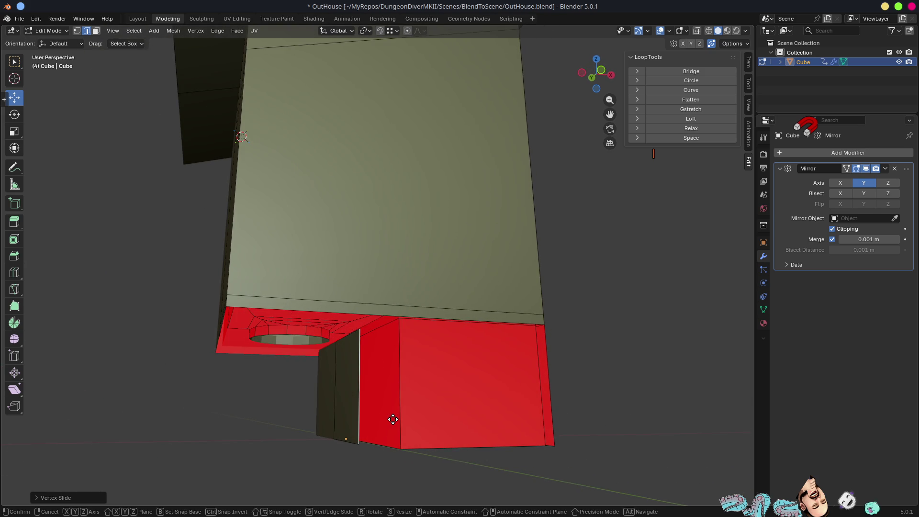
{"action": "key", "text": "x"}
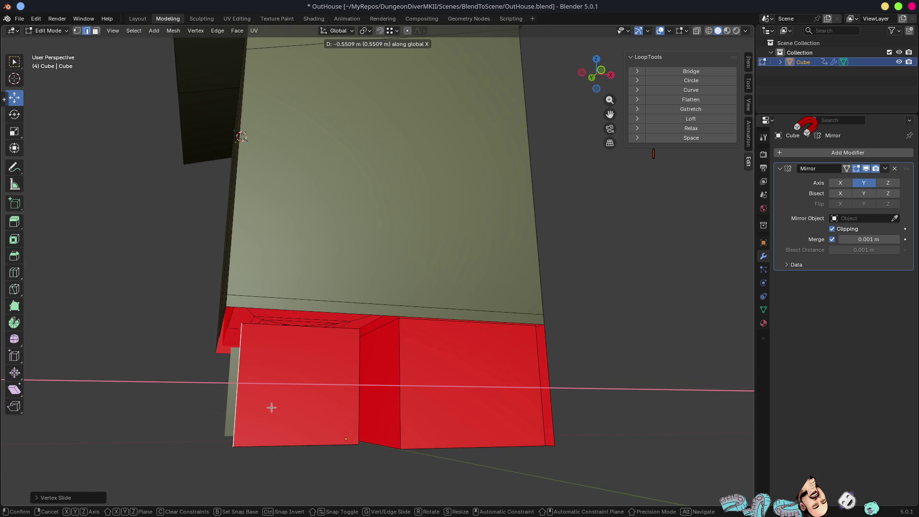
{"action": "left_click", "coordinate": [273, 408]}
{"action": "middle_click_drag", "start_coordinate": [340, 389], "coordinate": [382, 387]}
{"action": "key", "text": "g"}
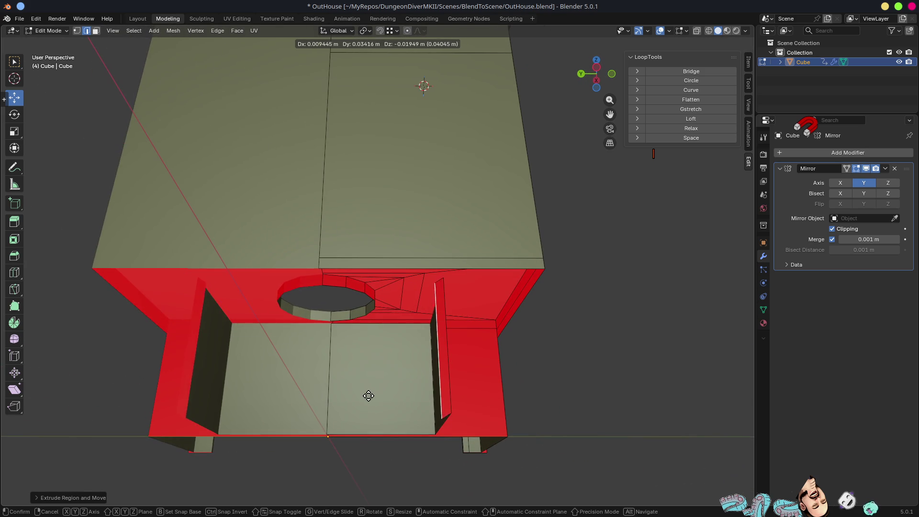
{"action": "key", "text": "y"}
{"action": "left_click", "coordinate": [234, 401]}
Step: Return to Object Mode and review the closed-off bench from several angles
{"action": "middle_click_drag", "start_coordinate": [265, 398], "coordinate": [443, 362]}
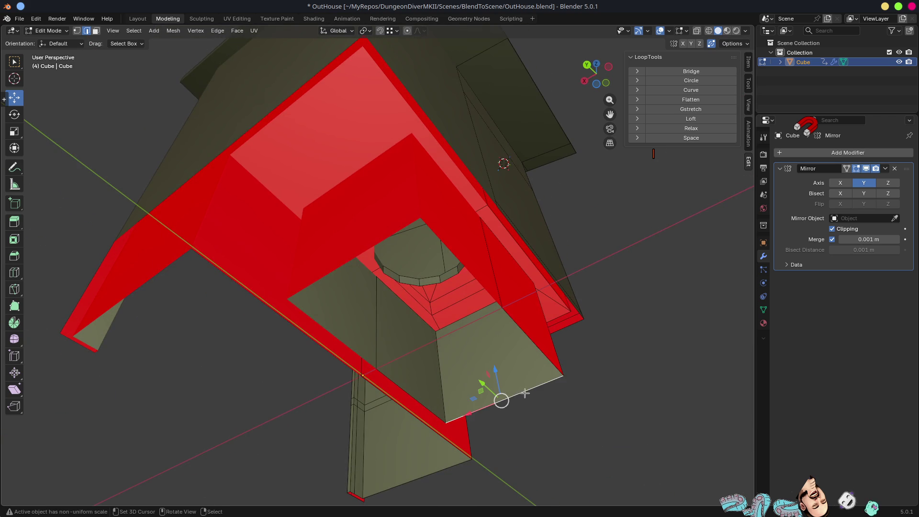
{"action": "middle_click_drag", "start_coordinate": [498, 395], "coordinate": [527, 390]}
{"action": "scroll", "coordinate": [519, 351], "scroll_direction": "down", "scroll_amount": 5}
{"action": "mouse_move", "coordinate": [518, 351]}
{"action": "middle_mouse_down"}
{"action": "mouse_move", "coordinate": [550, 376]}
{"action": "mouse_move", "coordinate": [435, 349]}
{"action": "mouse_move", "coordinate": [536, 354]}
{"action": "mouse_move", "coordinate": [458, 301]}
{"action": "mouse_move", "coordinate": [412, 308]}
{"action": "mouse_move", "coordinate": [439, 239]}
{"action": "mouse_move", "coordinate": [463, 249]}
{"action": "mouse_move", "coordinate": [421, 318]}
{"action": "mouse_move", "coordinate": [474, 316]}
{"action": "mouse_move", "coordinate": [448, 302]}
{"action": "mouse_move", "coordinate": [469, 316]}
{"action": "mouse_move", "coordinate": [464, 324]}
{"action": "mouse_move", "coordinate": [340, 277]}
{"action": "mouse_move", "coordinate": [376, 245]}
{"action": "mouse_move", "coordinate": [349, 232]}
{"action": "mouse_move", "coordinate": [361, 243]}
{"action": "mouse_move", "coordinate": [377, 227]}
{"action": "mouse_move", "coordinate": [389, 259]}
{"action": "middle_mouse_up"}
{"action": "scroll", "coordinate": [535, 355], "scroll_direction": "up", "scroll_amount": 5}
{"action": "key", "text": "Tab"}
{"action": "scroll", "coordinate": [424, 321], "scroll_direction": "down", "scroll_amount": 3}
{"action": "scroll", "coordinate": [426, 317], "scroll_direction": "up", "scroll_amount": 4}
{"action": "scroll", "coordinate": [474, 318], "scroll_direction": "up", "scroll_amount": 2}
{"action": "scroll", "coordinate": [360, 244], "scroll_direction": "down", "scroll_amount": 3}
{"action": "scroll", "coordinate": [391, 260], "scroll_direction": "down", "scroll_amount": 5}
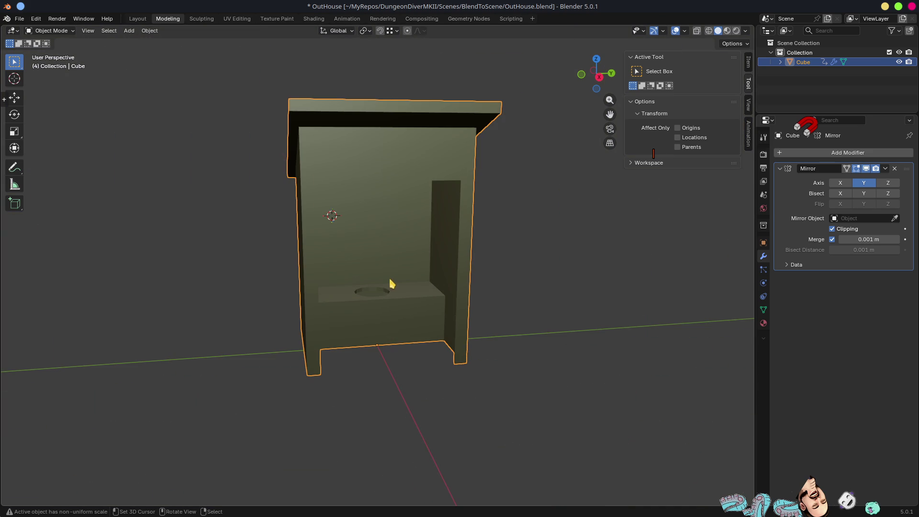
Step: Apply Shade Auto Smooth to the outhouse, adding a 30° Smooth by Angle modifier
{"action": "left_click", "coordinate": [149, 31]}
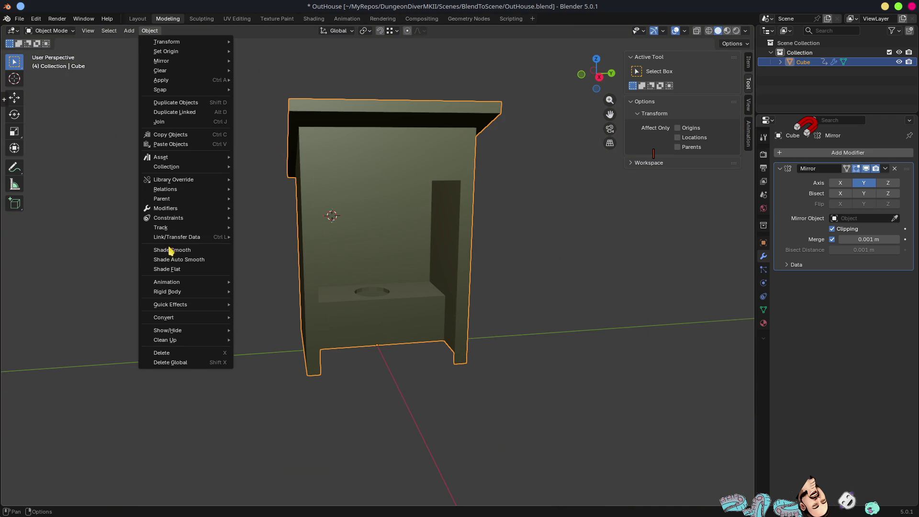
{"action": "left_click", "coordinate": [175, 261]}
{"action": "mouse_move", "coordinate": [351, 273]}
{"action": "middle_mouse_down"}
{"action": "mouse_move", "coordinate": [396, 268]}
{"action": "mouse_move", "coordinate": [294, 236]}
{"action": "mouse_move", "coordinate": [363, 242]}
{"action": "mouse_move", "coordinate": [343, 239]}
{"action": "middle_mouse_up"}
{"action": "scroll", "coordinate": [428, 189], "scroll_direction": "down", "scroll_amount": 5}
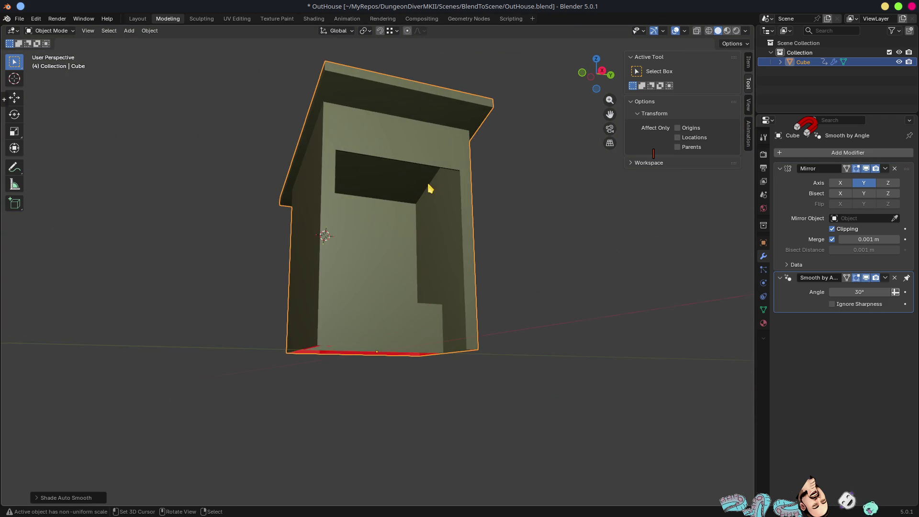
{"action": "mouse_move", "coordinate": [428, 196]}
{"action": "middle_mouse_down"}
{"action": "mouse_move", "coordinate": [472, 217]}
{"action": "mouse_move", "coordinate": [398, 233]}
{"action": "mouse_move", "coordinate": [447, 260]}
{"action": "mouse_move", "coordinate": [412, 268]}
{"action": "mouse_move", "coordinate": [388, 248]}
{"action": "mouse_move", "coordinate": [421, 330]}
{"action": "mouse_move", "coordinate": [415, 349]}
{"action": "middle_mouse_up"}
{"action": "scroll", "coordinate": [450, 263], "scroll_direction": "up", "scroll_amount": 5}
{"action": "key", "text": "shift+s"}
{"action": "key", "text": "shift+a"}
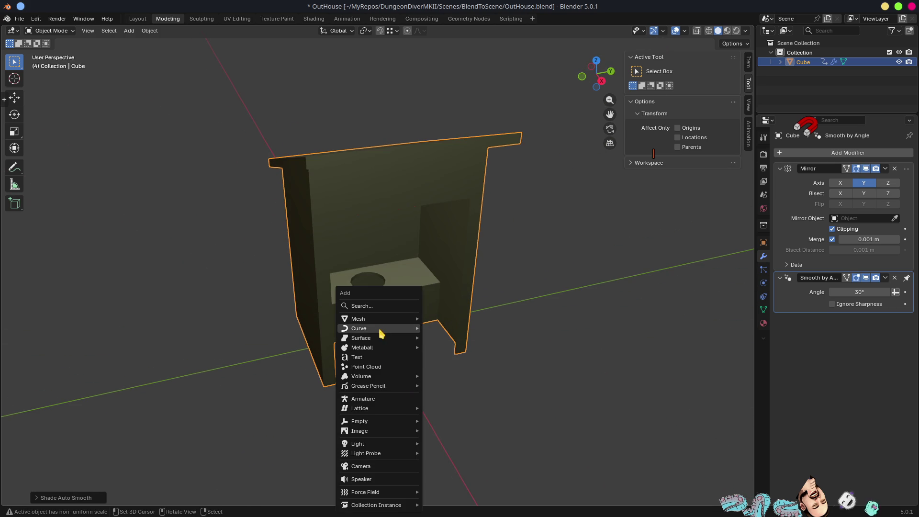
Step: Add a Plane and snap its first vertex to the door opening's top-left corner
{"action": "mouse_move", "coordinate": [372, 317]}
{"action": "left_click", "coordinate": [456, 320]}
{"action": "middle_click_drag", "start_coordinate": [394, 365], "coordinate": [371, 362]}
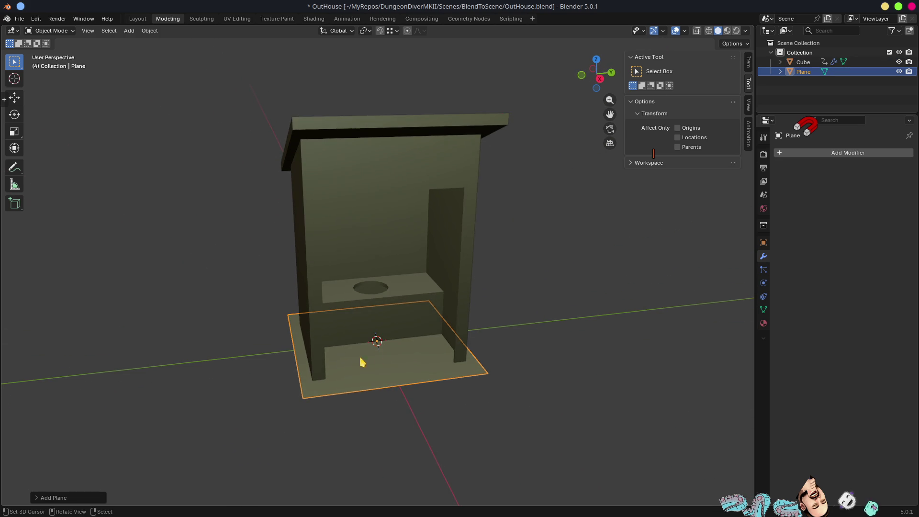
{"action": "key", "text": "Tab"}
{"action": "left_click", "coordinate": [288, 314]}
{"action": "mouse_move", "coordinate": [332, 228]}
{"action": "middle_mouse_down"}
{"action": "mouse_move", "coordinate": [318, 225]}
{"action": "mouse_move", "coordinate": [305, 199]}
{"action": "middle_mouse_up"}
{"action": "key", "text": "g"}
{"action": "left_click", "coordinate": [294, 171]}
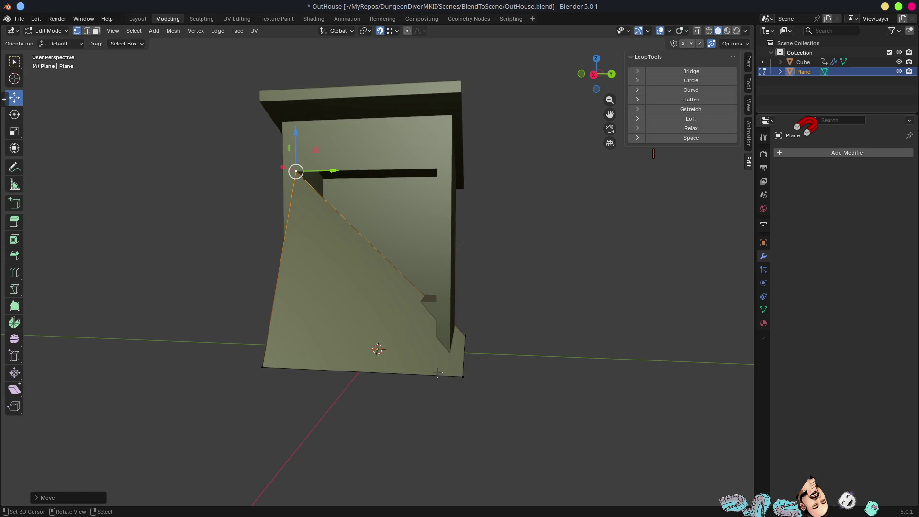
Step: Move the plane's remaining corners to the top-right and bottom edges of the doorway
{"action": "left_click", "coordinate": [466, 334]}
{"action": "key", "text": "g"}
{"action": "left_click", "coordinate": [437, 169]}
{"action": "left_click", "coordinate": [462, 376]}
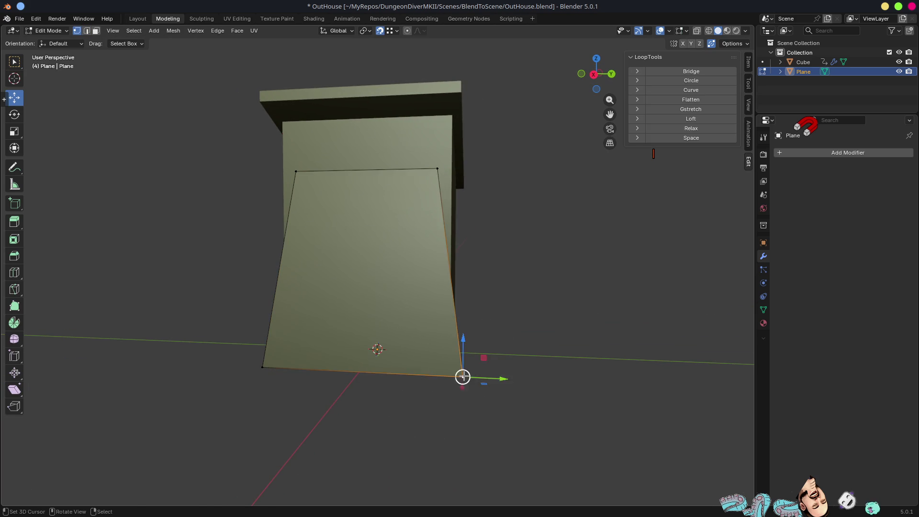
{"action": "key", "text": "g"}
{"action": "left_click", "coordinate": [435, 367]}
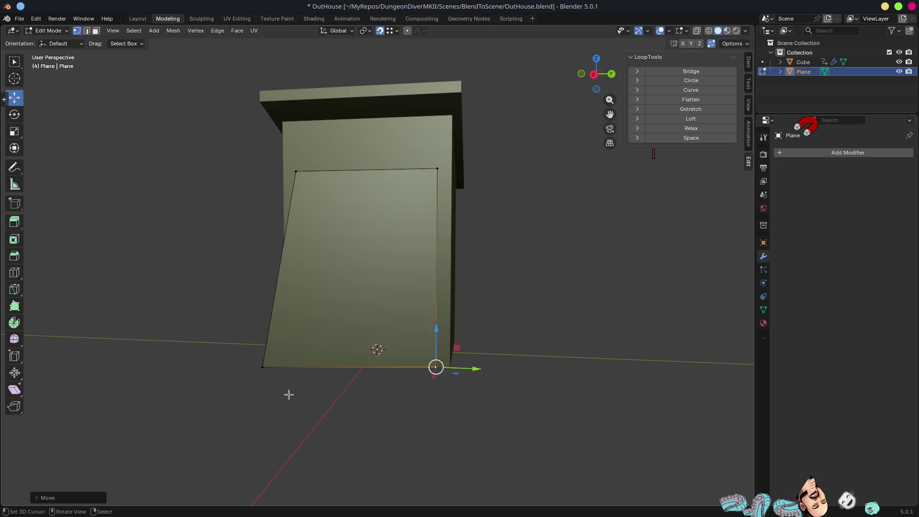
{"action": "left_click", "coordinate": [267, 367]}
{"action": "key", "text": "g"}
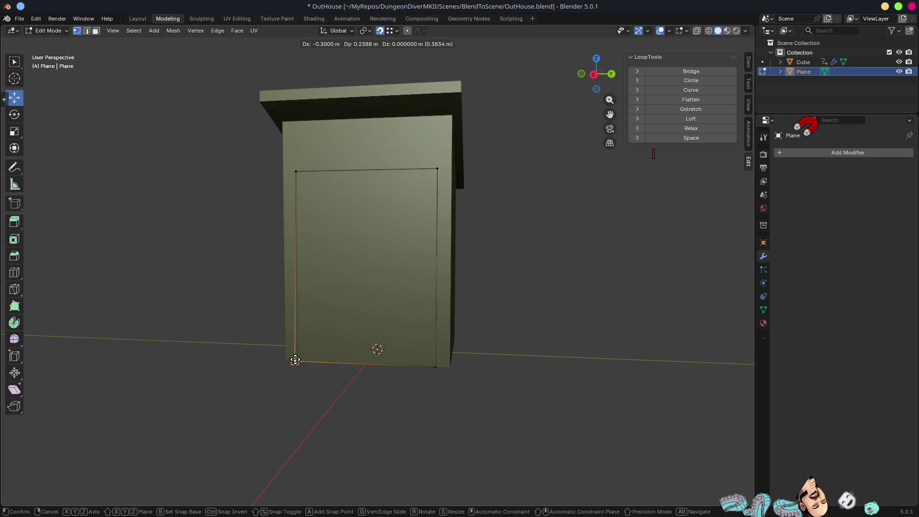
{"action": "left_click", "coordinate": [295, 359]}
Step: Refine the bottom-left and right corner vertices so the plane fits the door opening
{"action": "mouse_move", "coordinate": [293, 361]}
{"action": "middle_mouse_down"}
{"action": "mouse_move", "coordinate": [349, 330]}
{"action": "mouse_move", "coordinate": [266, 314]}
{"action": "middle_mouse_up"}
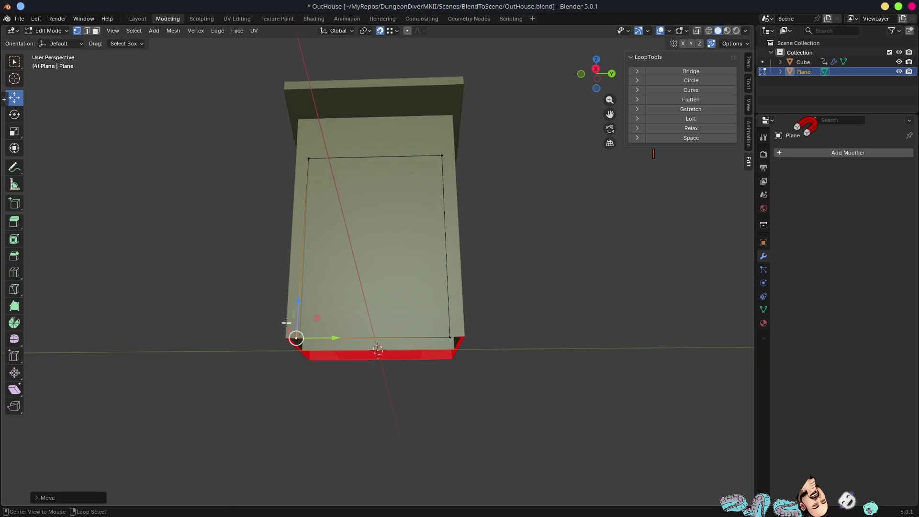
{"action": "scroll", "coordinate": [286, 323], "scroll_direction": "up", "scroll_amount": 5}
{"action": "mouse_move", "coordinate": [423, 330]}
{"action": "middle_mouse_down"}
{"action": "mouse_move", "coordinate": [437, 343]}
{"action": "mouse_move", "coordinate": [467, 263]}
{"action": "mouse_move", "coordinate": [293, 334]}
{"action": "mouse_move", "coordinate": [408, 308]}
{"action": "middle_mouse_up"}
{"action": "key", "text": "g"}
{"action": "left_click", "coordinate": [440, 331]}
{"action": "scroll", "coordinate": [440, 331], "scroll_direction": "down", "scroll_amount": 4}
{"action": "left_click", "coordinate": [412, 300]}
{"action": "key", "text": "g"}
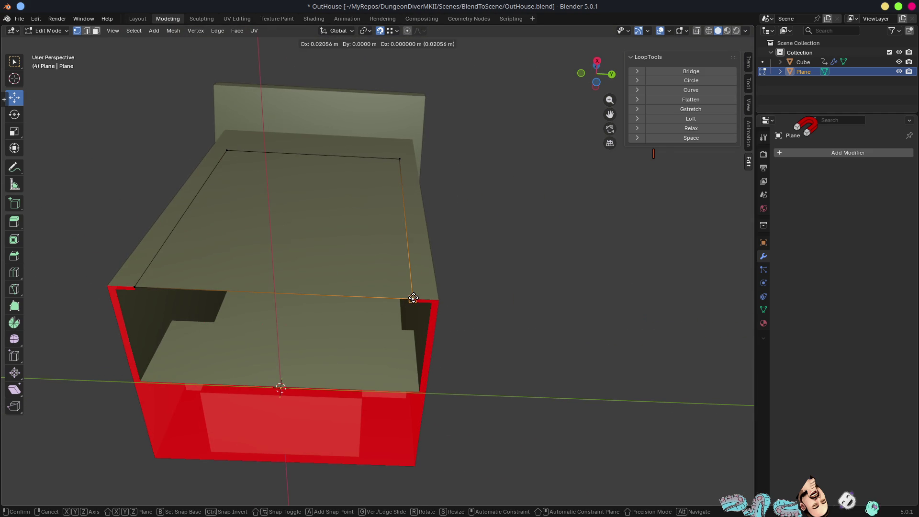
{"action": "left_click", "coordinate": [413, 298]}
{"action": "scroll", "coordinate": [394, 157], "scroll_direction": "up", "scroll_amount": 6}
{"action": "mouse_move", "coordinate": [379, 225]}
{"action": "middle_mouse_down"}
{"action": "mouse_move", "coordinate": [441, 285]}
{"action": "mouse_move", "coordinate": [360, 309]}
{"action": "mouse_move", "coordinate": [389, 263]}
{"action": "mouse_move", "coordinate": [425, 256]}
{"action": "mouse_move", "coordinate": [416, 301]}
{"action": "mouse_move", "coordinate": [409, 261]}
{"action": "middle_mouse_up"}
{"action": "scroll", "coordinate": [343, 312], "scroll_direction": "down", "scroll_amount": 5}
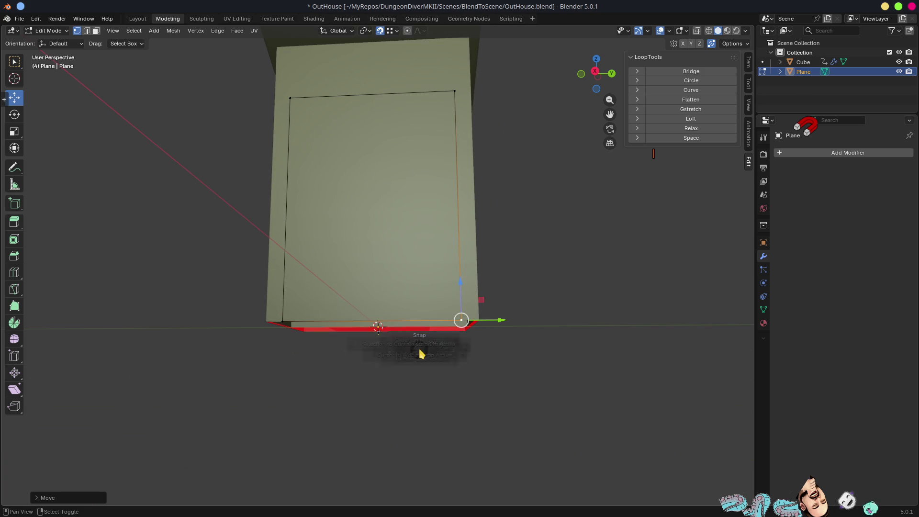
Step: Place the 3D cursor on the bottom-right corner and set the door plane's origin there
{"action": "left_click", "coordinate": [404, 398]}
{"action": "key", "text": "Tab"}
{"action": "key", "text": "q"}
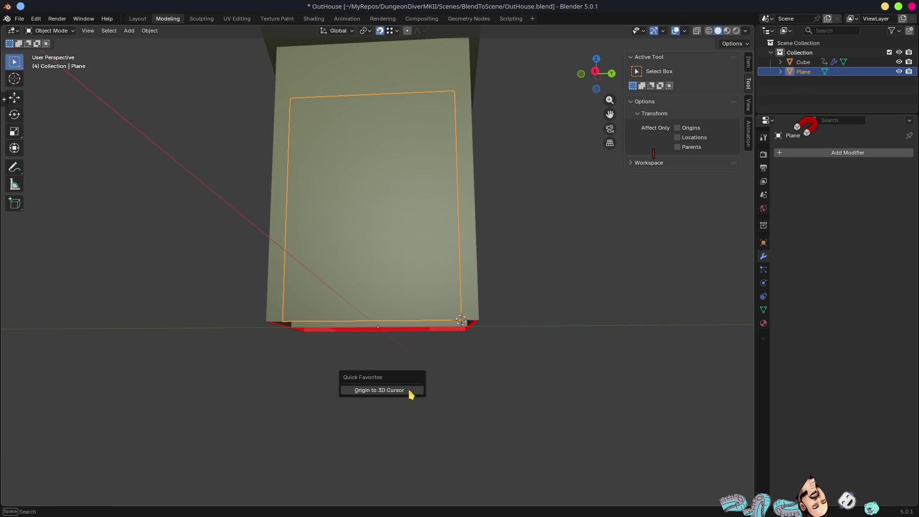
{"action": "left_click", "coordinate": [410, 393]}
{"action": "scroll", "coordinate": [402, 334], "scroll_direction": "down", "scroll_amount": 6}
{"action": "mouse_move", "coordinate": [402, 261]}
{"action": "middle_mouse_down"}
{"action": "mouse_move", "coordinate": [429, 266]}
{"action": "mouse_move", "coordinate": [328, 263]}
{"action": "mouse_move", "coordinate": [421, 271]}
{"action": "mouse_move", "coordinate": [497, 300]}
{"action": "mouse_move", "coordinate": [379, 282]}
{"action": "mouse_move", "coordinate": [400, 263]}
{"action": "middle_mouse_up"}
{"action": "scroll", "coordinate": [400, 262], "scroll_direction": "up", "scroll_amount": 5}
{"action": "mouse_move", "coordinate": [372, 234]}
{"action": "middle_mouse_down"}
{"action": "mouse_move", "coordinate": [423, 235]}
{"action": "mouse_move", "coordinate": [398, 214]}
{"action": "mouse_move", "coordinate": [411, 216]}
{"action": "middle_mouse_up"}
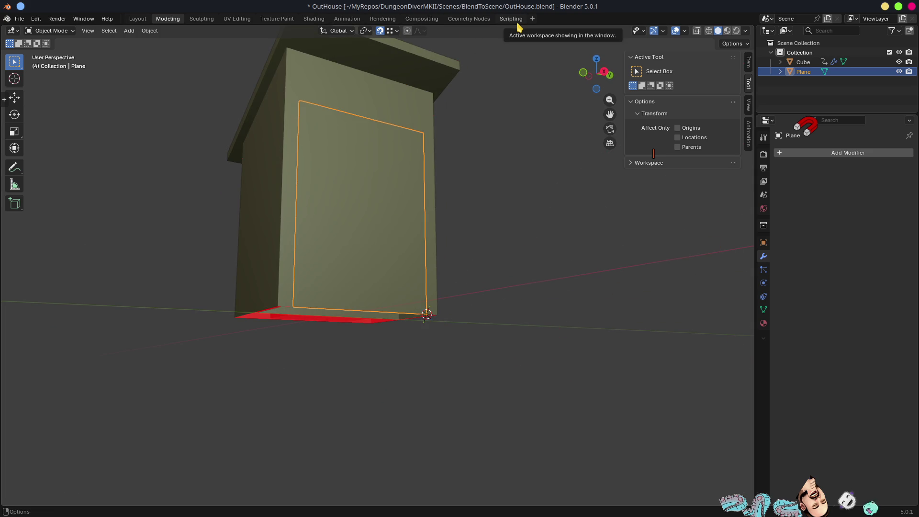
{"action": "left_click", "coordinate": [767, 121]}
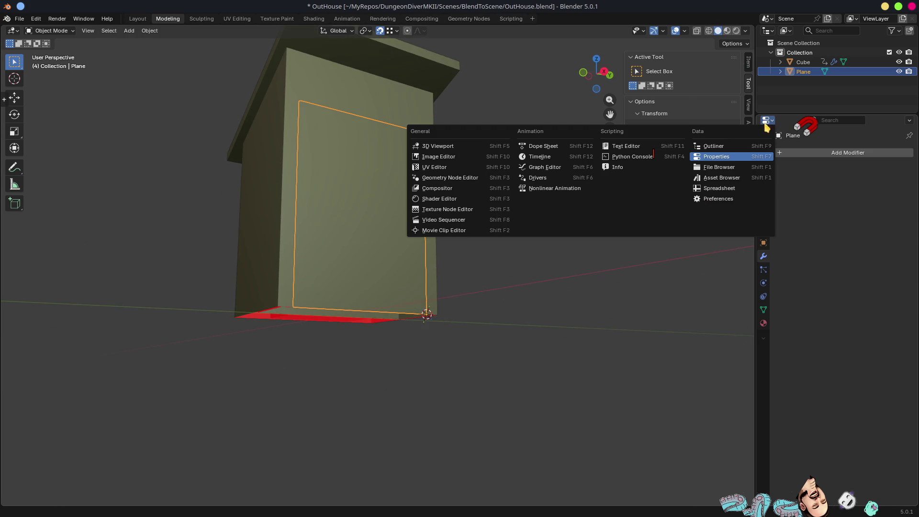
Step: Browse the Asset Browser to the Materials › Pixelated › Wood catalogue
{"action": "left_click", "coordinate": [721, 177]}
{"action": "left_click", "coordinate": [790, 280]}
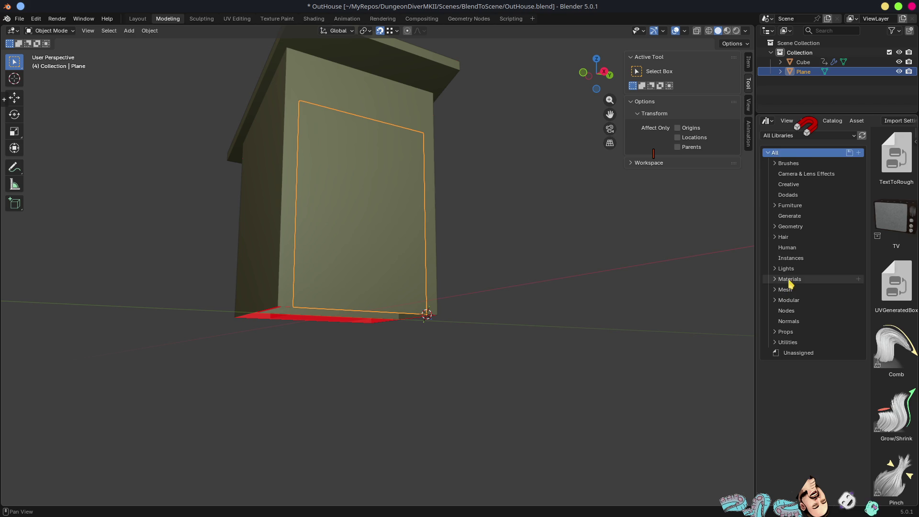
{"action": "left_click", "coordinate": [775, 279]}
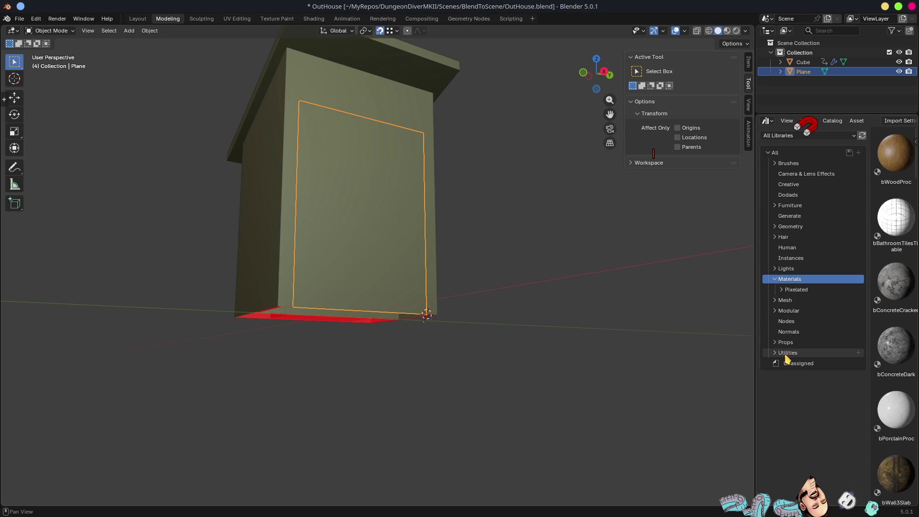
{"action": "left_click", "coordinate": [781, 289]}
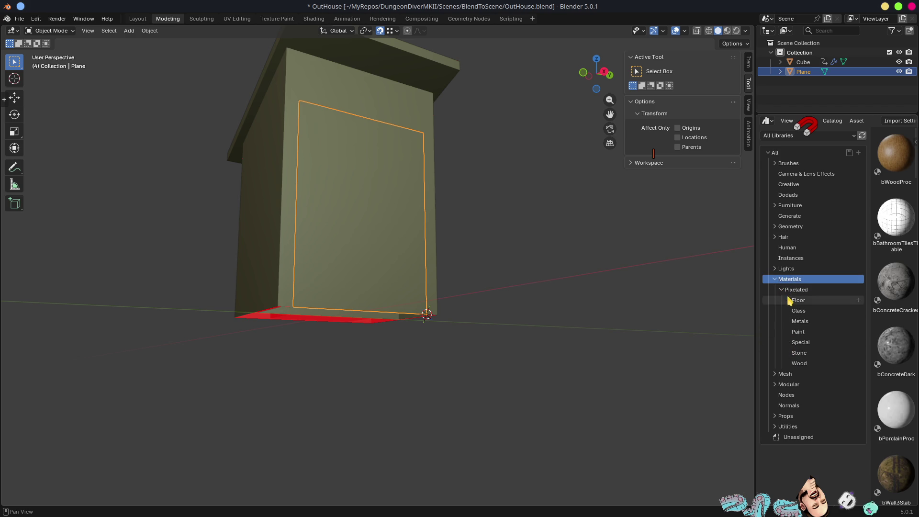
{"action": "left_click", "coordinate": [799, 365]}
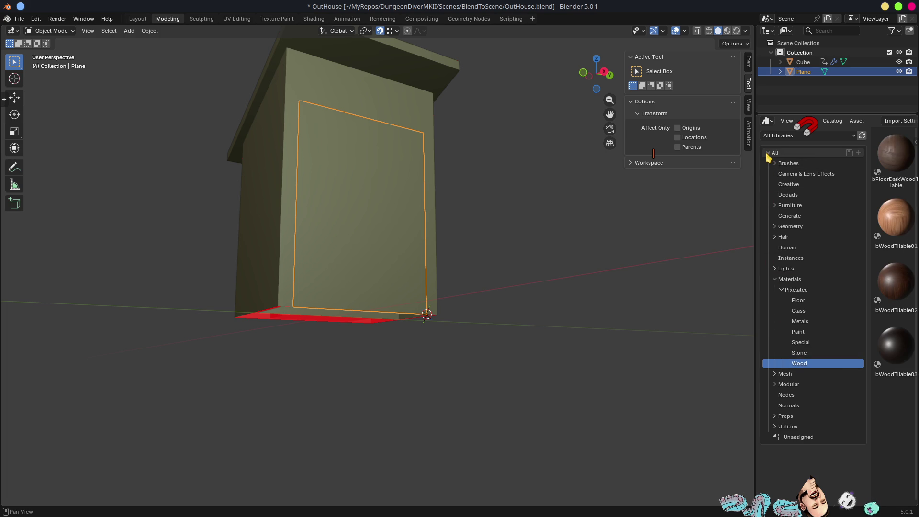
{"action": "key", "text": "t"}
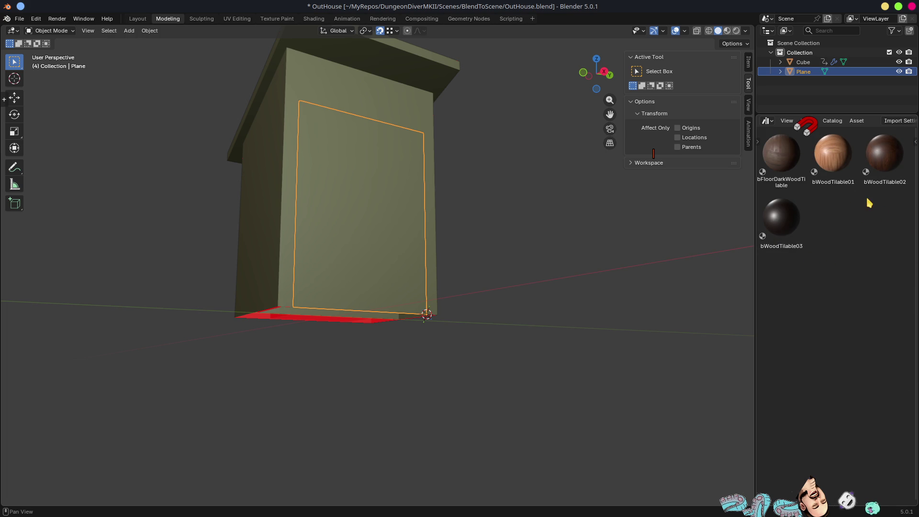
Step: Apply bWoodTilable02 to the outhouse and door plane and view them in Material Preview
{"action": "mouse_move", "coordinate": [887, 156]}
{"action": "left_mouse_down"}
{"action": "mouse_move", "coordinate": [318, 204]}
{"action": "mouse_move", "coordinate": [268, 182]}
{"action": "mouse_move", "coordinate": [292, 219]}
{"action": "left_mouse_up"}
{"action": "mouse_move", "coordinate": [380, 325]}
{"action": "middle_mouse_down"}
{"action": "mouse_move", "coordinate": [418, 331]}
{"action": "mouse_move", "coordinate": [400, 322]}
{"action": "mouse_move", "coordinate": [410, 338]}
{"action": "mouse_move", "coordinate": [438, 302]}
{"action": "middle_mouse_up"}
{"action": "key", "text": "z"}
{"action": "left_click", "coordinate": [449, 353]}
{"action": "left_click_drag", "start_coordinate": [884, 158], "coordinate": [379, 322]}
{"action": "mouse_move", "coordinate": [379, 322]}
{"action": "middle_mouse_down"}
{"action": "mouse_move", "coordinate": [397, 353]}
{"action": "mouse_move", "coordinate": [365, 361]}
{"action": "mouse_move", "coordinate": [357, 203]}
{"action": "mouse_move", "coordinate": [361, 256]}
{"action": "mouse_move", "coordinate": [388, 242]}
{"action": "mouse_move", "coordinate": [398, 343]}
{"action": "mouse_move", "coordinate": [394, 287]}
{"action": "mouse_move", "coordinate": [439, 345]}
{"action": "mouse_move", "coordinate": [396, 371]}
{"action": "mouse_move", "coordinate": [387, 320]}
{"action": "mouse_move", "coordinate": [405, 257]}
{"action": "mouse_move", "coordinate": [386, 223]}
{"action": "mouse_move", "coordinate": [352, 227]}
{"action": "mouse_move", "coordinate": [435, 311]}
{"action": "mouse_move", "coordinate": [400, 300]}
{"action": "mouse_move", "coordinate": [475, 318]}
{"action": "mouse_move", "coordinate": [511, 305]}
{"action": "mouse_move", "coordinate": [468, 291]}
{"action": "mouse_move", "coordinate": [436, 373]}
{"action": "middle_mouse_up"}
{"action": "scroll", "coordinate": [486, 318], "scroll_direction": "down", "scroll_amount": 2}
{"action": "key", "text": "Tab"}
{"action": "key", "text": "ctrl+r"}
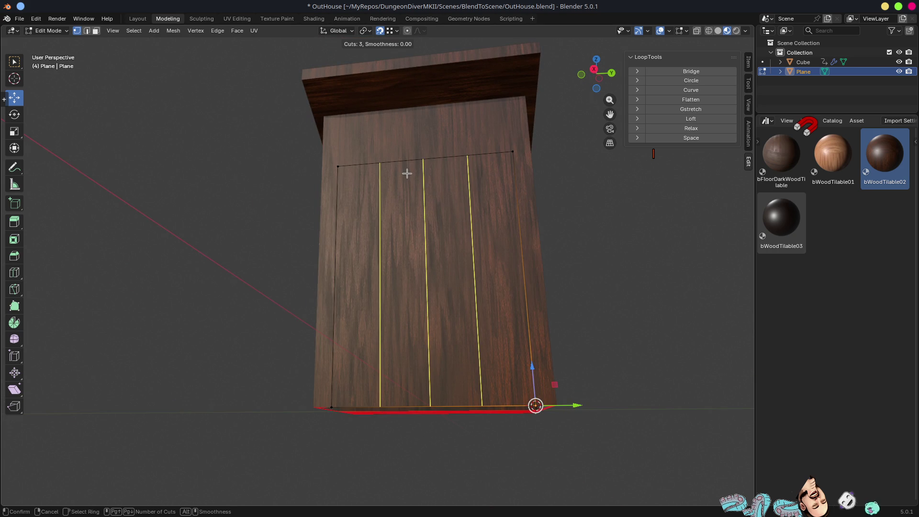
Step: Add four evenly spaced vertical loop cuts and bevel them into thin single-segment strips
{"action": "scroll", "coordinate": [407, 173], "scroll_direction": "up", "scroll_amount": 1}
{"action": "left_click", "coordinate": [406, 173]}
{"action": "right_click", "coordinate": [407, 173]}
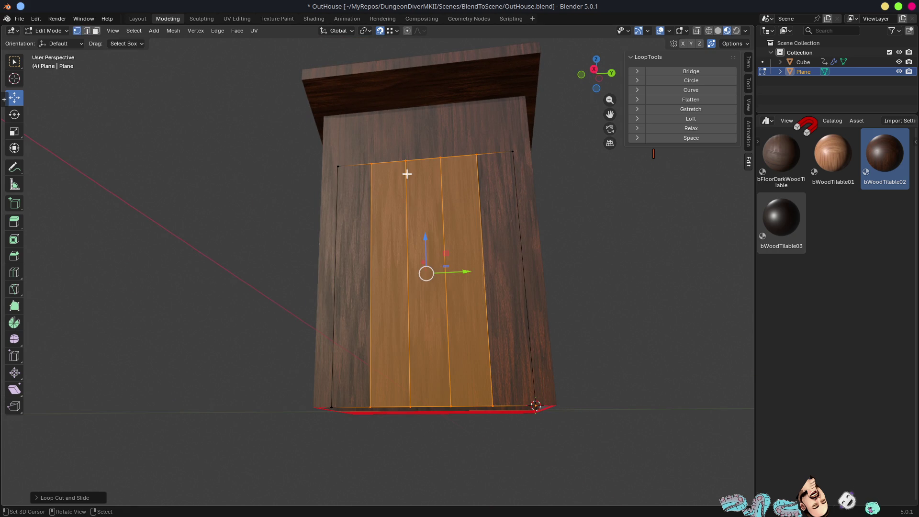
{"action": "key", "text": "ctrl+b"}
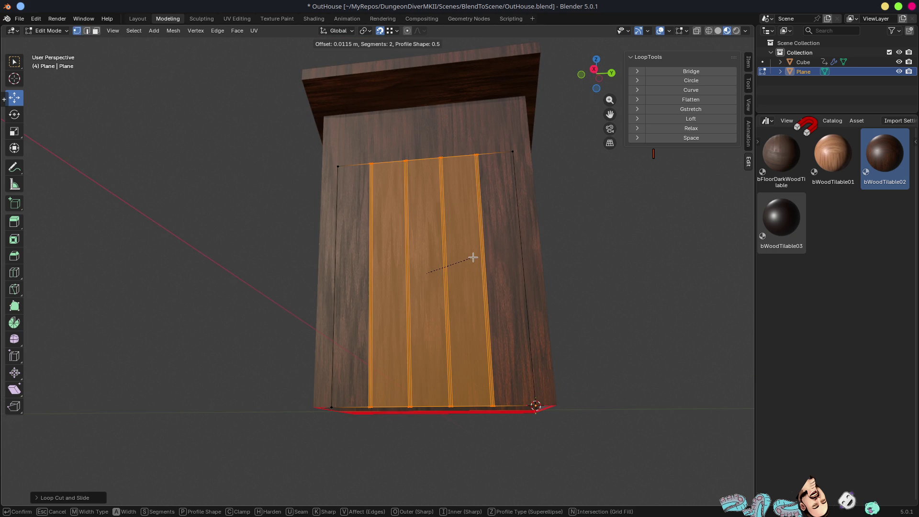
{"action": "scroll", "coordinate": [472, 258], "scroll_direction": "down", "scroll_amount": 1}
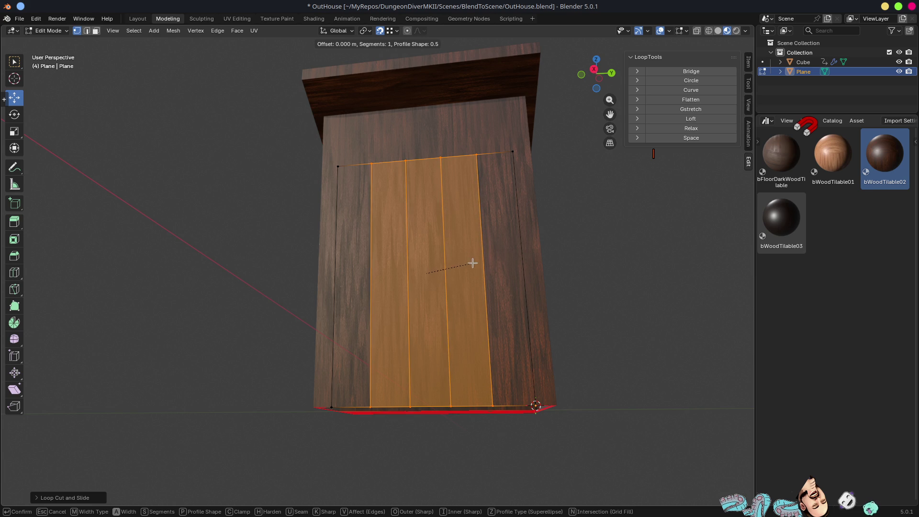
{"action": "left_click", "coordinate": [474, 269]}
Step: Delete the four thin strip faces, leaving gaps between the five planks
{"action": "middle_click_drag", "start_coordinate": [437, 199], "coordinate": [418, 171]}
{"action": "scroll", "coordinate": [371, 236], "scroll_direction": "up", "scroll_amount": 5}
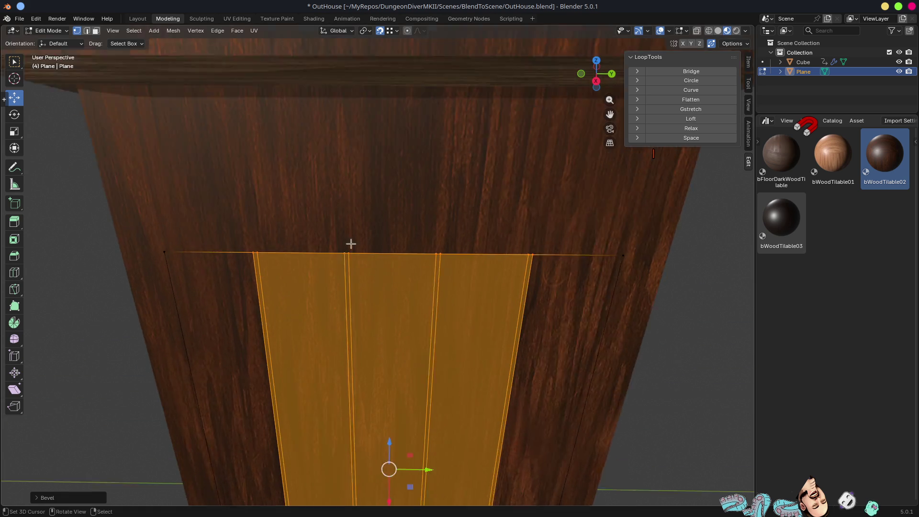
{"action": "middle_click_drag", "start_coordinate": [268, 257], "coordinate": [228, 284]}
{"action": "left_click", "coordinate": [228, 284]}
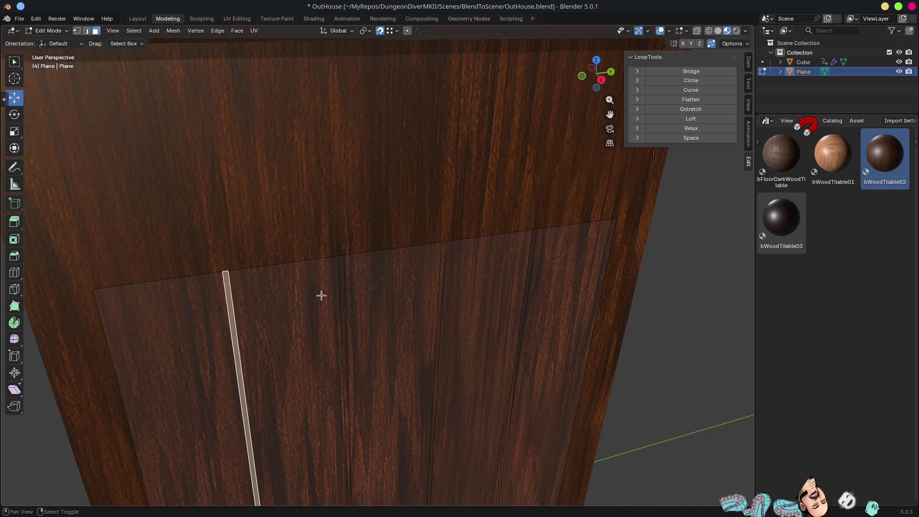
{"action": "left_click", "coordinate": [343, 277], "text": "shift"}
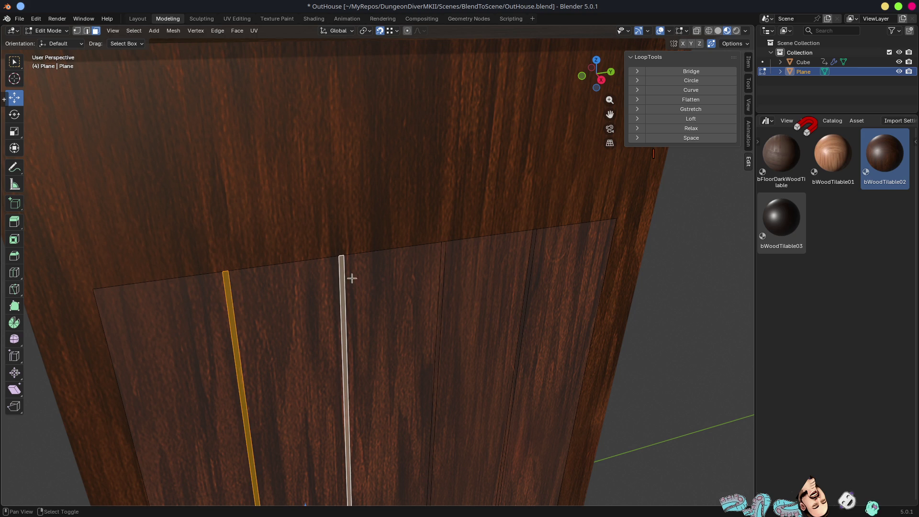
{"action": "left_click", "coordinate": [442, 259], "text": "shift"}
{"action": "left_click", "coordinate": [533, 249], "text": "shift"}
{"action": "key", "text": "x"}
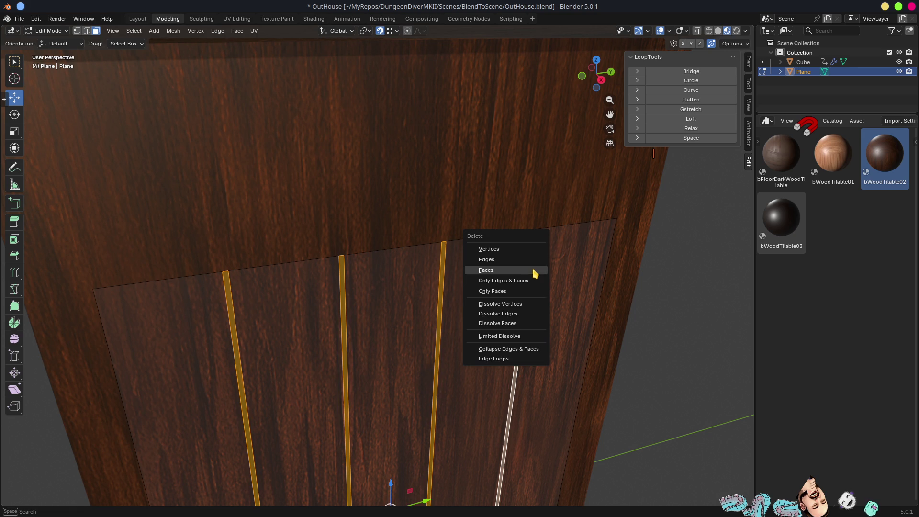
{"action": "left_click", "coordinate": [537, 268]}
Step: Return to Object Mode and show the Plane's modifier properties
{"action": "key", "text": "Tab"}
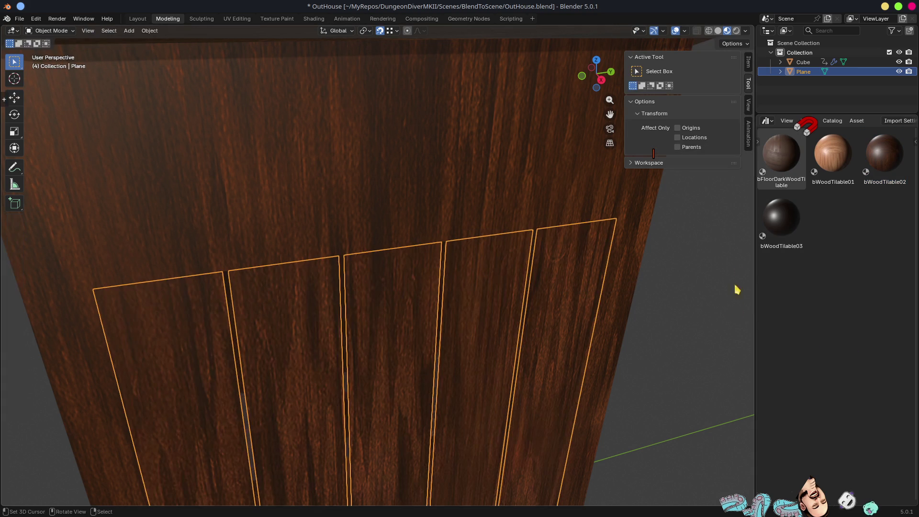
{"action": "left_click", "coordinate": [767, 121]}
{"action": "left_click", "coordinate": [713, 158]}
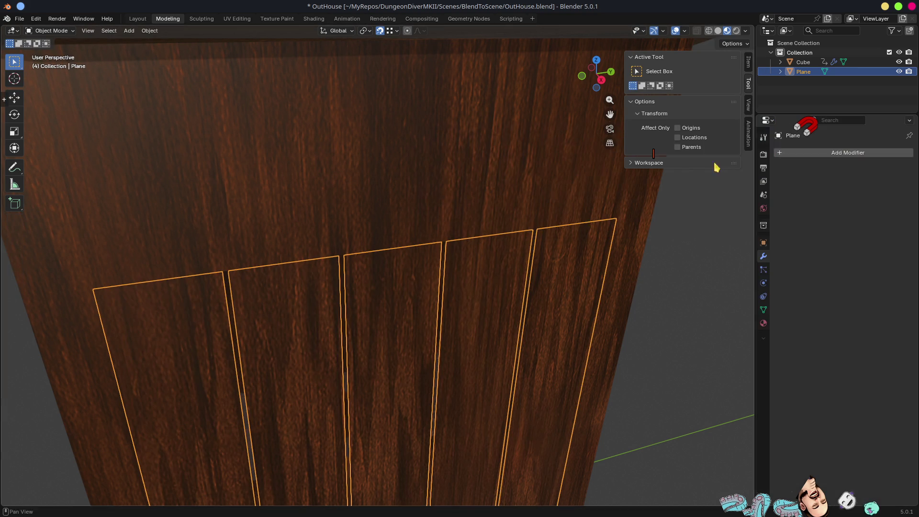
Step: Add a Solidify modifier giving the door planks 0.01 m thickness
{"action": "left_click", "coordinate": [813, 152]}
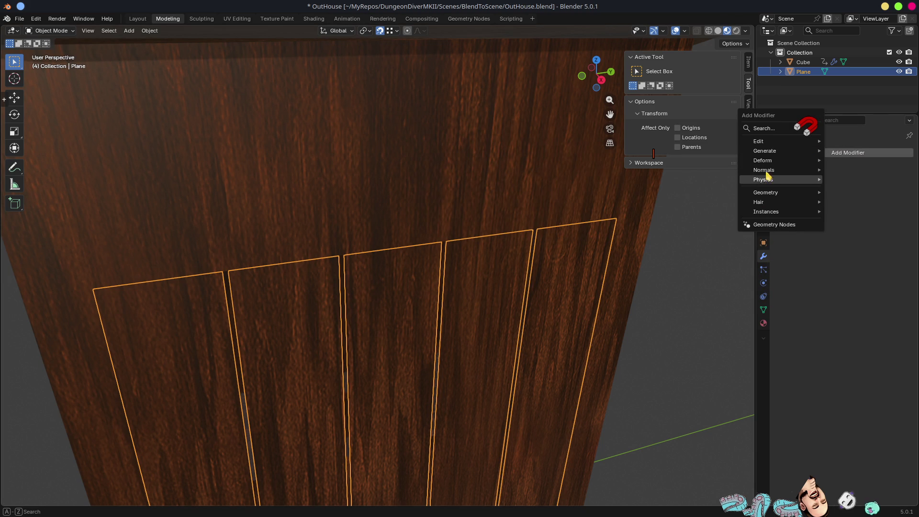
{"action": "mouse_move", "coordinate": [769, 153]}
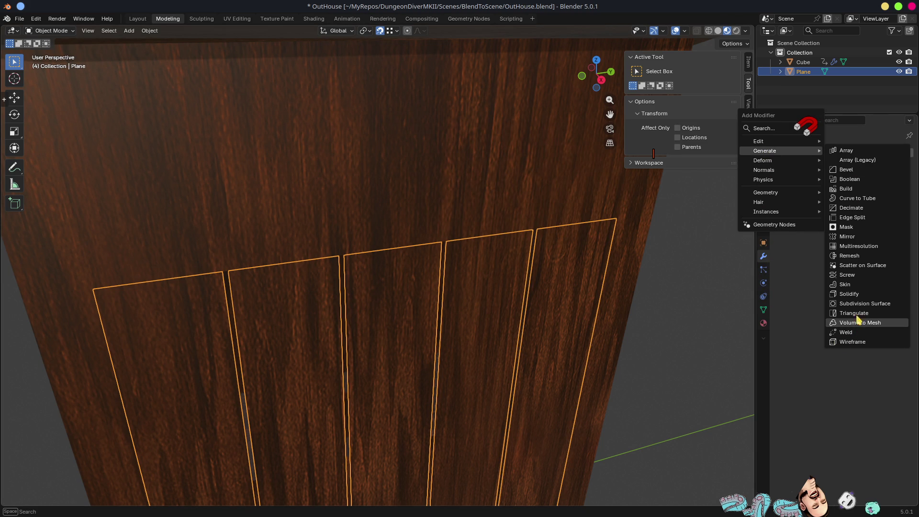
{"action": "left_click", "coordinate": [843, 296]}
{"action": "mouse_move", "coordinate": [535, 289]}
{"action": "middle_mouse_down"}
{"action": "mouse_move", "coordinate": [566, 273]}
{"action": "mouse_move", "coordinate": [453, 345]}
{"action": "mouse_move", "coordinate": [537, 286]}
{"action": "mouse_move", "coordinate": [525, 279]}
{"action": "mouse_move", "coordinate": [543, 256]}
{"action": "mouse_move", "coordinate": [590, 256]}
{"action": "mouse_move", "coordinate": [424, 265]}
{"action": "mouse_move", "coordinate": [437, 283]}
{"action": "mouse_move", "coordinate": [492, 309]}
{"action": "mouse_move", "coordinate": [532, 291]}
{"action": "mouse_move", "coordinate": [486, 286]}
{"action": "mouse_move", "coordinate": [508, 287]}
{"action": "mouse_move", "coordinate": [467, 224]}
{"action": "mouse_move", "coordinate": [491, 219]}
{"action": "middle_mouse_up"}
Step: In Edit Mode, lower the door's top edge and one top vertex along Z
{"action": "key", "text": "Tab"}
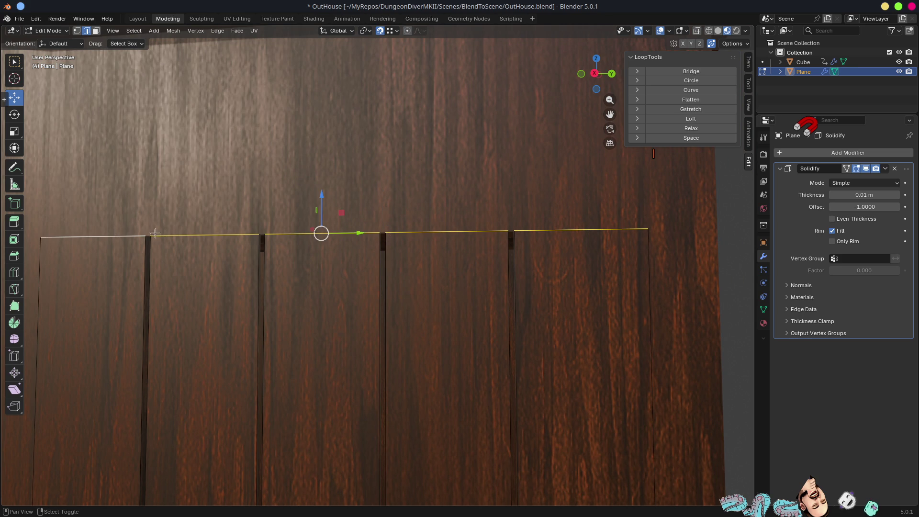
{"action": "key", "text": "g"}
{"action": "key", "text": "z"}
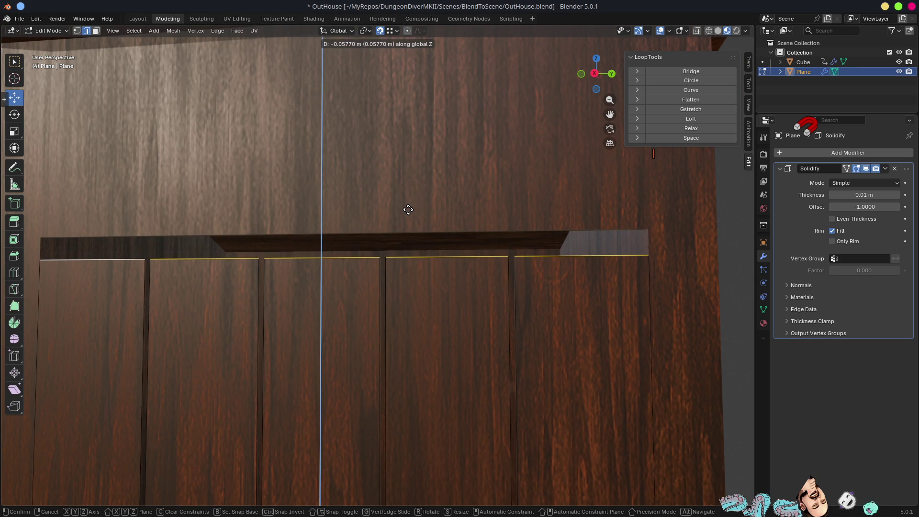
{"action": "left_click", "coordinate": [408, 209]}
{"action": "key", "text": "1"}
{"action": "left_click", "coordinate": [385, 258]}
{"action": "key", "text": "g"}
{"action": "key", "text": "z"}
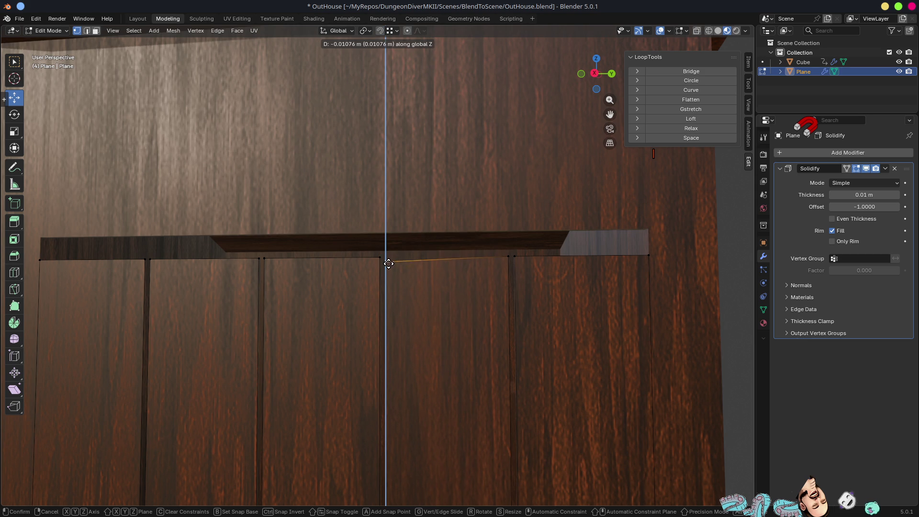
{"action": "left_click", "coordinate": [389, 263]}
Step: Lower the remaining top vertices, including the right corner, to uneven heights
{"action": "left_click", "coordinate": [514, 256]}
{"action": "key", "text": "g"}
{"action": "key", "text": "z"}
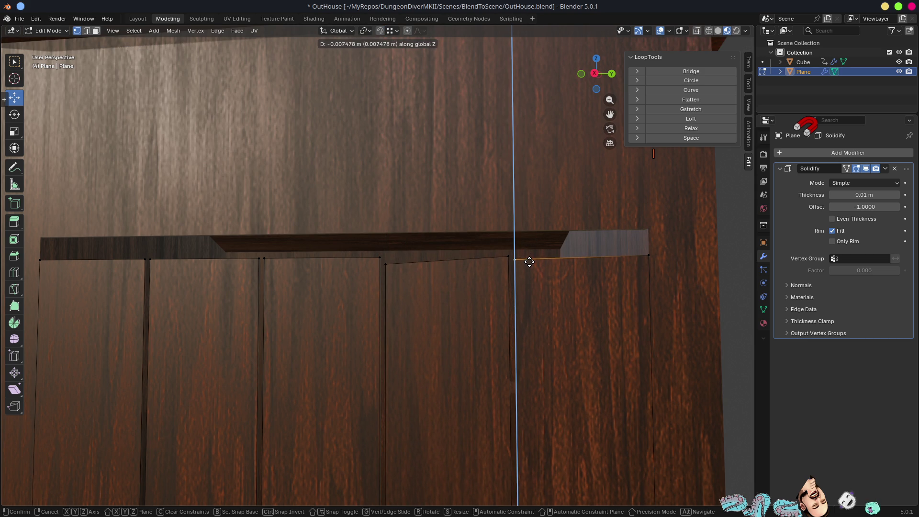
{"action": "left_click", "coordinate": [529, 256]}
{"action": "left_click", "coordinate": [647, 255]}
{"action": "key", "text": "g"}
{"action": "left_click", "coordinate": [646, 261]}
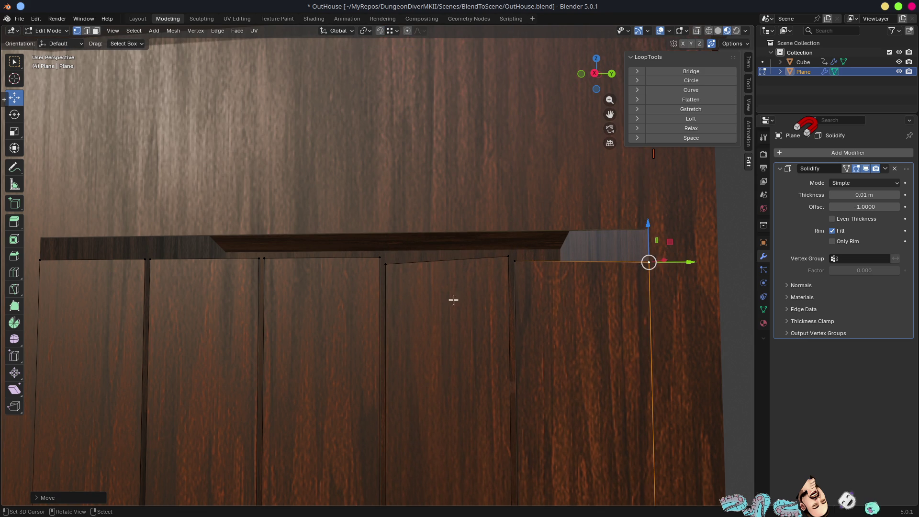
Step: Nudge the door's right and left side edges slightly to make them uneven
{"action": "scroll", "coordinate": [455, 301], "scroll_direction": "down", "scroll_amount": 3}
{"action": "middle_click_drag", "start_coordinate": [544, 387], "coordinate": [547, 211], "text": "shift"}
{"action": "key", "text": "2"}
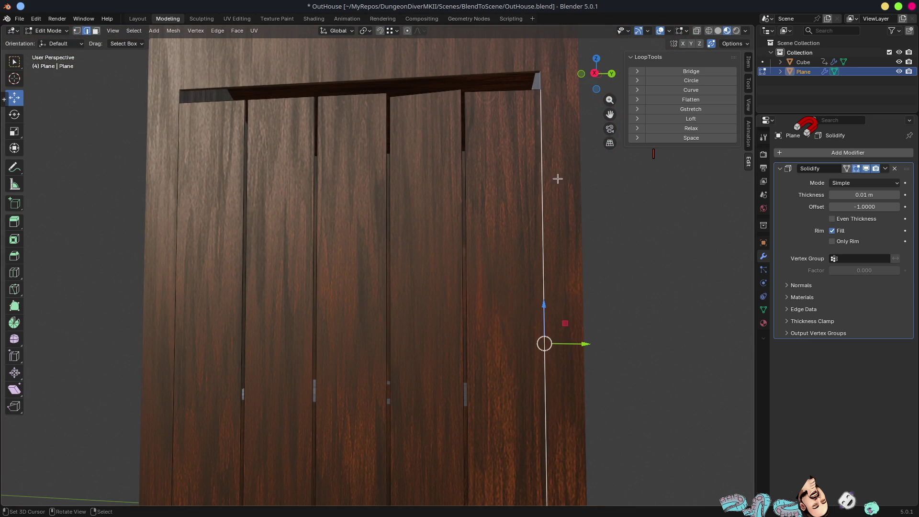
{"action": "left_click_drag", "start_coordinate": [587, 345], "coordinate": [580, 341]}
{"action": "left_click", "coordinate": [184, 258]}
{"action": "left_click_drag", "start_coordinate": [216, 335], "coordinate": [216, 335]}
{"action": "scroll", "coordinate": [342, 273], "scroll_direction": "down", "scroll_amount": 5}
{"action": "mouse_move", "coordinate": [343, 273]}
{"action": "middle_mouse_down"}
{"action": "mouse_move", "coordinate": [418, 280]}
{"action": "mouse_move", "coordinate": [343, 268]}
{"action": "mouse_move", "coordinate": [373, 263]}
{"action": "mouse_move", "coordinate": [357, 252]}
{"action": "middle_mouse_up"}
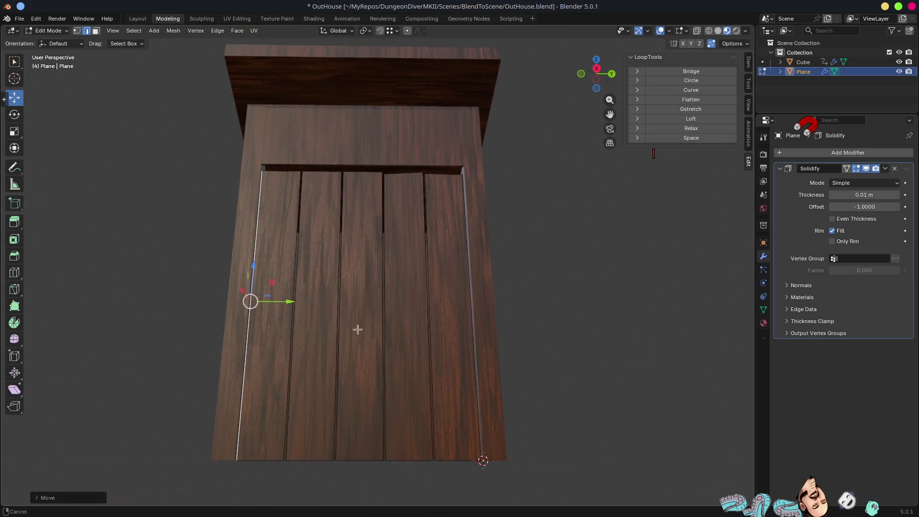
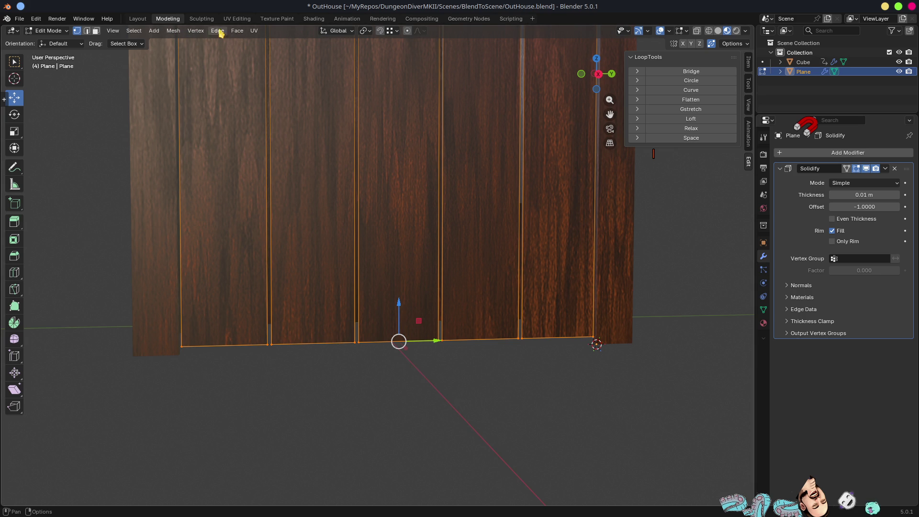
Step: Try randomizing the selected plank vertices, then undo the random jitter
{"action": "left_click", "coordinate": [201, 30]}
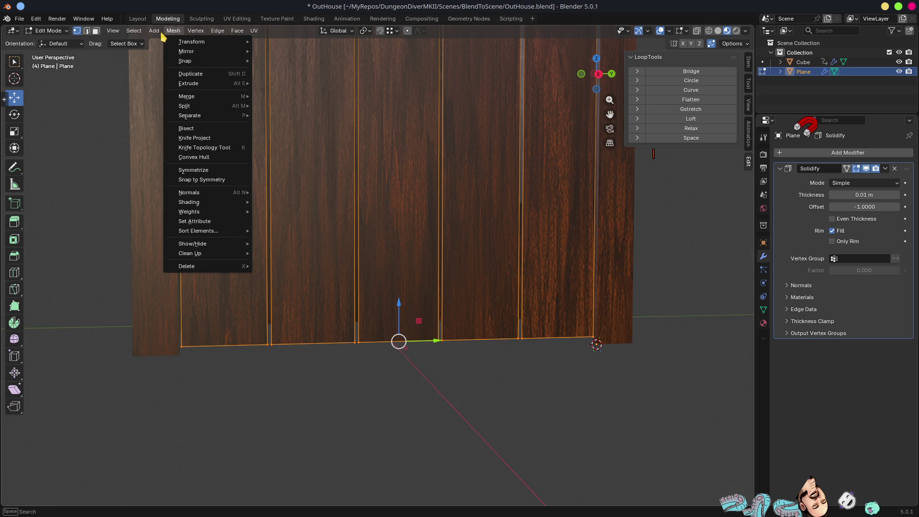
{"action": "mouse_move", "coordinate": [140, 33]}
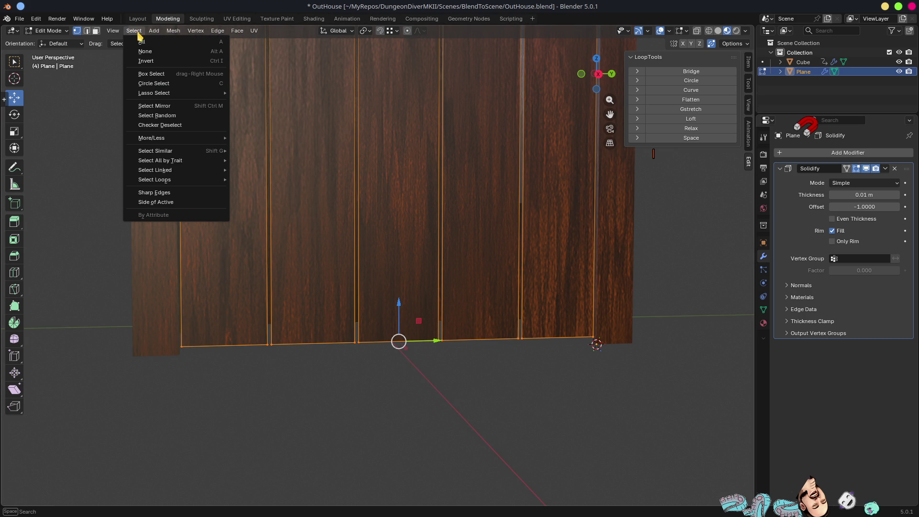
{"action": "mouse_move", "coordinate": [182, 34]}
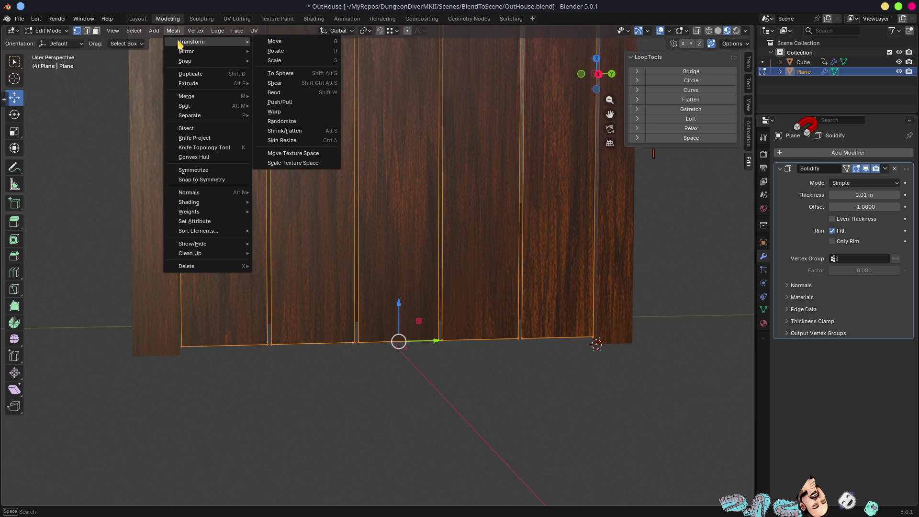
{"action": "left_click", "coordinate": [282, 121]}
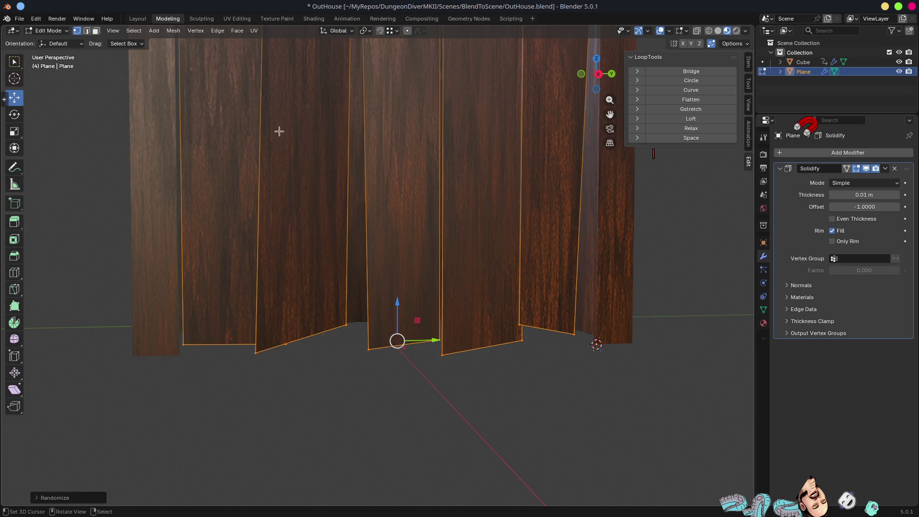
{"action": "left_click", "coordinate": [67, 498]}
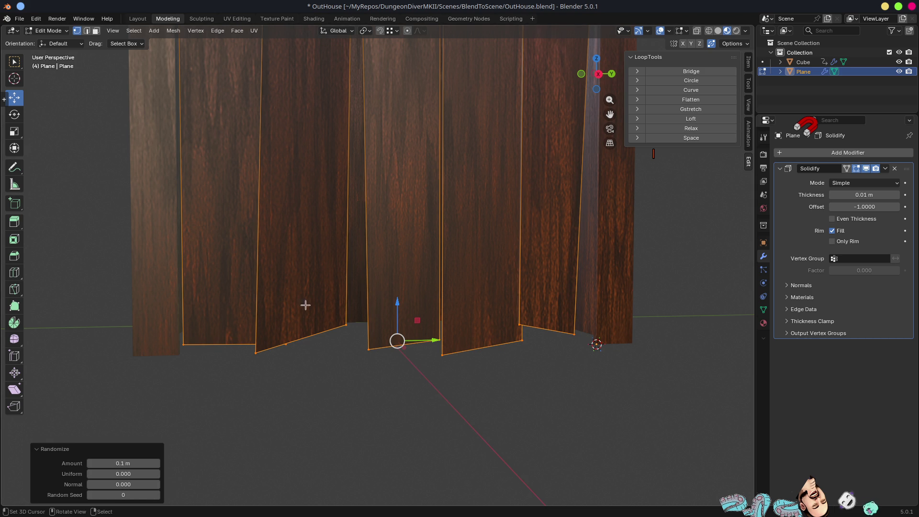
{"action": "mouse_move", "coordinate": [330, 424]}
{"action": "middle_mouse_down"}
{"action": "mouse_move", "coordinate": [395, 401]}
{"action": "mouse_move", "coordinate": [335, 385]}
{"action": "middle_mouse_up"}
{"action": "key", "text": "ctrl+z"}
Step: Raise the first few bottom plank corner vertices slightly along Z
{"action": "left_click", "coordinate": [195, 334]}
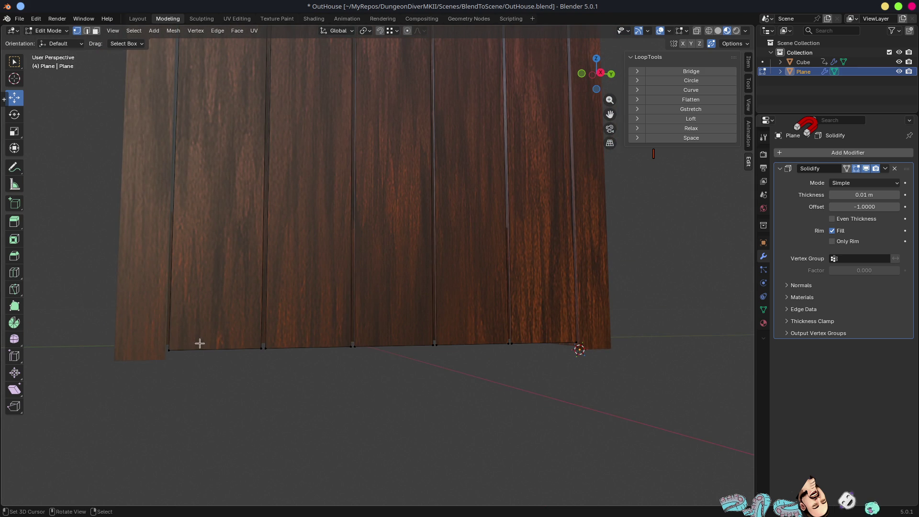
{"action": "key", "text": "g"}
{"action": "key", "text": "z"}
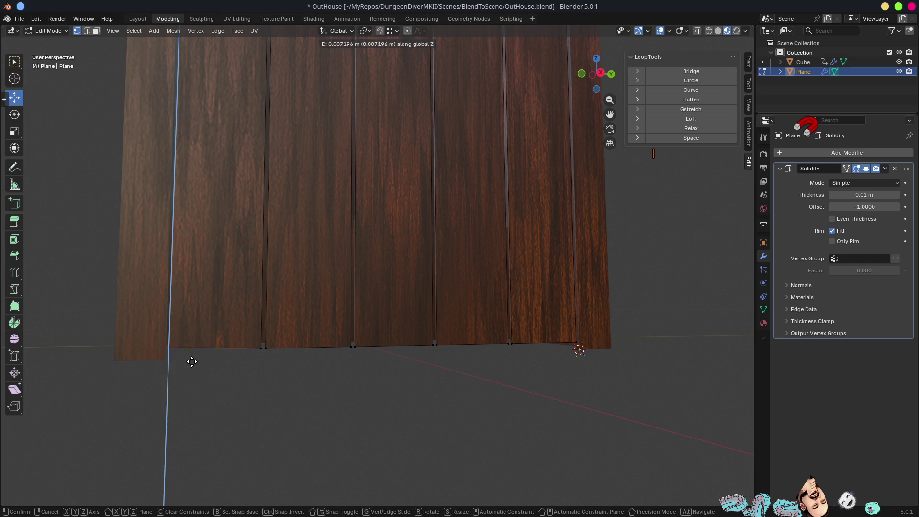
{"action": "left_click", "coordinate": [194, 360]}
{"action": "left_click", "coordinate": [267, 346]}
{"action": "key", "text": "g"}
{"action": "key", "text": "z"}
{"action": "left_click", "coordinate": [278, 341]}
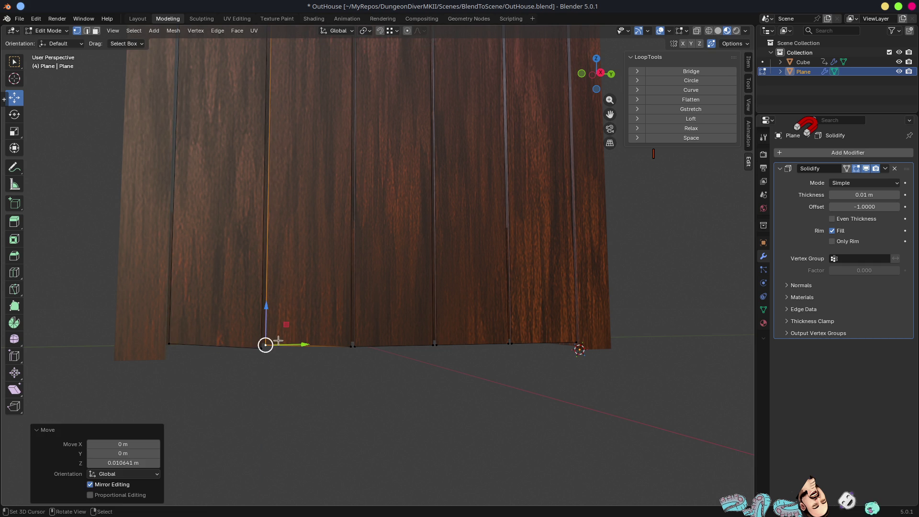
{"action": "left_click", "coordinate": [372, 343]}
{"action": "key", "text": "g"}
{"action": "key", "text": "z"}
{"action": "left_click", "coordinate": [372, 338]}
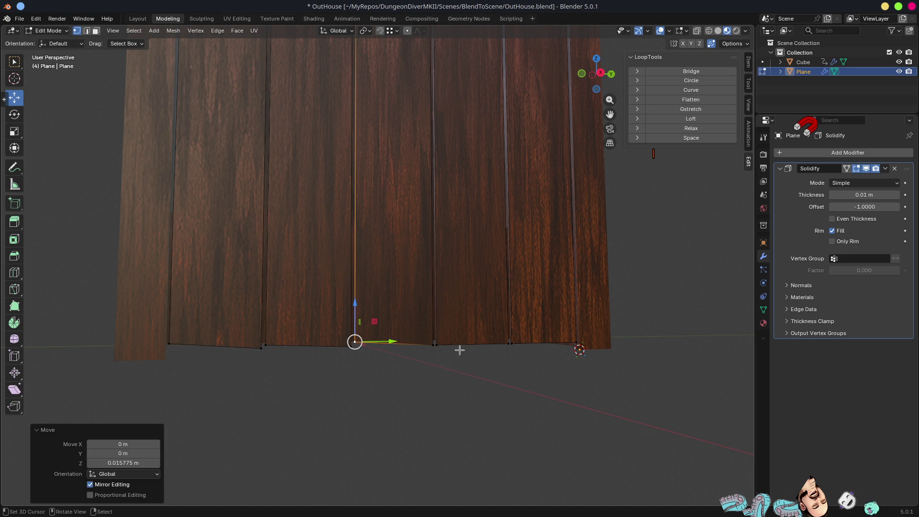
{"action": "left_click", "coordinate": [425, 338]}
{"action": "key", "text": "g"}
{"action": "key", "text": "z"}
{"action": "left_click", "coordinate": [427, 336]}
Step: Raise the remaining bottom plank corners by about 0.005–0.016 m along Z
{"action": "key", "text": "g"}
{"action": "key", "text": "z"}
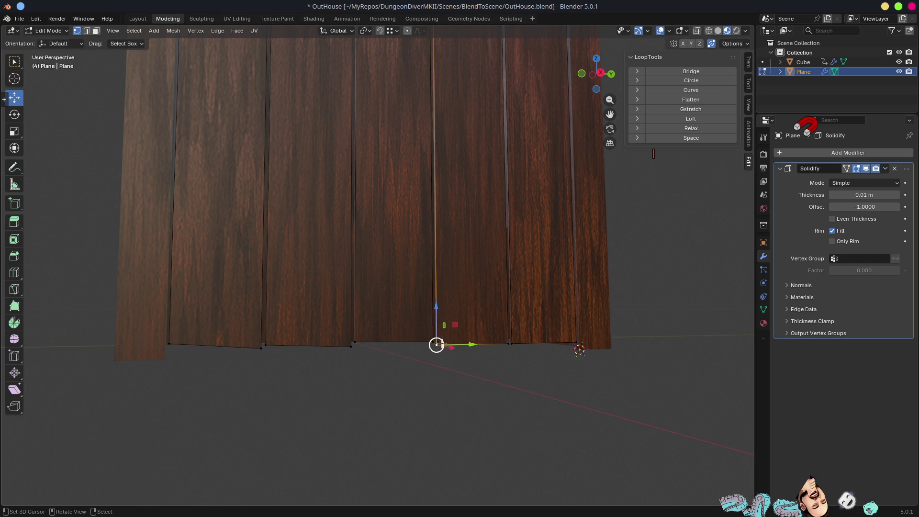
{"action": "left_click", "coordinate": [496, 335]}
{"action": "left_click", "coordinate": [506, 335]}
{"action": "key", "text": "g"}
{"action": "key", "text": "z"}
{"action": "left_click", "coordinate": [507, 336]}
{"action": "left_click", "coordinate": [522, 336]}
{"action": "key", "text": "g"}
{"action": "key", "text": "z"}
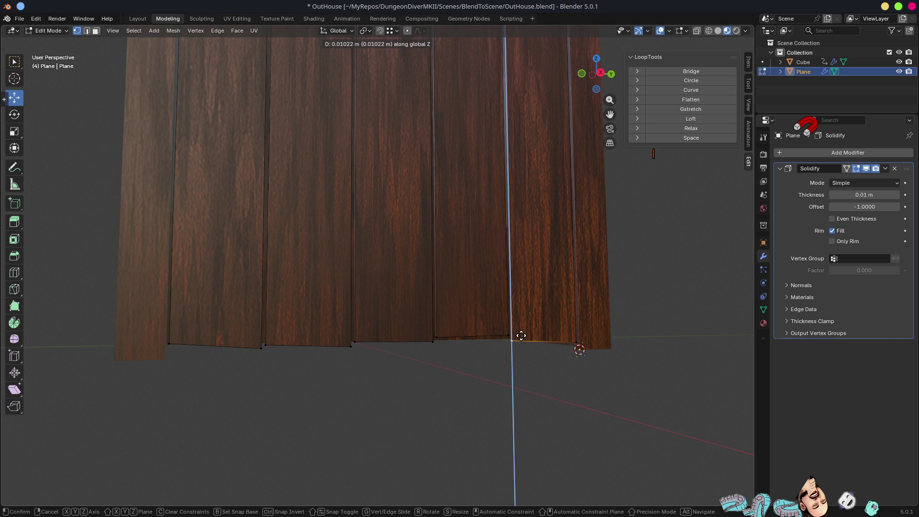
{"action": "left_click", "coordinate": [521, 333]}
{"action": "key", "text": "g"}
{"action": "key", "text": "z"}
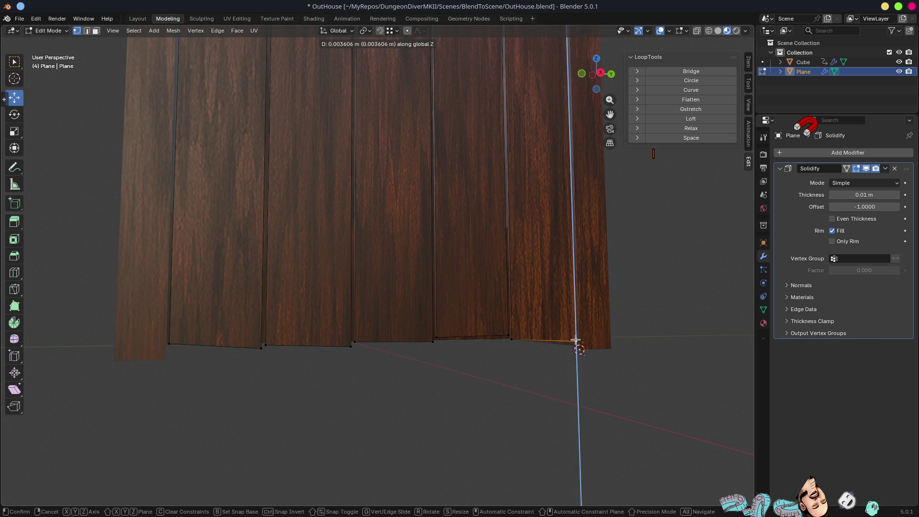
{"action": "left_click", "coordinate": [577, 341]}
{"action": "scroll", "coordinate": [418, 189], "scroll_direction": "down", "scroll_amount": 4}
{"action": "mouse_move", "coordinate": [418, 189]}
{"action": "middle_mouse_down", "text": "shift"}
{"action": "mouse_move", "coordinate": [427, 331]}
{"action": "mouse_move", "coordinate": [365, 271]}
{"action": "mouse_move", "coordinate": [429, 272]}
{"action": "mouse_move", "coordinate": [406, 308]}
{"action": "middle_mouse_up", "text": "shift"}
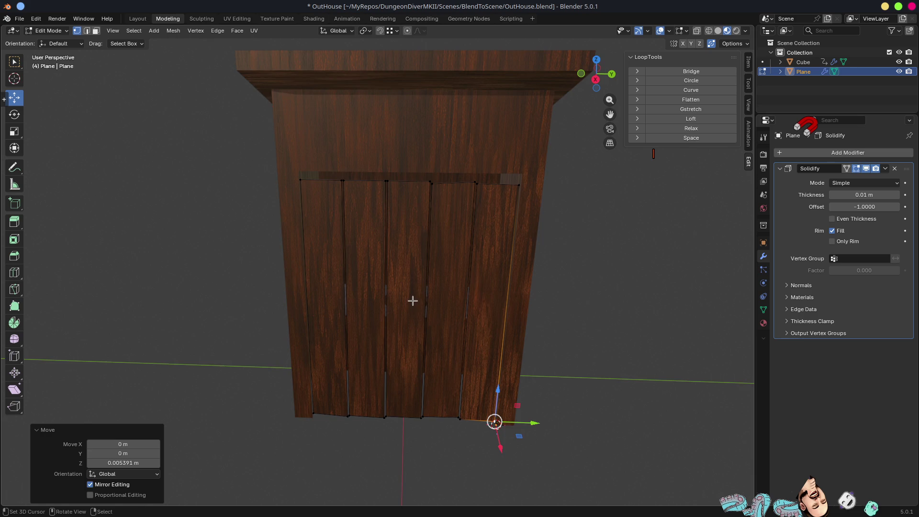
Step: Return to Object Mode and isolate the plank wall in local view
{"action": "scroll", "coordinate": [412, 301], "scroll_direction": "up", "scroll_amount": 3}
{"action": "key", "text": "Tab"}
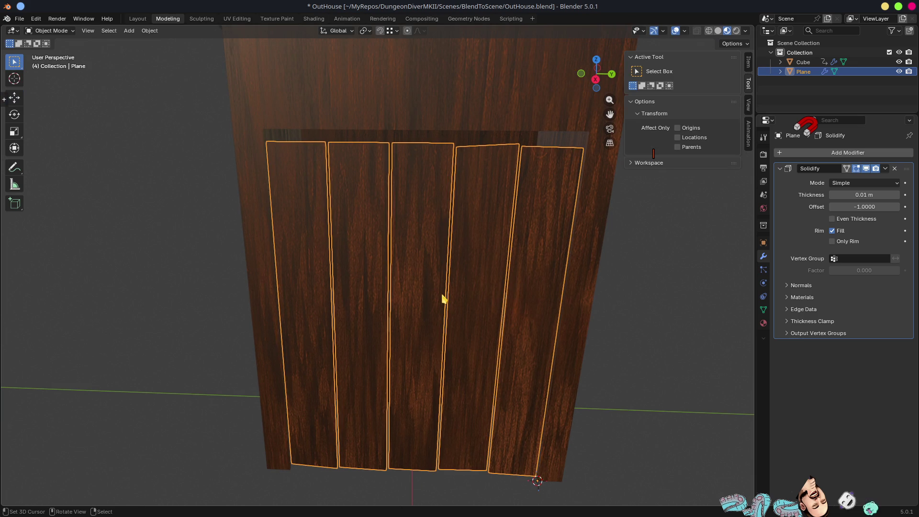
{"action": "key", "text": "KP_Divide"}
{"action": "scroll", "coordinate": [369, 318], "scroll_direction": "down", "scroll_amount": 4}
{"action": "middle_click_drag", "start_coordinate": [425, 380], "coordinate": [631, 374]}
{"action": "scroll", "coordinate": [389, 335], "scroll_direction": "up", "scroll_amount": 3}
Step: In Edit Mode, duplicate a plank edge upward and extrude it vertically into the crossbar height
{"action": "key", "text": "Tab"}
{"action": "mouse_move", "coordinate": [397, 323]}
{"action": "middle_mouse_down"}
{"action": "mouse_move", "coordinate": [282, 450]}
{"action": "mouse_move", "coordinate": [390, 455]}
{"action": "mouse_move", "coordinate": [383, 416]}
{"action": "middle_mouse_up"}
{"action": "key", "text": "g"}
{"action": "key", "text": "z"}
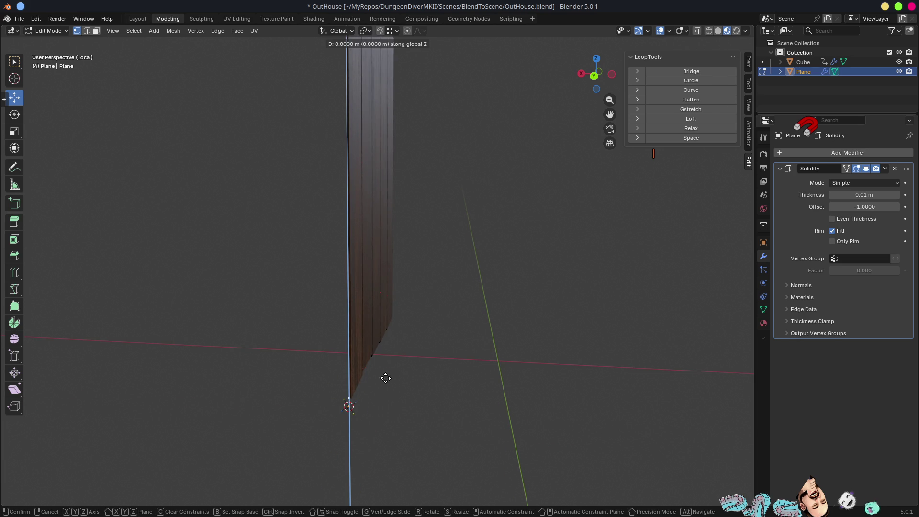
{"action": "left_click", "coordinate": [377, 201]}
{"action": "mouse_move", "coordinate": [416, 226]}
{"action": "middle_mouse_down"}
{"action": "mouse_move", "coordinate": [369, 199]}
{"action": "mouse_move", "coordinate": [362, 179]}
{"action": "mouse_move", "coordinate": [353, 248]}
{"action": "middle_mouse_up"}
{"action": "left_click_drag", "start_coordinate": [354, 237], "coordinate": [375, 246]}
{"action": "key", "text": "e"}
{"action": "key", "text": "z"}
{"action": "left_click", "coordinate": [485, 219]}
Step: Extrude the edge about 1.47 m along Y into a crossbar across the planks
{"action": "key", "text": "2"}
{"action": "mouse_move", "coordinate": [485, 219]}
{"action": "middle_mouse_down"}
{"action": "mouse_move", "coordinate": [498, 217]}
{"action": "mouse_move", "coordinate": [332, 246]}
{"action": "mouse_move", "coordinate": [314, 264]}
{"action": "middle_mouse_up"}
{"action": "key", "text": "e"}
{"action": "key", "text": "y"}
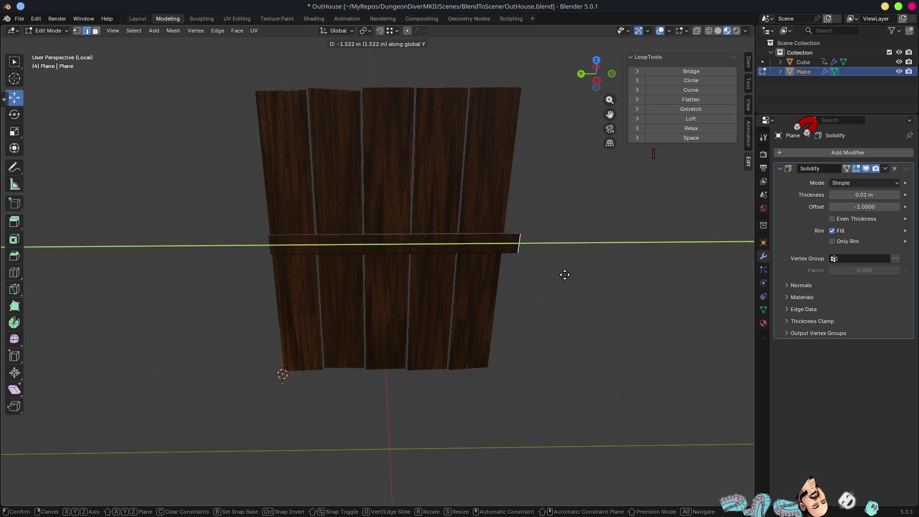
{"action": "left_click", "coordinate": [559, 273]}
{"action": "mouse_move", "coordinate": [512, 242]}
{"action": "middle_mouse_down"}
{"action": "mouse_move", "coordinate": [607, 274]}
{"action": "mouse_move", "coordinate": [474, 242]}
{"action": "mouse_move", "coordinate": [451, 226]}
{"action": "middle_mouse_up"}
{"action": "scroll", "coordinate": [482, 243], "scroll_direction": "up", "scroll_amount": 2}
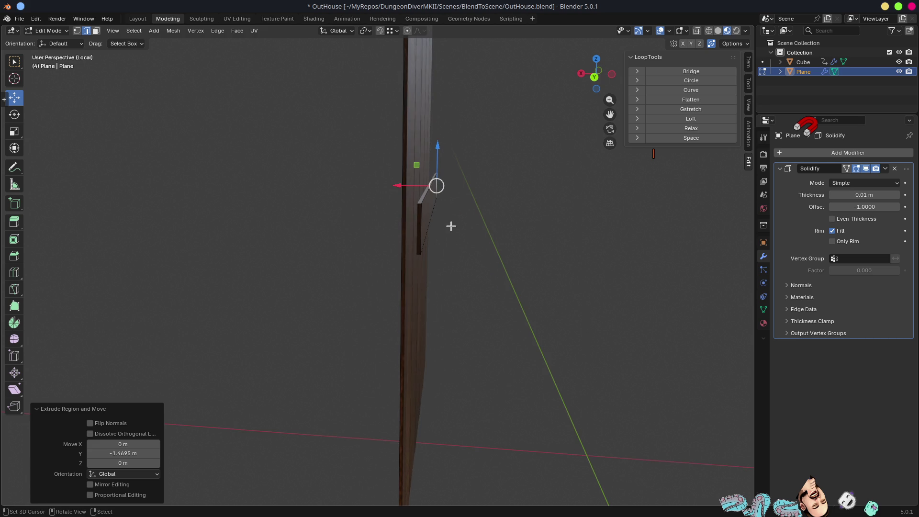
Step: Separate the crossbar faces into their own object, Plane.001
{"action": "left_click", "coordinate": [430, 202]}
{"action": "key", "text": "3"}
{"action": "key", "text": "p"}
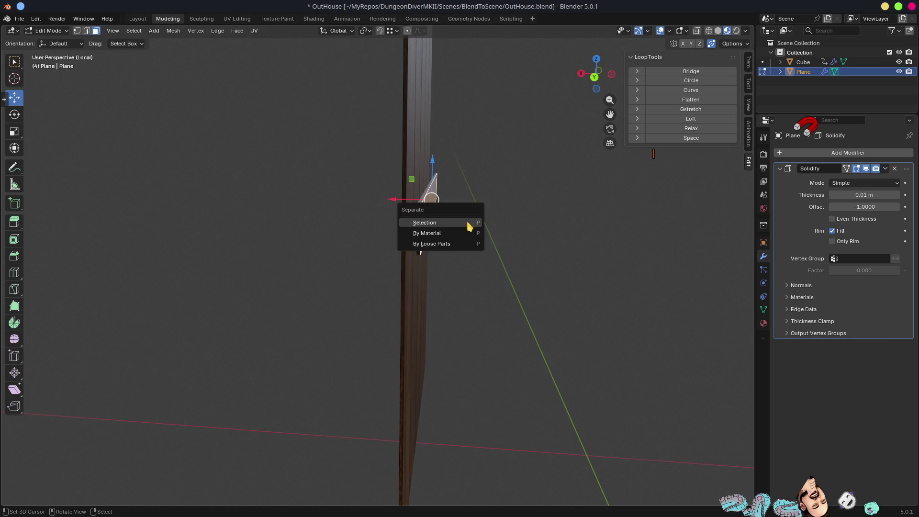
{"action": "left_click", "coordinate": [467, 222]}
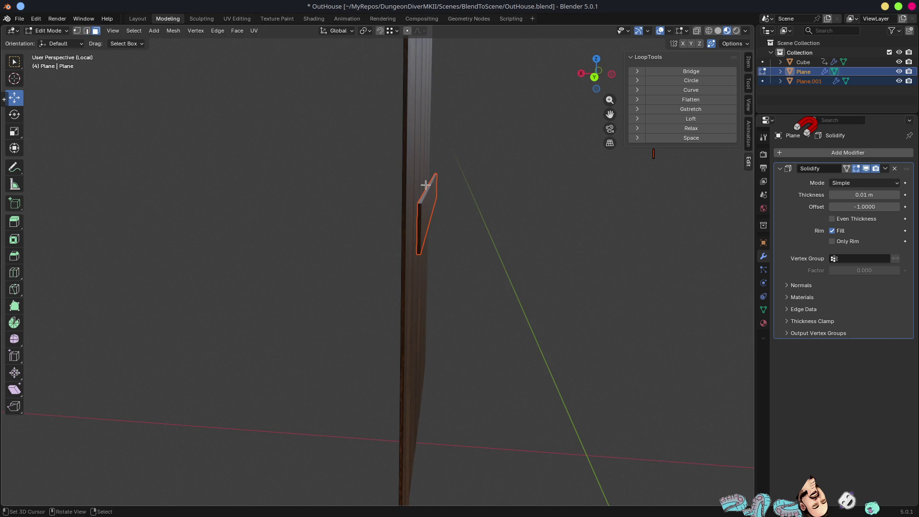
{"action": "key", "text": "Tab"}
Step: Set Solidify thickness to 0.028 m on the crossbar and 0.015 m on the planks
{"action": "left_click", "coordinate": [425, 203]}
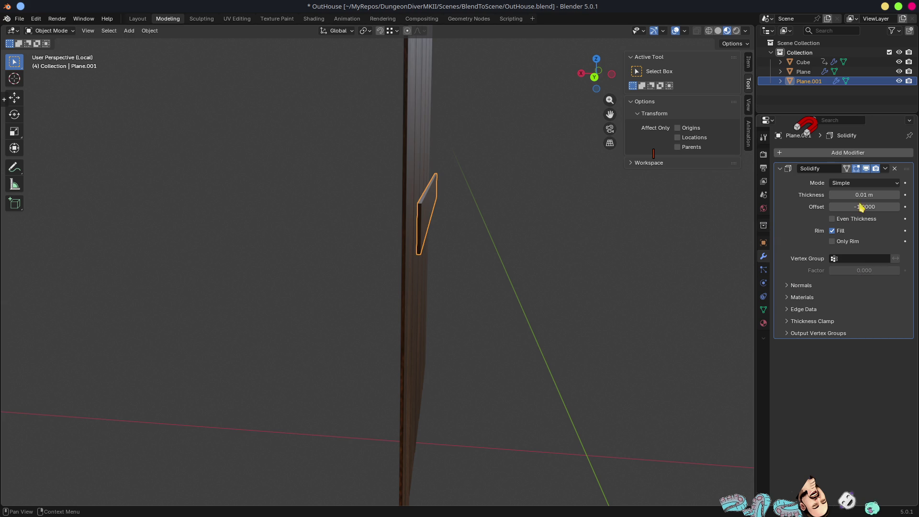
{"action": "left_click_drag", "start_coordinate": [864, 194], "coordinate": [861, 196]}
{"action": "left_click", "coordinate": [423, 160]}
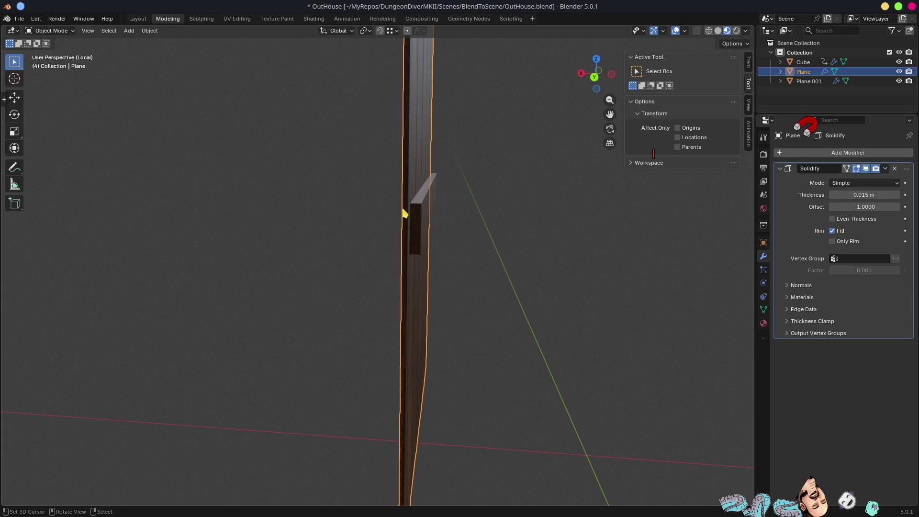
{"action": "left_click", "coordinate": [415, 206]}
{"action": "mouse_move", "coordinate": [415, 206]}
{"action": "middle_mouse_down"}
{"action": "mouse_move", "coordinate": [484, 217]}
{"action": "mouse_move", "coordinate": [459, 199]}
{"action": "mouse_move", "coordinate": [456, 307]}
{"action": "mouse_move", "coordinate": [474, 293]}
{"action": "mouse_move", "coordinate": [422, 300]}
{"action": "mouse_move", "coordinate": [432, 321]}
{"action": "mouse_move", "coordinate": [414, 289]}
{"action": "mouse_move", "coordinate": [451, 365]}
{"action": "middle_mouse_up"}
Step: Raise the crossbar along Z to near the top of the planks
{"action": "key", "text": "g"}
{"action": "key", "text": "z"}
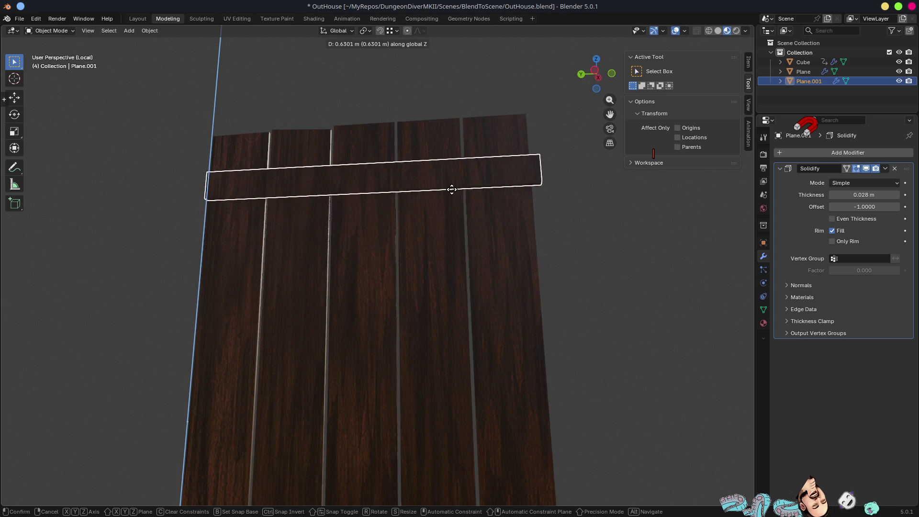
{"action": "left_click", "coordinate": [396, 183]}
{"action": "mouse_move", "coordinate": [396, 183]}
{"action": "middle_mouse_down"}
{"action": "mouse_move", "coordinate": [470, 232]}
{"action": "mouse_move", "coordinate": [334, 256]}
{"action": "mouse_move", "coordinate": [399, 264]}
{"action": "middle_mouse_up"}
Step: Pull the crossbar's end edge about 0.148 m along Y to the planks' edge
{"action": "key", "text": "Tab"}
{"action": "mouse_move", "coordinate": [361, 228]}
{"action": "middle_mouse_down"}
{"action": "mouse_move", "coordinate": [384, 252]}
{"action": "mouse_move", "coordinate": [333, 236]}
{"action": "mouse_move", "coordinate": [349, 222]}
{"action": "middle_mouse_up"}
{"action": "key", "text": "2"}
{"action": "left_click", "coordinate": [349, 221]}
{"action": "middle_click_drag", "start_coordinate": [384, 253], "coordinate": [259, 271]}
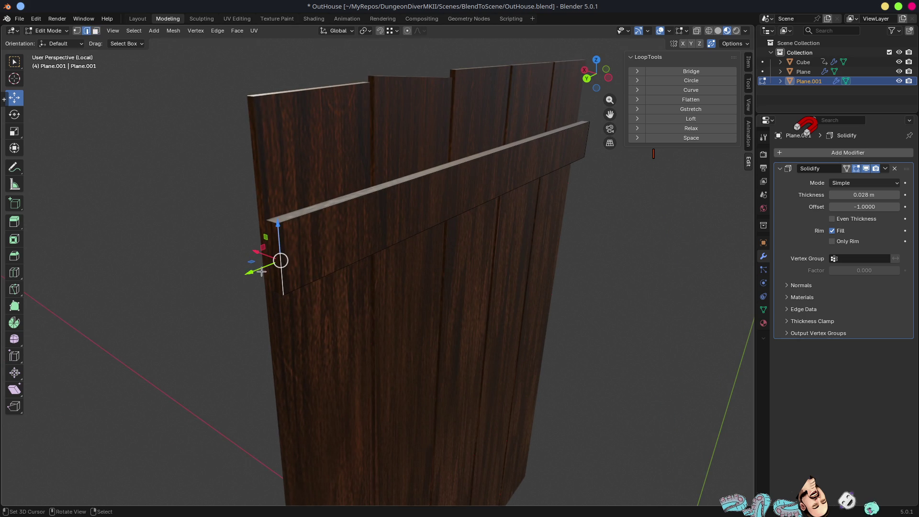
{"action": "key", "text": "g"}
{"action": "key", "text": "y"}
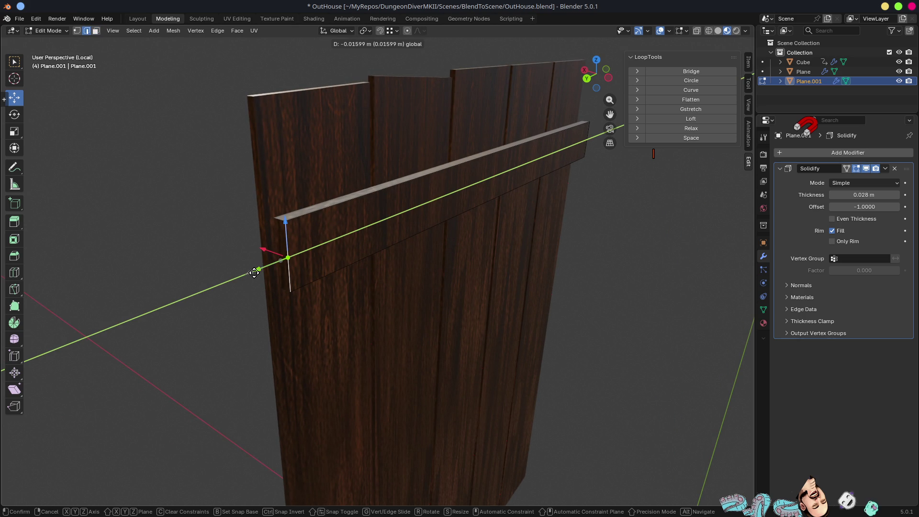
{"action": "left_click", "coordinate": [312, 261]}
{"action": "mouse_move", "coordinate": [312, 261]}
{"action": "middle_mouse_down"}
{"action": "mouse_move", "coordinate": [335, 258]}
{"action": "mouse_move", "coordinate": [297, 261]}
{"action": "mouse_move", "coordinate": [383, 240]}
{"action": "middle_mouse_up"}
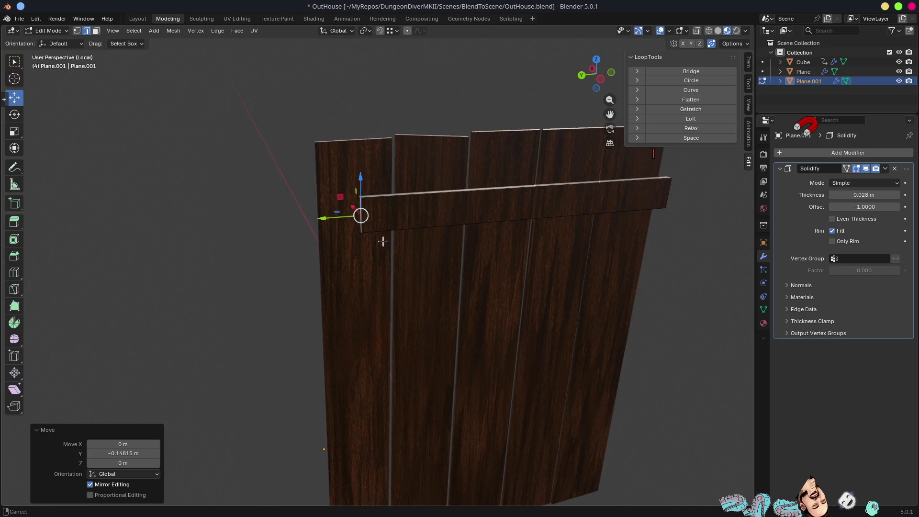
{"action": "scroll", "coordinate": [354, 210], "scroll_direction": "up", "scroll_amount": 5}
Step: Extend the crossbar end sideways along Y and upward along Z, then select its faces
{"action": "key", "text": "g"}
{"action": "key", "text": "y"}
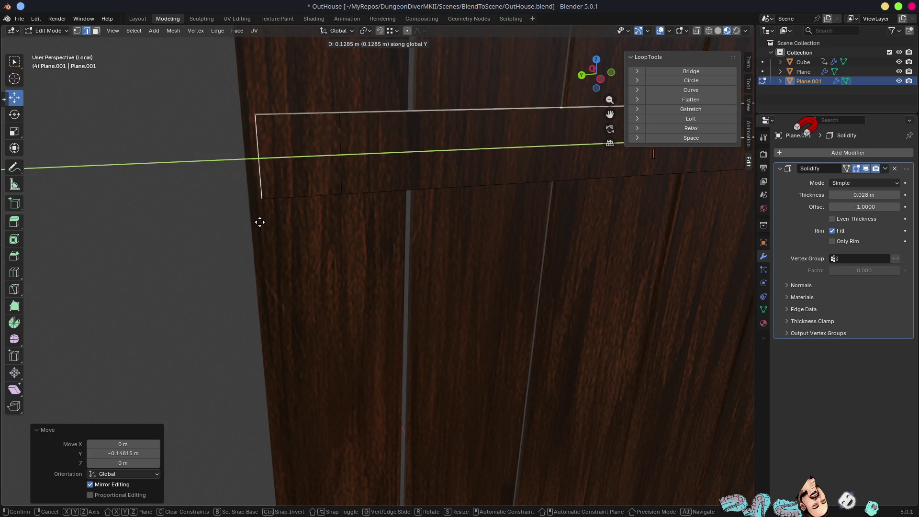
{"action": "left_click", "coordinate": [255, 219]}
{"action": "scroll", "coordinate": [360, 159], "scroll_direction": "down", "scroll_amount": 4}
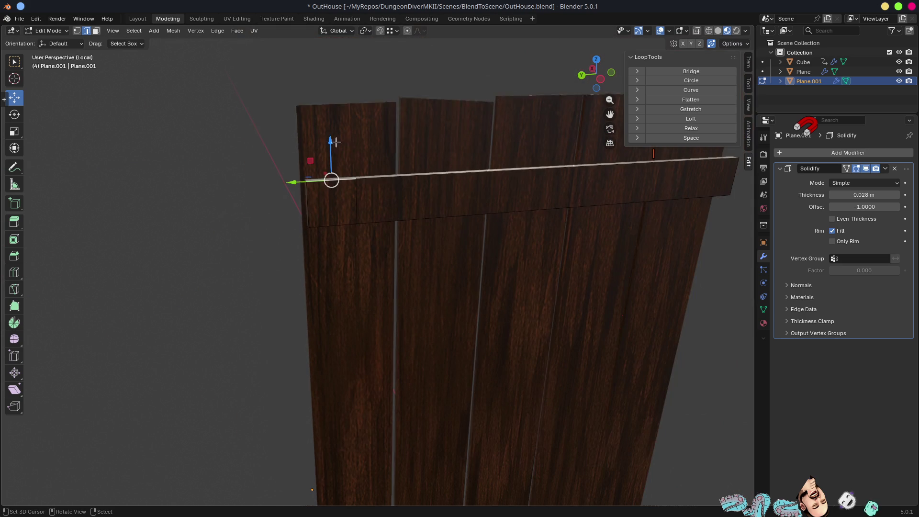
{"action": "key", "text": "g"}
{"action": "key", "text": "z"}
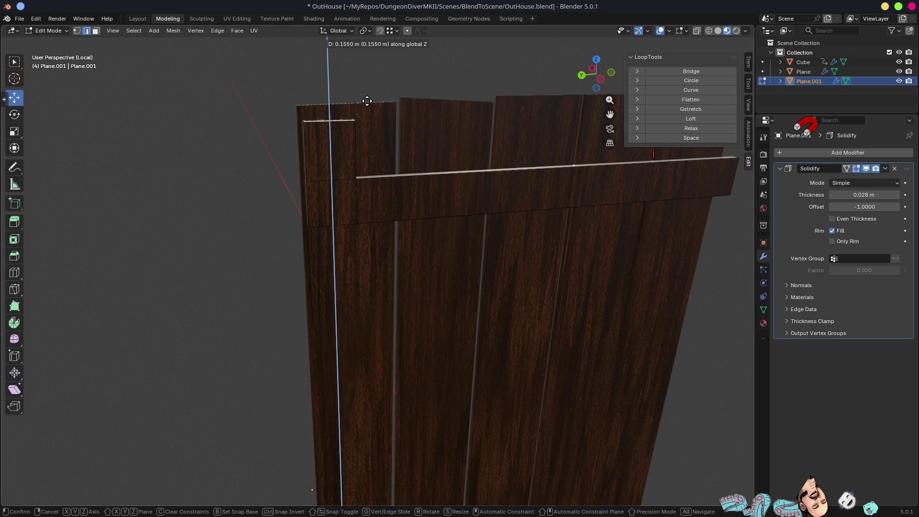
{"action": "left_click", "coordinate": [365, 99]}
{"action": "scroll", "coordinate": [334, 223], "scroll_direction": "down", "scroll_amount": 4}
{"action": "middle_click_drag", "start_coordinate": [382, 268], "coordinate": [383, 176], "text": "shift"}
{"action": "key", "text": "3"}
{"action": "left_click", "coordinate": [356, 121]}
{"action": "left_click", "coordinate": [390, 120], "text": "shift"}
Step: Duplicate the crossbar faces and move the copy about 1.11 m down the door
{"action": "key", "text": "e"}
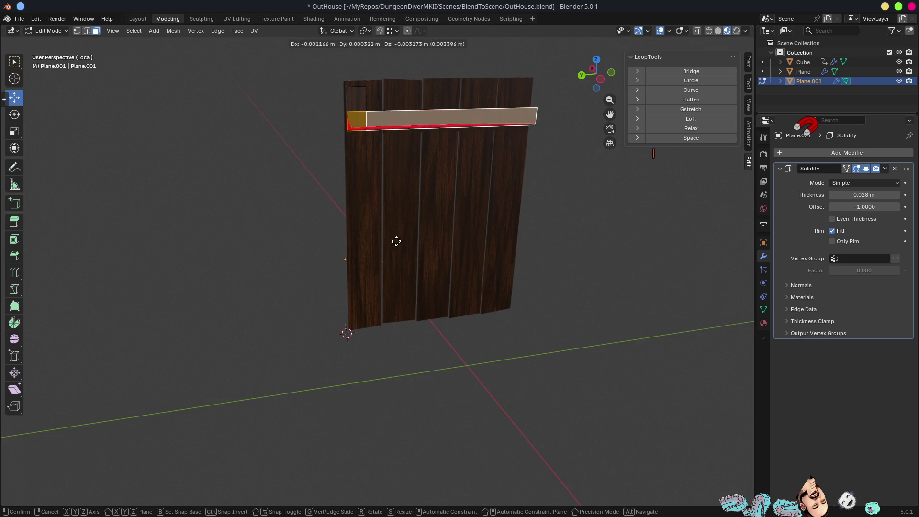
{"action": "key", "text": "Escape"}
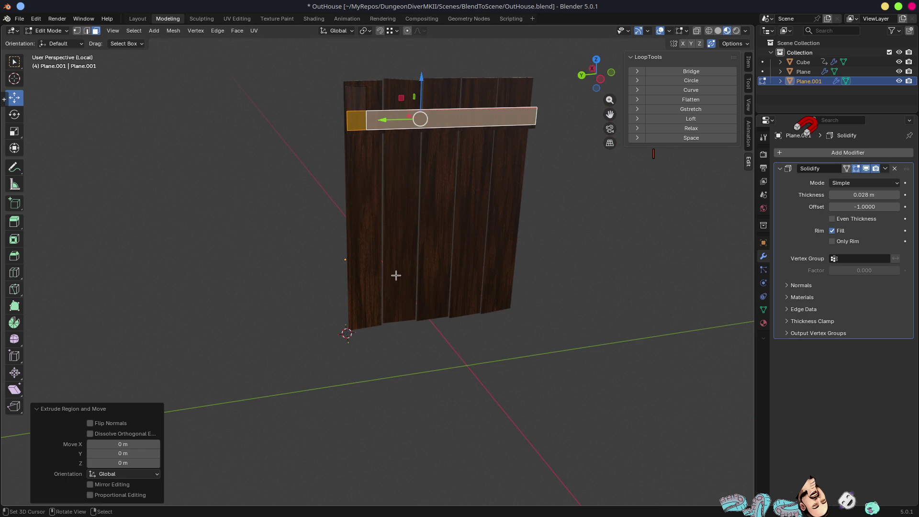
{"action": "key", "text": "e"}
{"action": "key", "text": "Escape"}
{"action": "mouse_move", "coordinate": [395, 228]}
{"action": "middle_mouse_down"}
{"action": "mouse_move", "coordinate": [406, 173]}
{"action": "mouse_move", "coordinate": [385, 194]}
{"action": "middle_mouse_up"}
{"action": "key", "text": "g"}
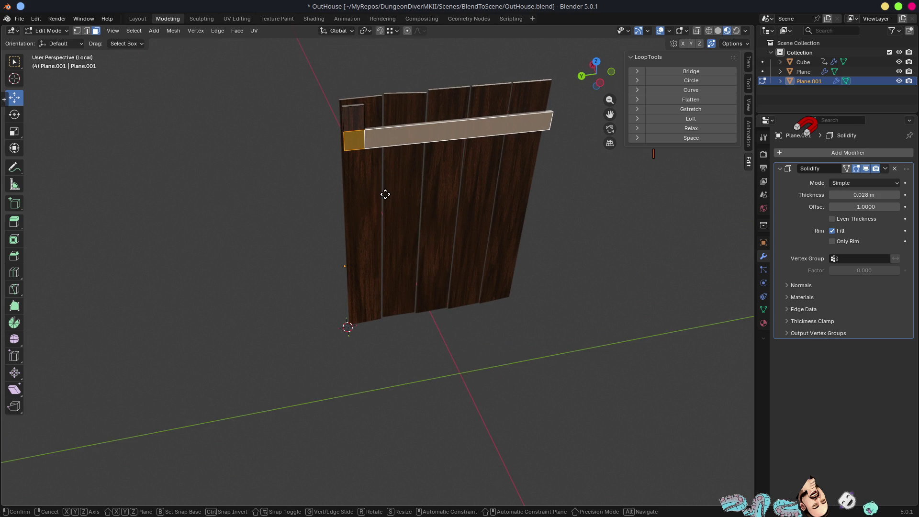
{"action": "key", "text": "z"}
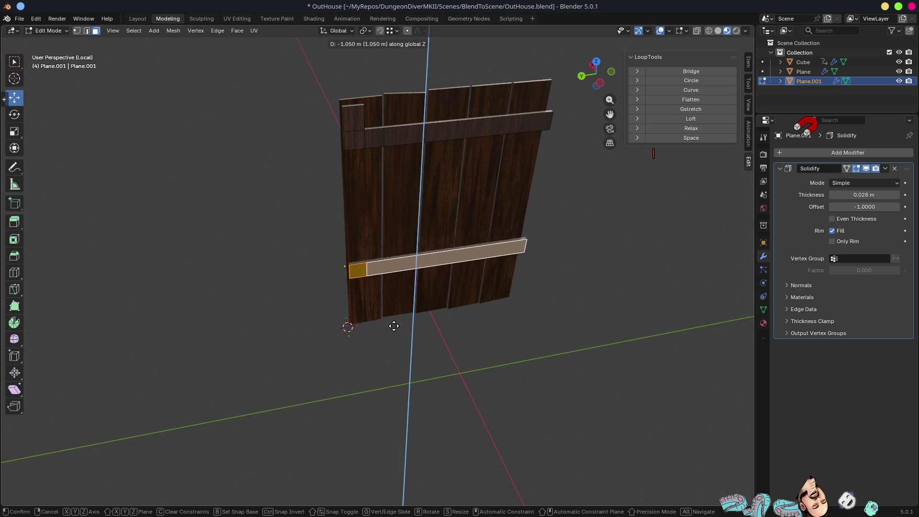
{"action": "left_click", "coordinate": [398, 331]}
Step: Select the left plank's front strip edges and begin extruding them vertically
{"action": "key", "text": "2"}
{"action": "left_click", "coordinate": [358, 270]}
{"action": "left_click", "coordinate": [360, 147], "text": "ctrl+shift"}
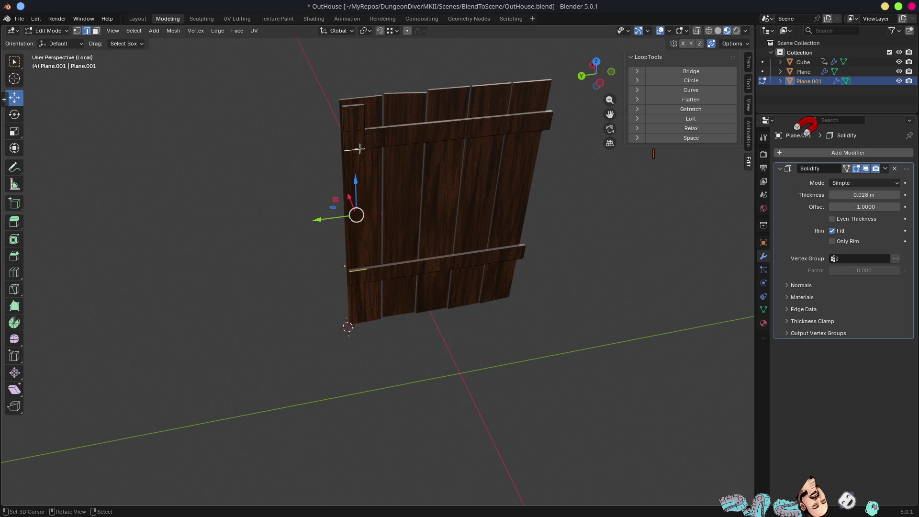
{"action": "mouse_move", "coordinate": [362, 272]}
{"action": "middle_mouse_down", "text": "ctrl"}
{"action": "mouse_move", "coordinate": [355, 285]}
{"action": "mouse_move", "coordinate": [377, 277]}
{"action": "mouse_move", "coordinate": [378, 254]}
{"action": "mouse_move", "coordinate": [375, 263]}
{"action": "middle_mouse_up", "text": "ctrl"}
{"action": "key", "text": "g"}
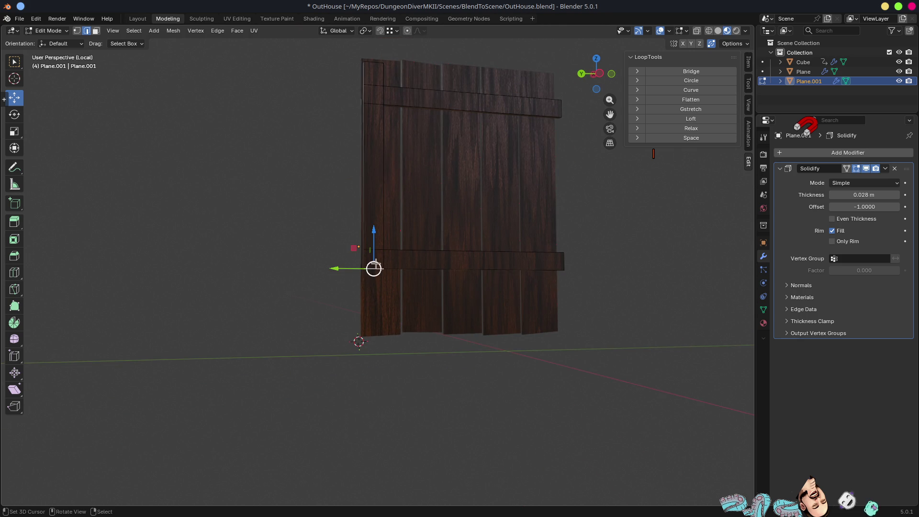
{"action": "key", "text": "z"}
{"action": "right_click", "coordinate": [392, 326]}
{"action": "key", "text": "g"}
{"action": "key", "text": "z"}
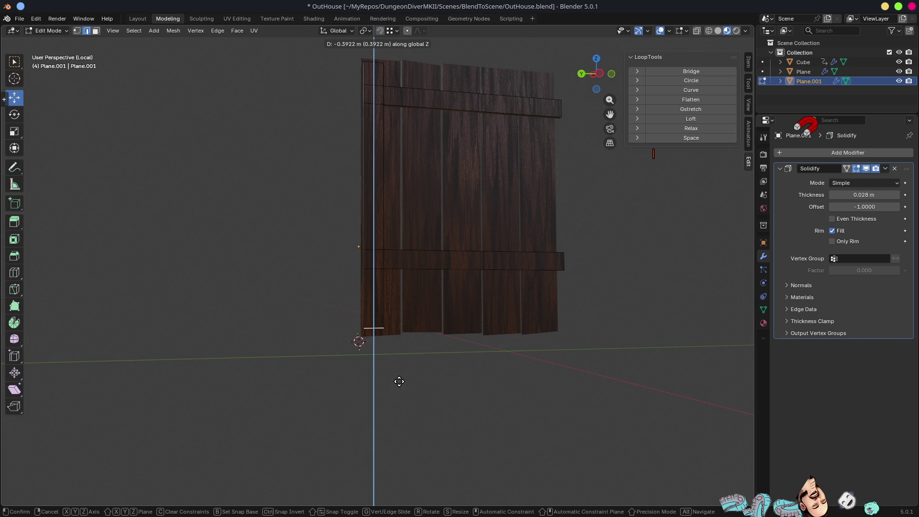
Step: Finish the downward strip extrusion and add loop cuts across the top and left planks
{"action": "left_click", "coordinate": [410, 335]}
{"action": "mouse_move", "coordinate": [469, 249]}
{"action": "middle_mouse_down"}
{"action": "mouse_move", "coordinate": [451, 248]}
{"action": "mouse_move", "coordinate": [461, 231]}
{"action": "mouse_move", "coordinate": [397, 163]}
{"action": "middle_mouse_up"}
{"action": "mouse_move", "coordinate": [360, 132]}
{"action": "middle_mouse_down"}
{"action": "mouse_move", "coordinate": [407, 148]}
{"action": "mouse_move", "coordinate": [398, 160]}
{"action": "mouse_move", "coordinate": [520, 139]}
{"action": "middle_mouse_up"}
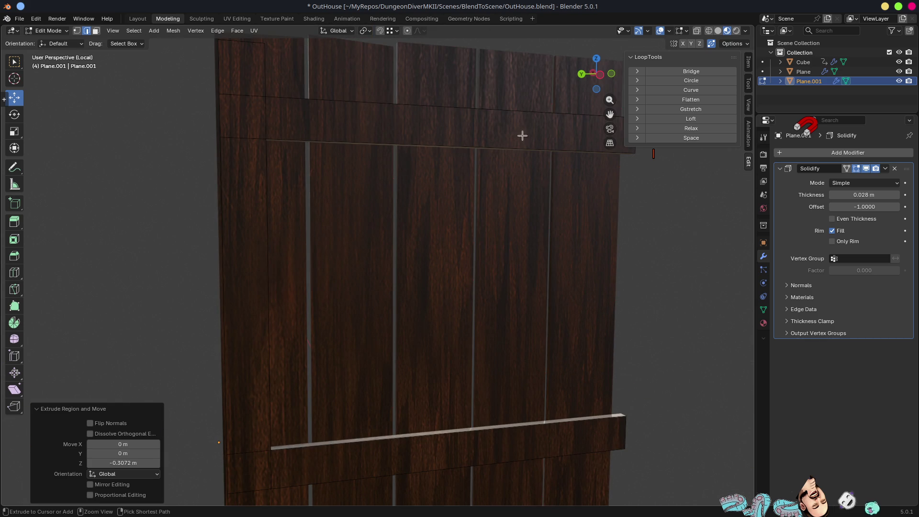
{"action": "key", "text": "ctrl+r"}
{"action": "left_click", "coordinate": [533, 124]}
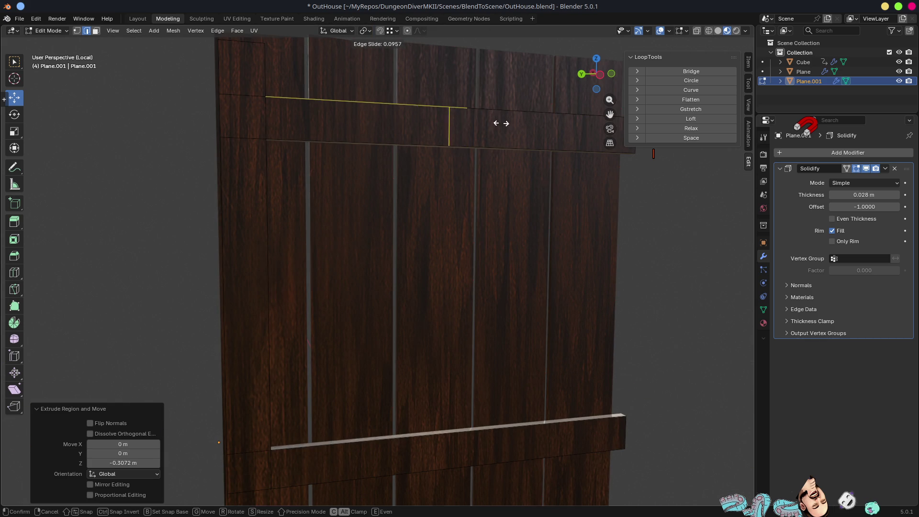
{"action": "left_click", "coordinate": [383, 125]}
{"action": "key", "text": "ctrl+r"}
{"action": "left_click", "coordinate": [267, 306]}
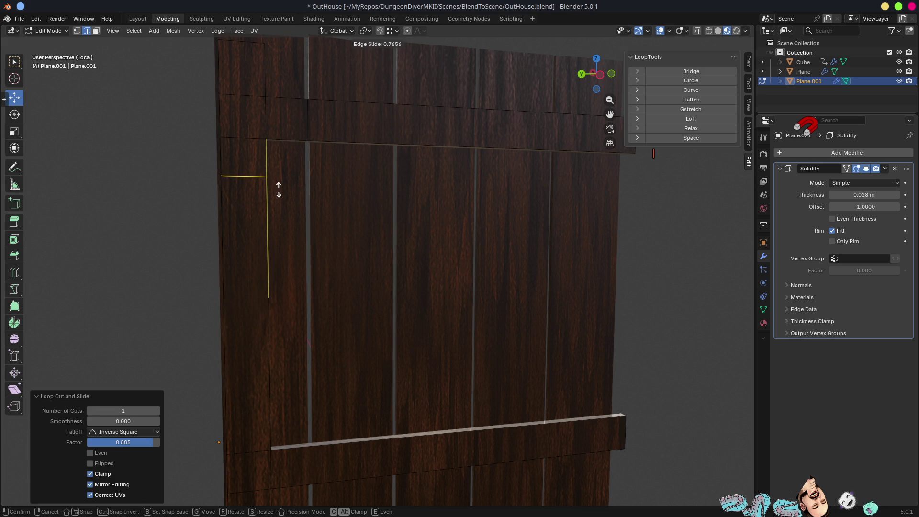
{"action": "left_click", "coordinate": [279, 190]}
Step: Duplicate the corner face into a diagonal brace strip between the crossbars
{"action": "left_click", "coordinate": [265, 147]}
{"action": "left_click", "coordinate": [287, 169], "text": "shift"}
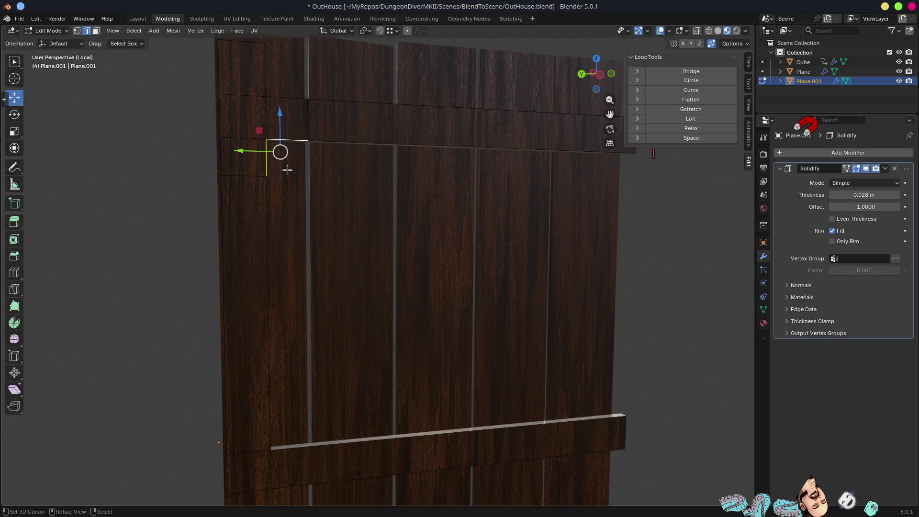
{"action": "mouse_move", "coordinate": [285, 159]}
{"action": "left_mouse_down"}
{"action": "mouse_move", "coordinate": [435, 322]}
{"action": "mouse_move", "coordinate": [591, 407]}
{"action": "left_mouse_up"}
{"action": "left_click", "coordinate": [593, 411]}
{"action": "left_click", "coordinate": [291, 153]}
{"action": "middle_click_drag", "start_coordinate": [529, 394], "coordinate": [373, 314], "text": "shift"}
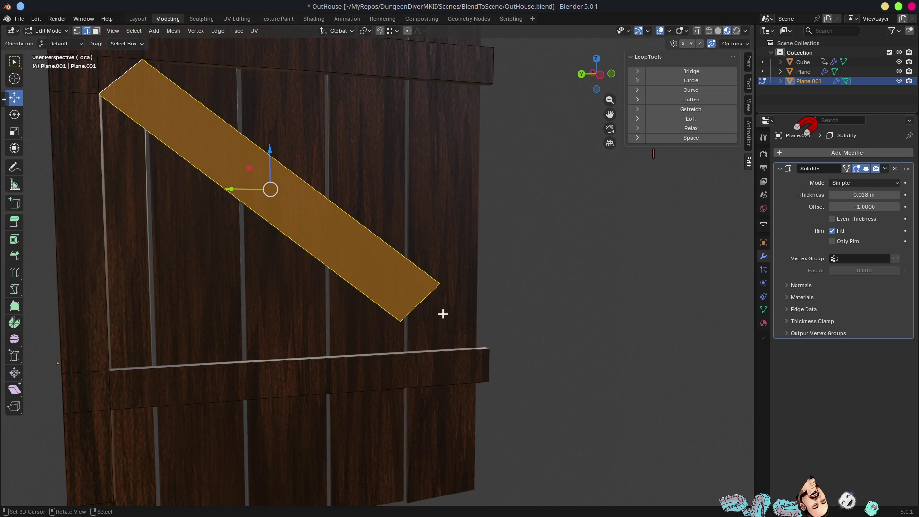
Step: In front view, move the brace's bottom edge about 0.265 m along X against the planks
{"action": "key", "text": "KP_1"}
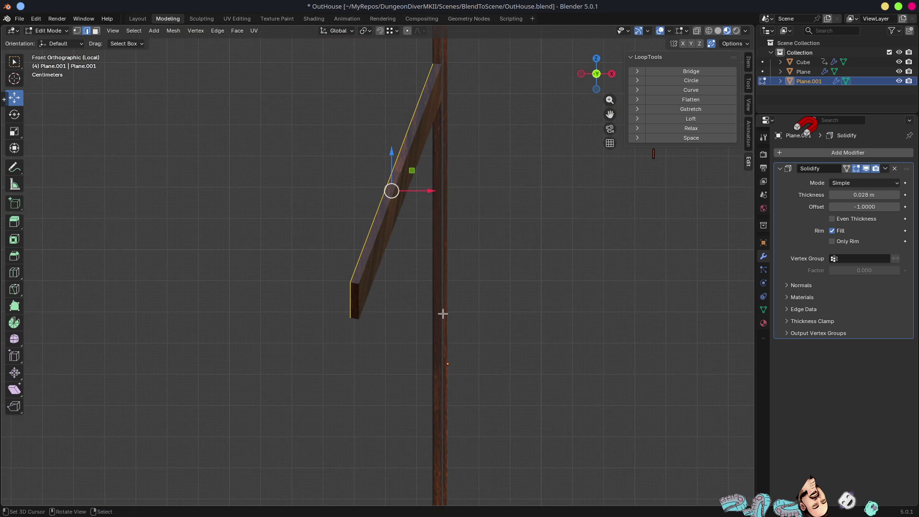
{"action": "left_click", "coordinate": [343, 300]}
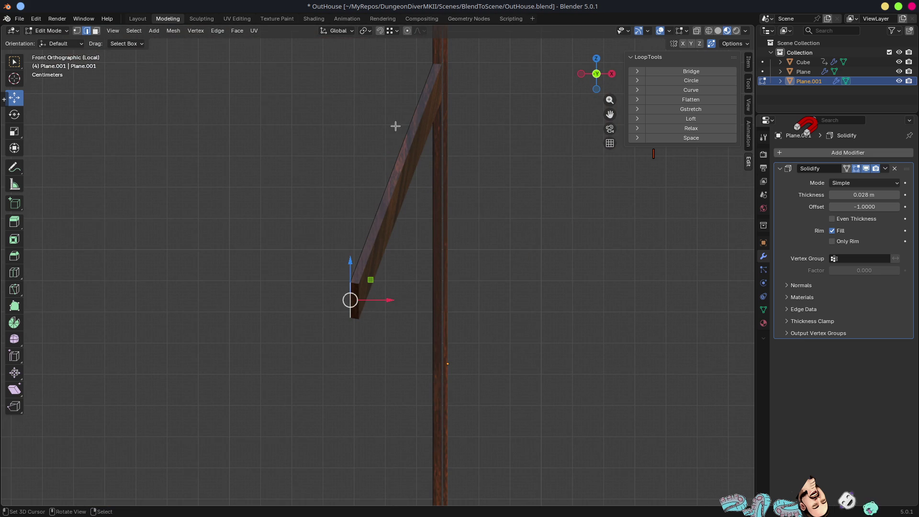
{"action": "middle_click_drag", "start_coordinate": [411, 97], "coordinate": [410, 206], "text": "shift"}
{"action": "key", "text": "g"}
{"action": "key", "text": "x"}
{"action": "left_click", "coordinate": [433, 172]}
{"action": "mouse_move", "coordinate": [433, 172]}
{"action": "middle_mouse_down"}
{"action": "mouse_move", "coordinate": [404, 260]}
{"action": "mouse_move", "coordinate": [525, 287]}
{"action": "mouse_move", "coordinate": [447, 324]}
{"action": "mouse_move", "coordinate": [357, 291]}
{"action": "mouse_move", "coordinate": [371, 250]}
{"action": "middle_mouse_up"}
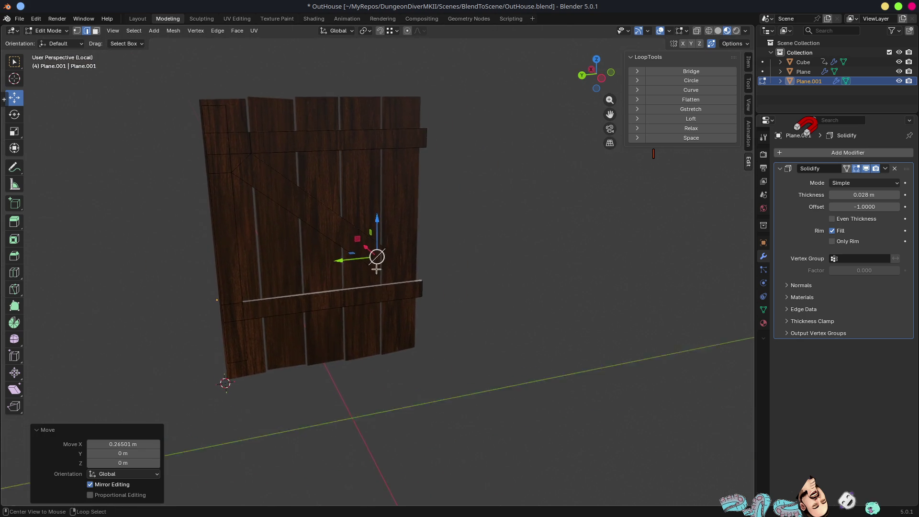
Step: In left view, move the diagonal brace's bottom edge down onto the lower crossbar
{"action": "scroll", "coordinate": [371, 250], "scroll_direction": "up", "scroll_amount": 5}
{"action": "middle_click_drag", "start_coordinate": [435, 328], "coordinate": [441, 345]}
{"action": "key", "text": "KP_1"}
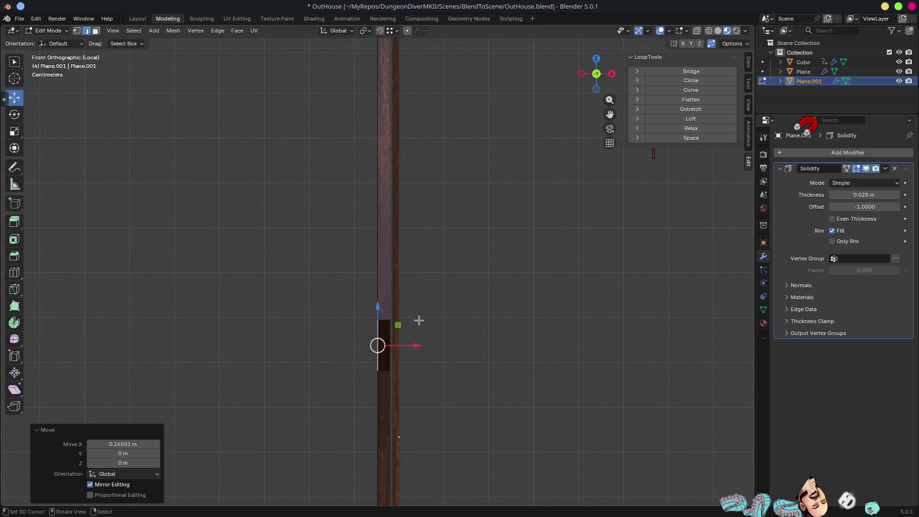
{"action": "key", "text": "ctrl+KP_3"}
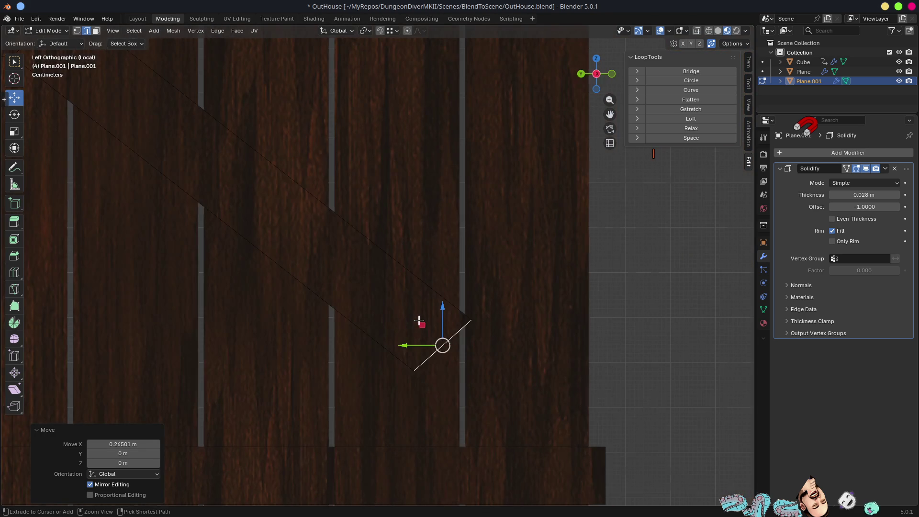
{"action": "key", "text": "ctrl+KP_3"}
{"action": "scroll", "coordinate": [415, 344], "scroll_direction": "up", "scroll_amount": 2}
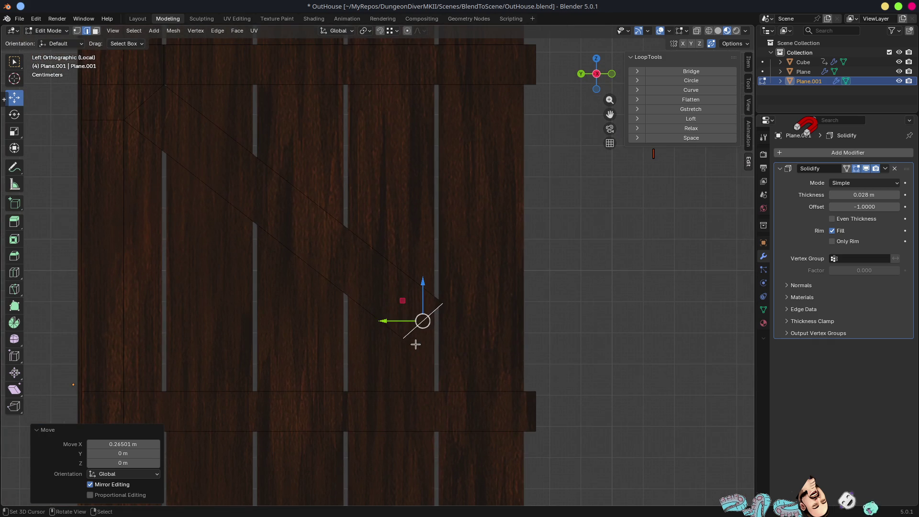
{"action": "key", "text": "g"}
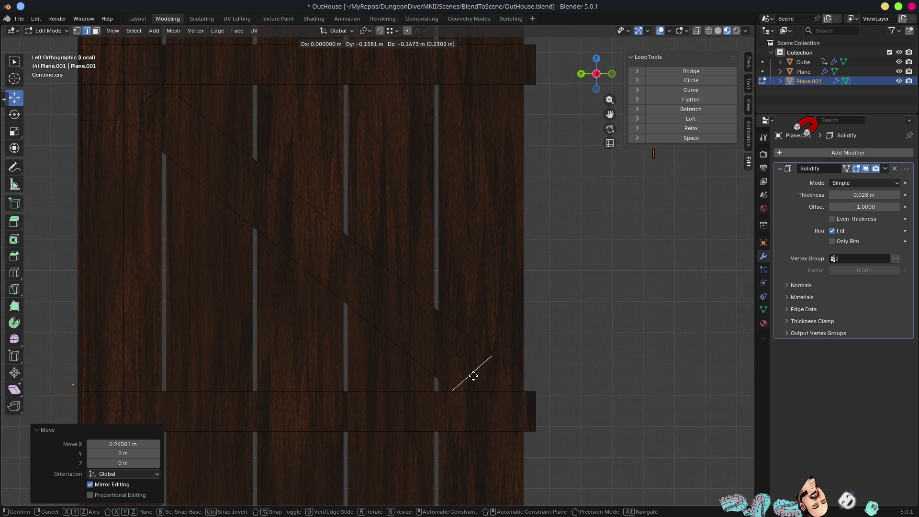
{"action": "left_click", "coordinate": [472, 376]}
{"action": "middle_click_drag", "start_coordinate": [472, 376], "coordinate": [412, 302], "text": "shift"}
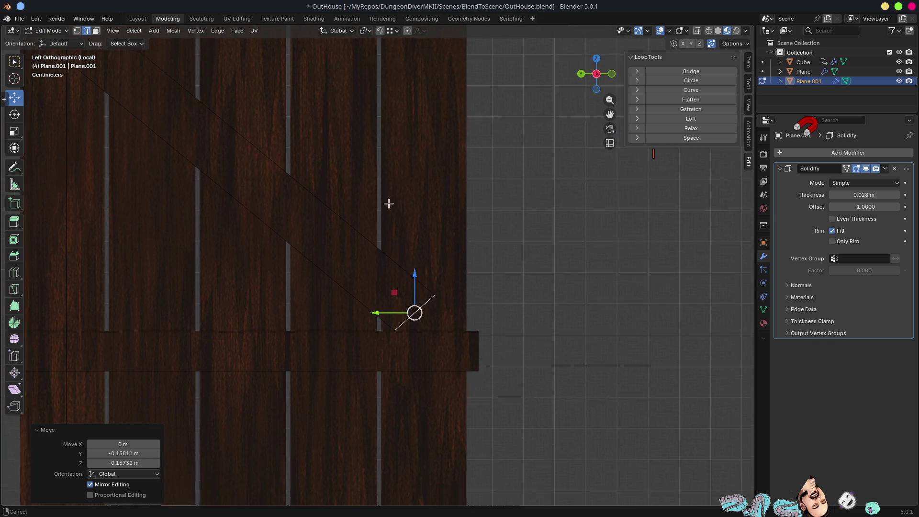
Step: Set the snap target to Edge and select the brace's lower corner vertex
{"action": "left_click", "coordinate": [389, 32]}
{"action": "left_click", "coordinate": [363, 109]}
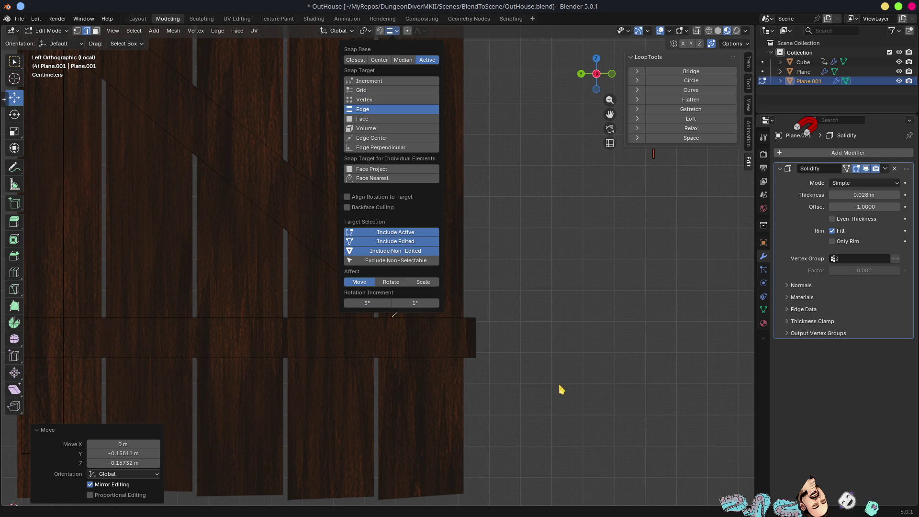
{"action": "left_click", "coordinate": [389, 315]}
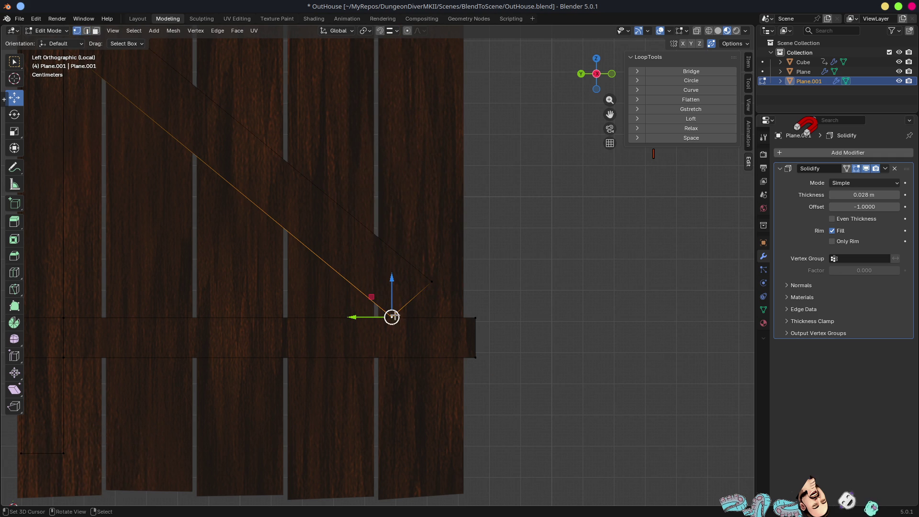
Step: Vertex-slide the brace's lower corner vertices along their edges toward the crossbar
{"action": "key", "text": "shift+v"}
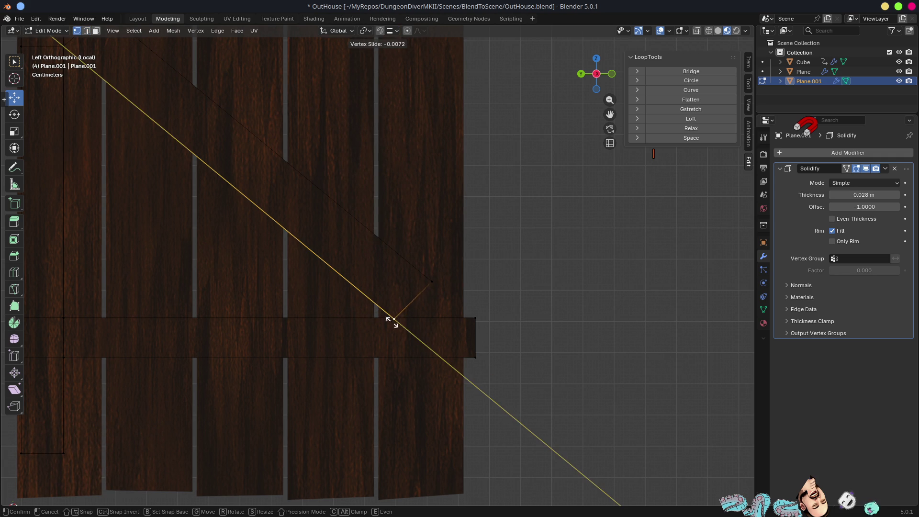
{"action": "left_click", "coordinate": [404, 326]}
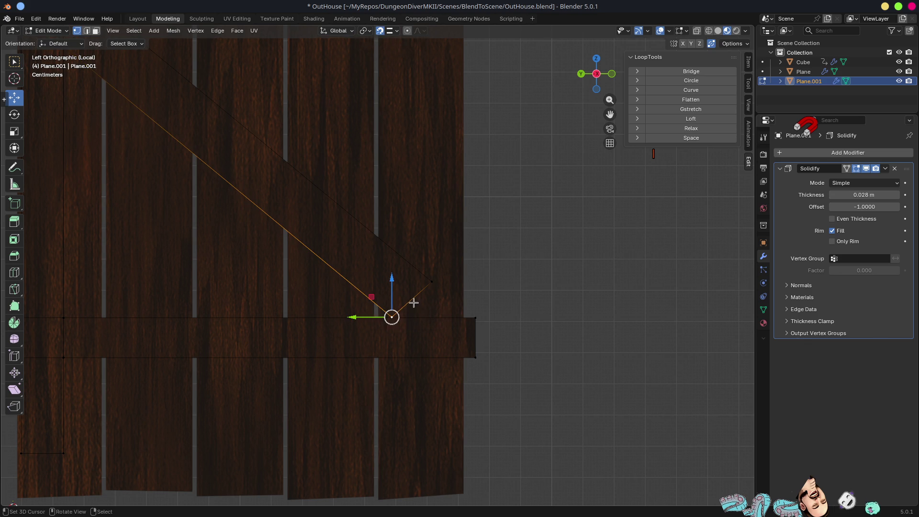
{"action": "scroll", "coordinate": [411, 306], "scroll_direction": "up", "scroll_amount": 2}
{"action": "key", "text": "shift+v"}
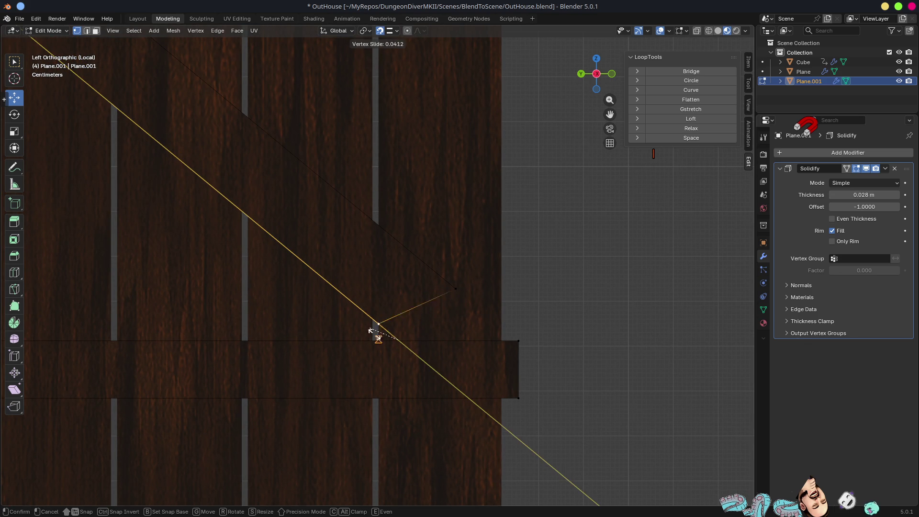
{"action": "left_click", "coordinate": [402, 344]}
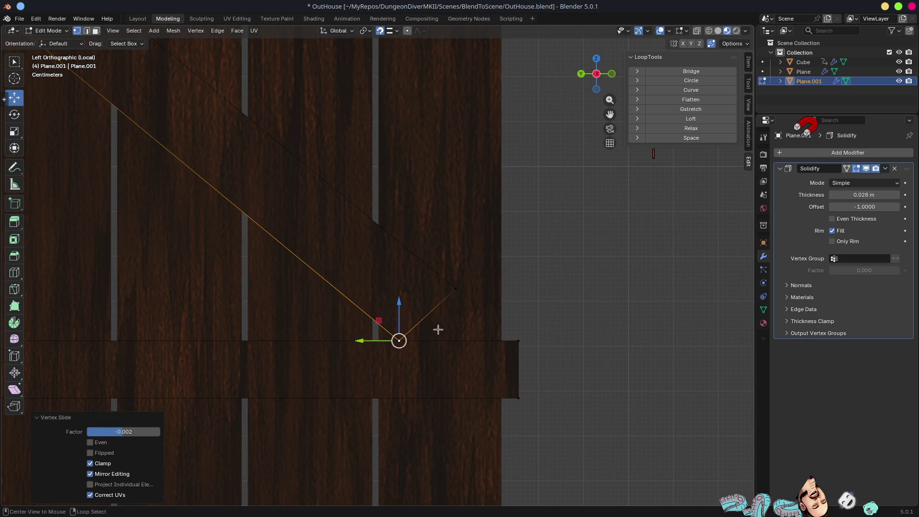
{"action": "left_click", "coordinate": [452, 286]}
{"action": "key", "text": "shift+v"}
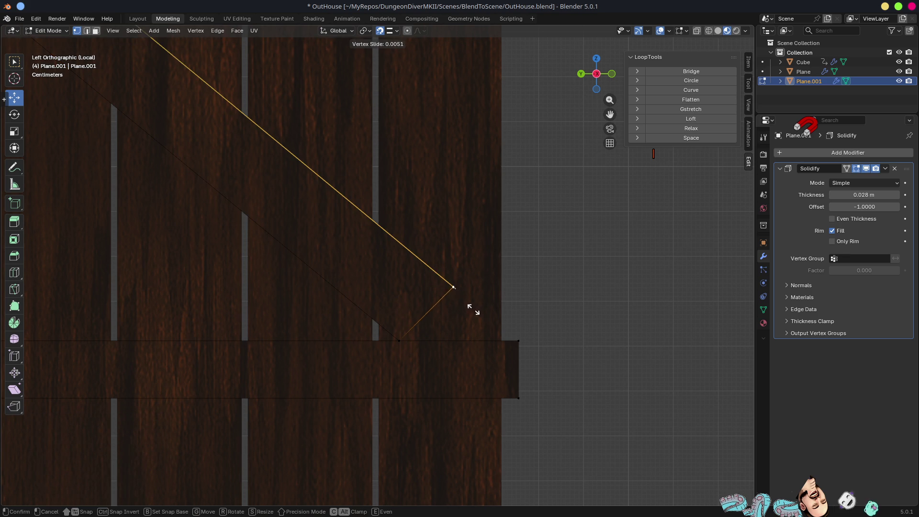
{"action": "left_click", "coordinate": [505, 342]}
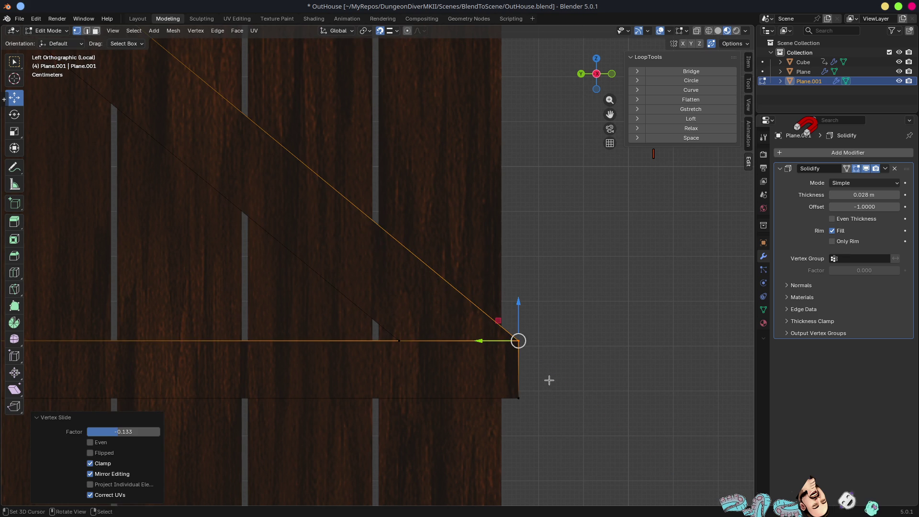
Step: Undo the last slide and re-slide the brace vertex to a new spot on its edge
{"action": "scroll", "coordinate": [528, 375], "scroll_direction": "down", "scroll_amount": 2}
{"action": "scroll", "coordinate": [504, 340], "scroll_direction": "up", "scroll_amount": 2}
{"action": "scroll", "coordinate": [517, 344], "scroll_direction": "down", "scroll_amount": 3}
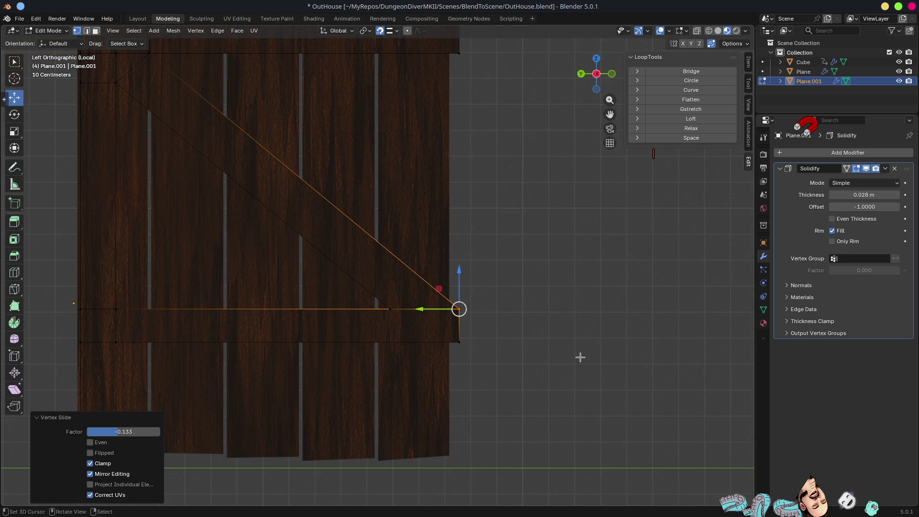
{"action": "key", "text": "ctrl+z"}
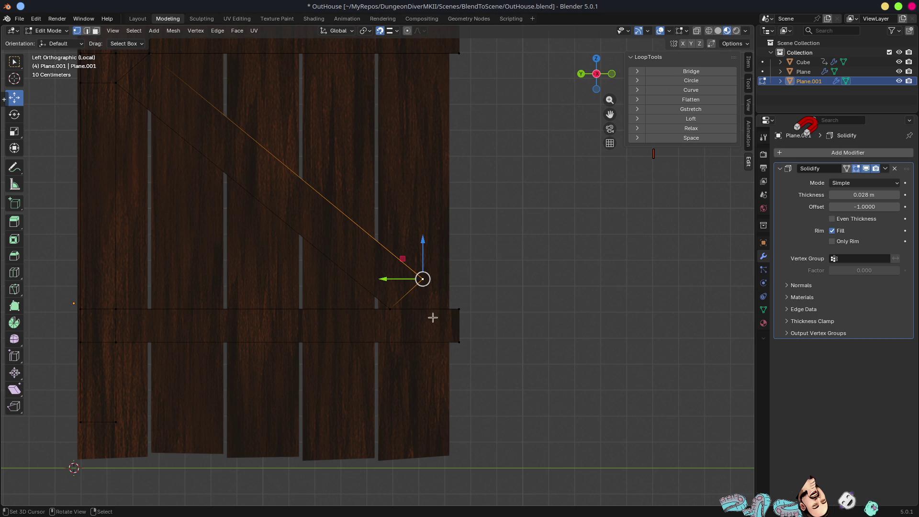
{"action": "scroll", "coordinate": [438, 312], "scroll_direction": "up", "scroll_amount": 4}
{"action": "key", "text": "shift+v"}
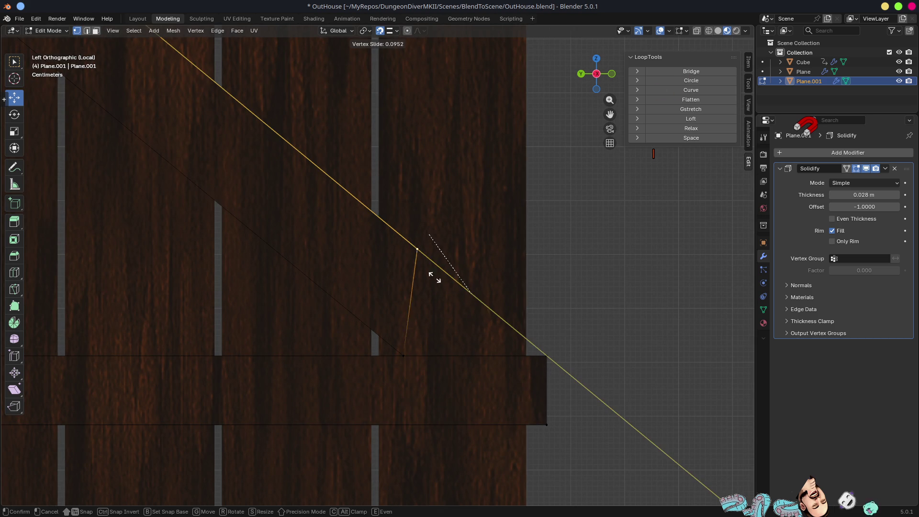
{"action": "left_click", "coordinate": [546, 360]}
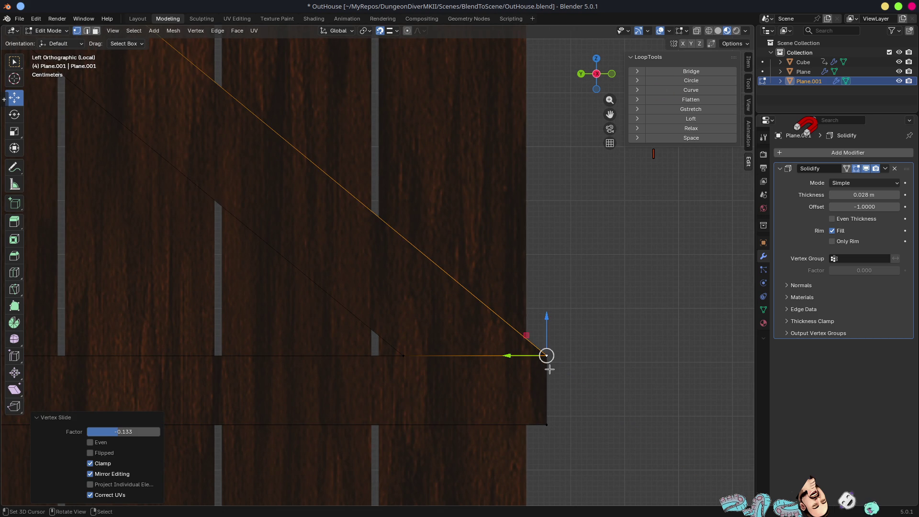
{"action": "scroll", "coordinate": [531, 359], "scroll_direction": "down", "scroll_amount": 5}
{"action": "scroll", "coordinate": [523, 354], "scroll_direction": "up", "scroll_amount": 4}
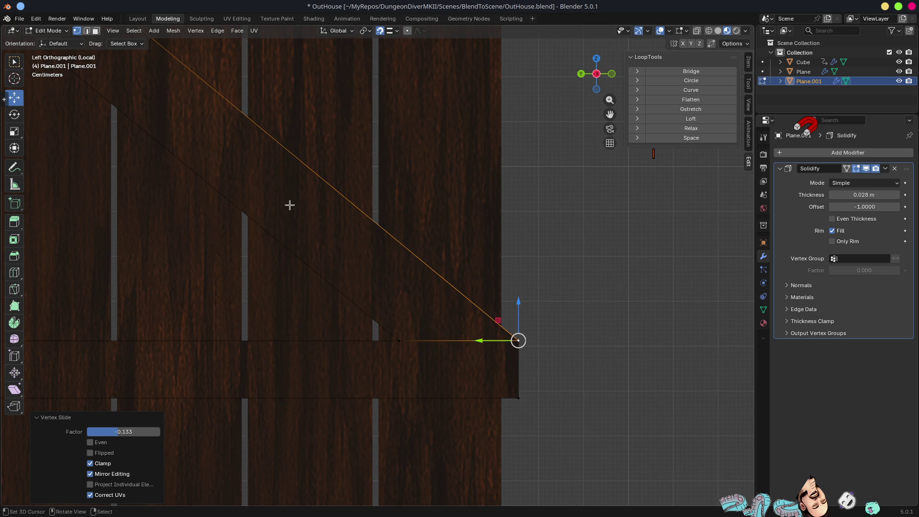
Step: Subdivide the diagonal brace edge, slide the new vertex to factor 0.772, and select the corner vertex
{"action": "key", "text": "2"}
{"action": "left_click", "coordinate": [269, 146]}
{"action": "key", "text": "F3"}
{"action": "type", "text": "subd"}
{"action": "key", "text": "Return"}
{"action": "key", "text": "shift+v"}
{"action": "left_click", "coordinate": [436, 312]}
{"action": "left_click", "coordinate": [402, 347], "text": "shift"}
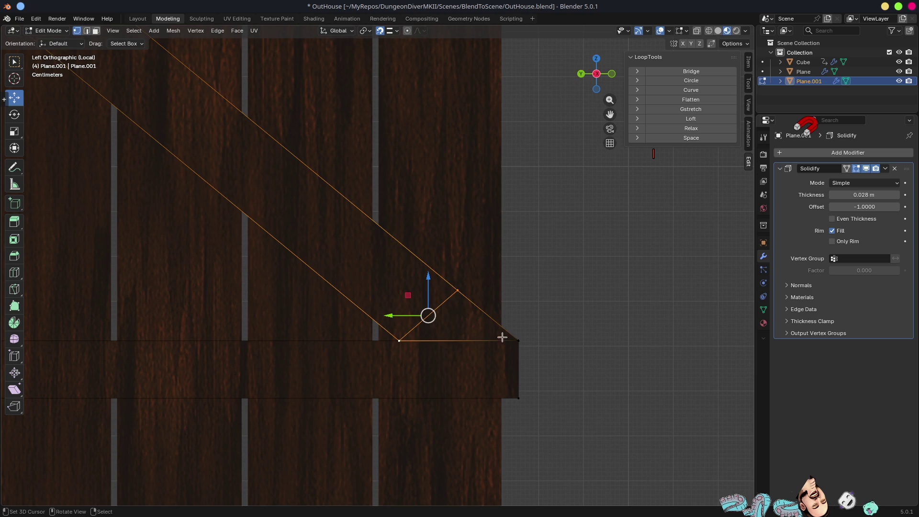
{"action": "left_click", "coordinate": [520, 338]}
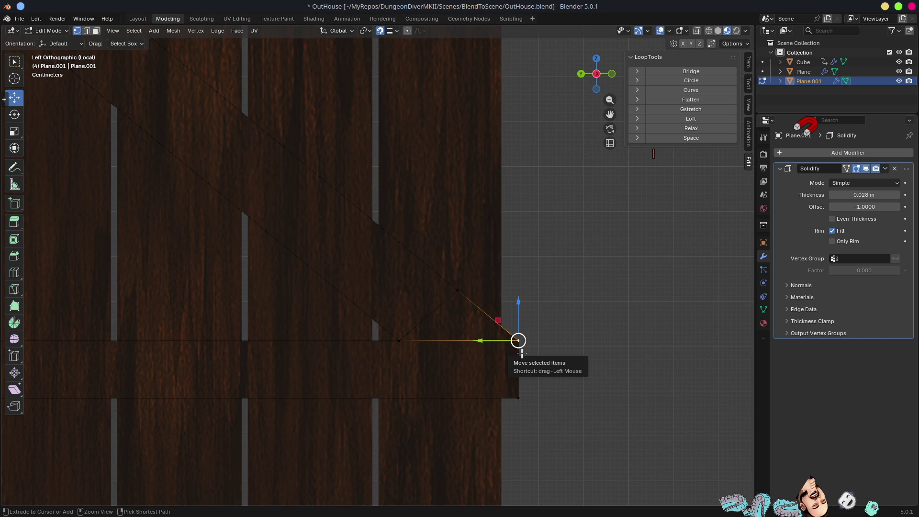
Step: Try a 0.042 m vertex bevel on the brace corner, then undo it
{"action": "key", "text": "ctrl+b"}
{"action": "key", "text": "Escape"}
{"action": "key", "text": "ctrl+shift+b"}
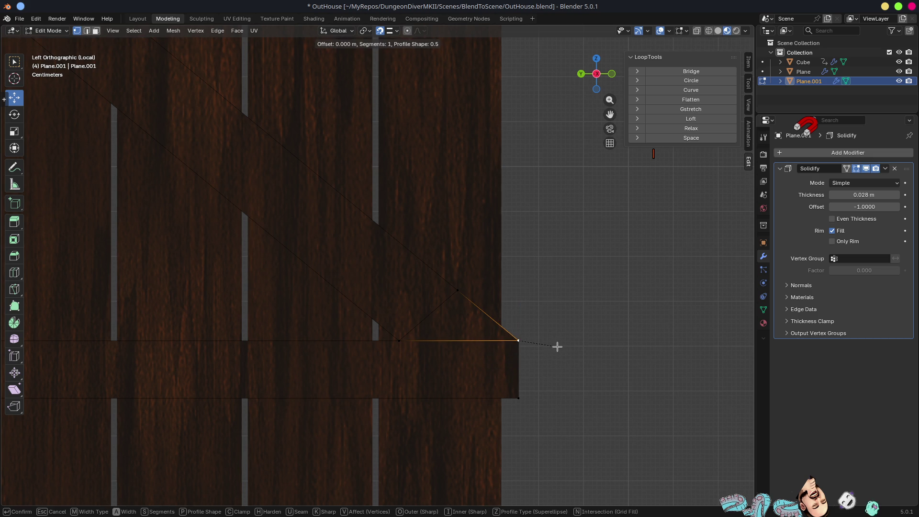
{"action": "left_click", "coordinate": [577, 356]}
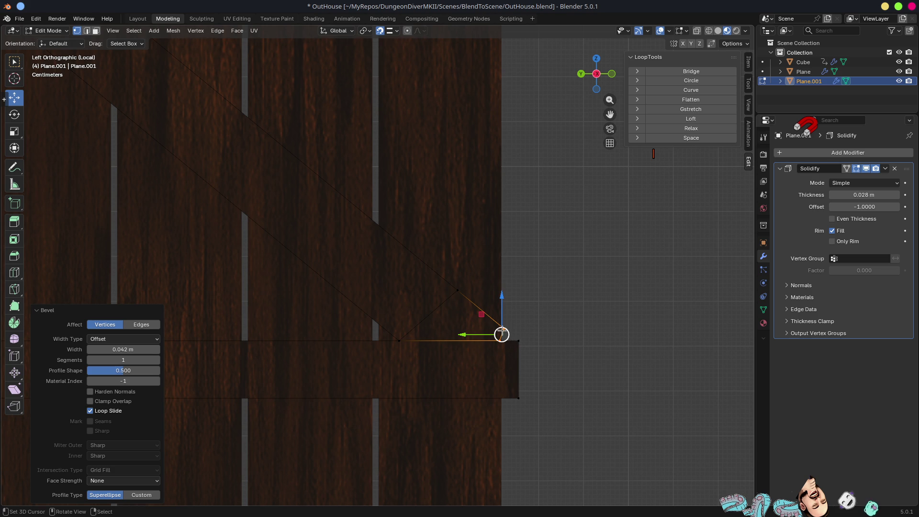
{"action": "key", "text": "ctrl+z"}
Step: Move the brace corner vertex along the Y axis
{"action": "key", "text": "g"}
{"action": "key", "text": "y"}
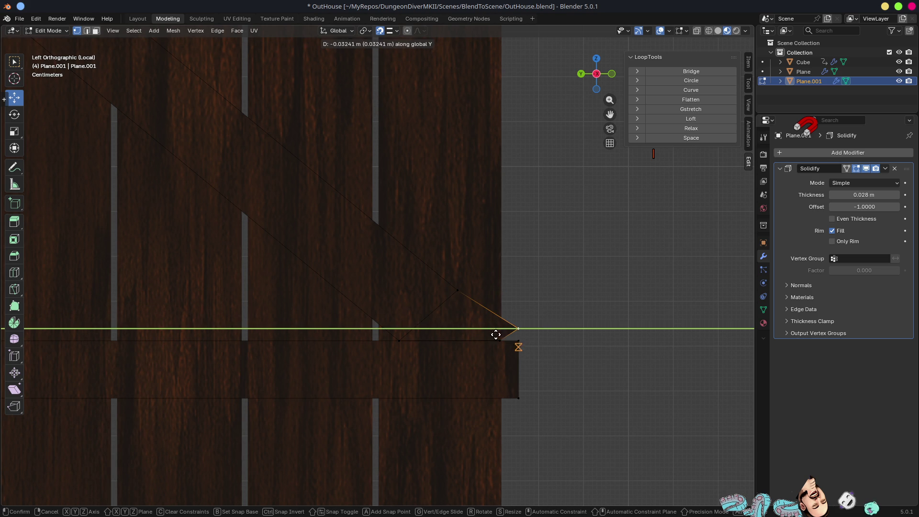
{"action": "key", "text": "g"}
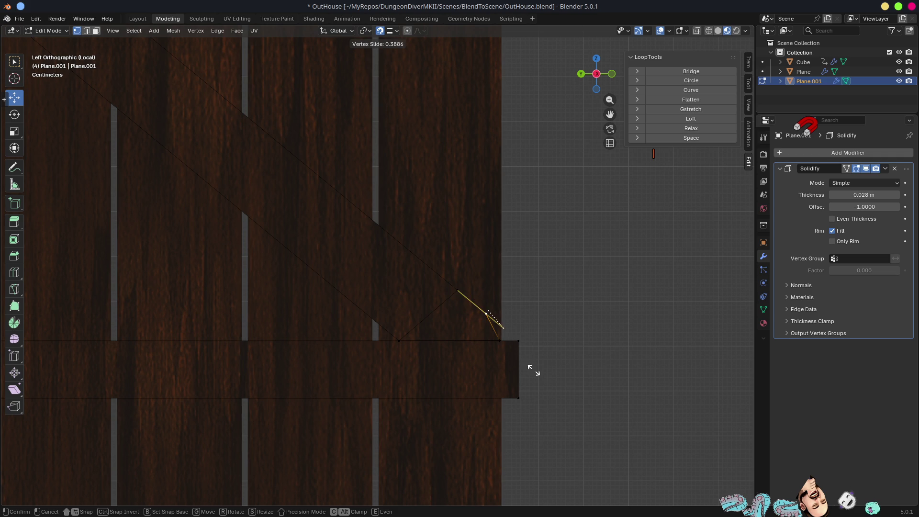
{"action": "left_click", "coordinate": [536, 367]}
{"action": "key", "text": "ctrl+z"}
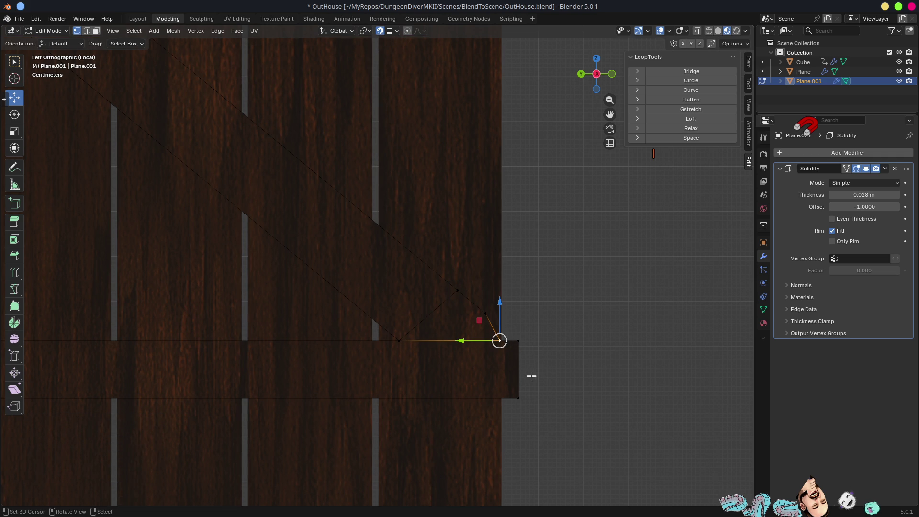
{"action": "key", "text": "g"}
{"action": "key", "text": "y"}
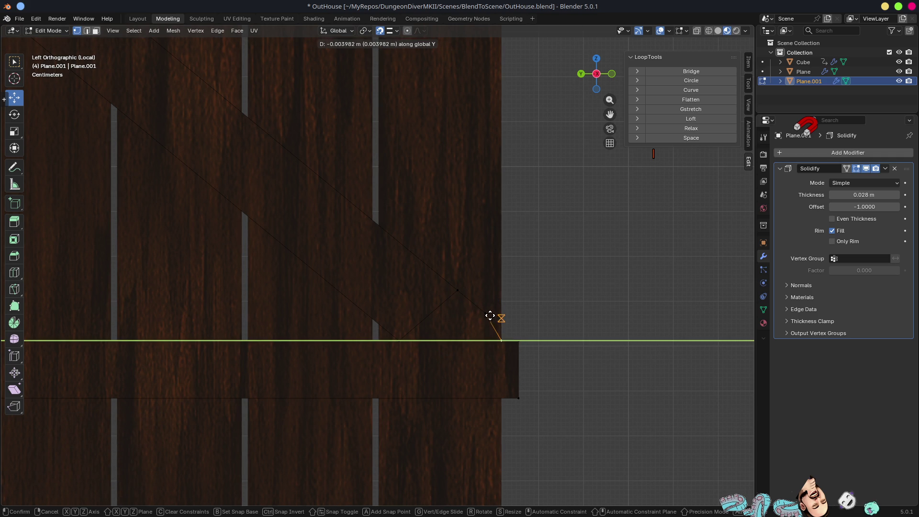
{"action": "left_click", "coordinate": [502, 322]}
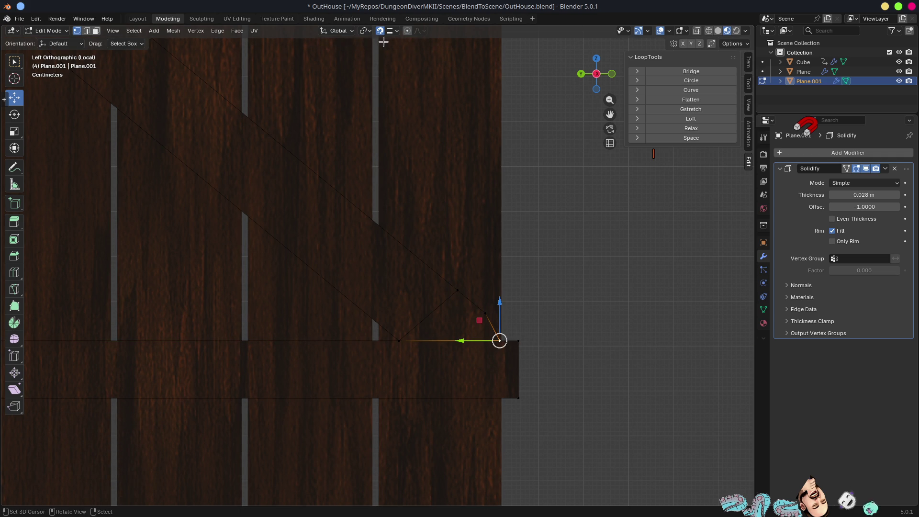
Step: Switch snapping to Vertex and snap the corner vertex along Y, about 0.052 m, to the crossbar's end
{"action": "left_click", "coordinate": [391, 31]}
{"action": "left_click", "coordinate": [365, 100]}
{"action": "key", "text": "g"}
{"action": "key", "text": "y"}
{"action": "left_click", "coordinate": [486, 313]}
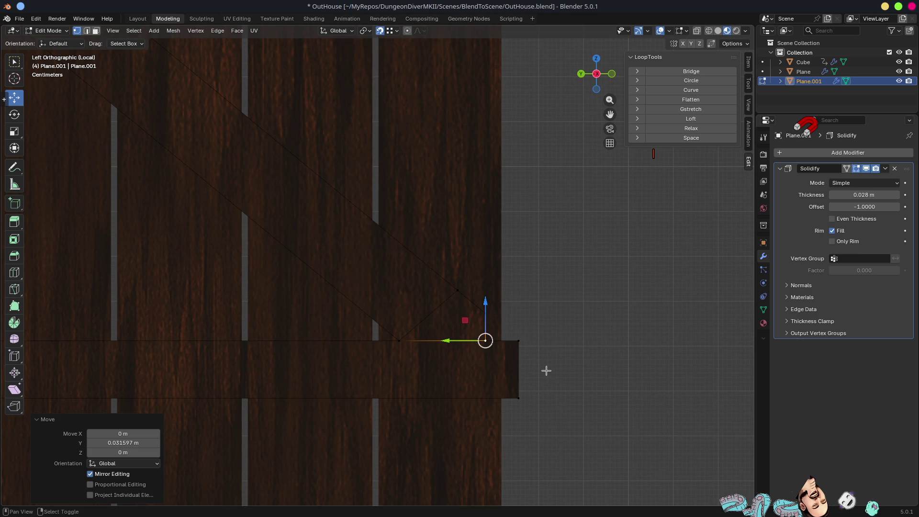
{"action": "scroll", "coordinate": [546, 368], "scroll_direction": "down", "scroll_amount": 3, "text": "shift"}
Step: Move the lower beam's right end edge along Y so it sits flush with the planks
{"action": "left_click", "coordinate": [518, 302]}
{"action": "key", "text": "g"}
{"action": "key", "text": "y"}
{"action": "left_click", "coordinate": [619, 396]}
{"action": "scroll", "coordinate": [603, 364], "scroll_direction": "down", "scroll_amount": 5}
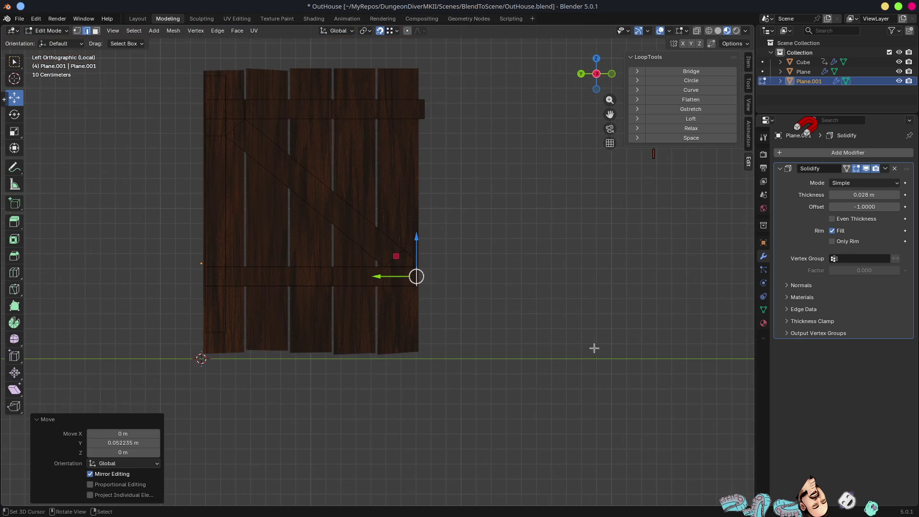
{"action": "middle_click_drag", "start_coordinate": [434, 95], "coordinate": [441, 189], "text": "shift"}
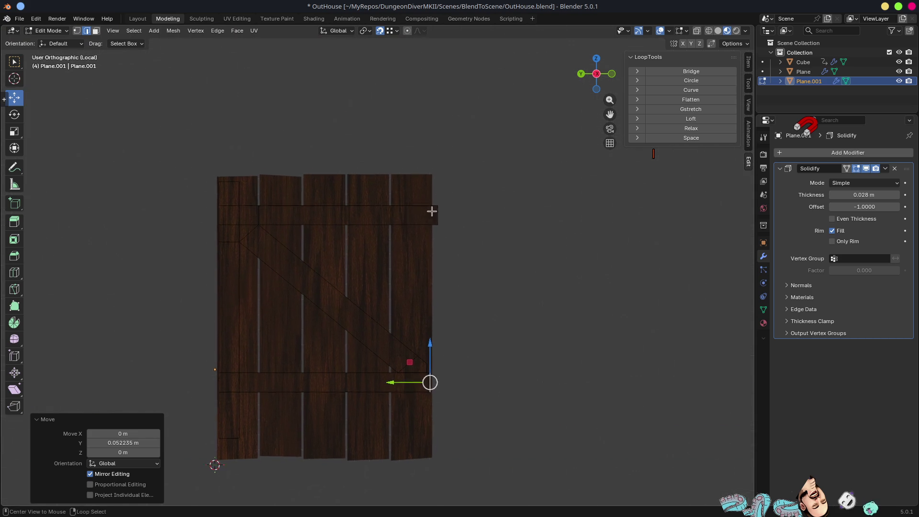
Step: Move the top beam's right end edge along Y to sit flush with the planks
{"action": "scroll", "coordinate": [404, 283], "scroll_direction": "up", "scroll_amount": 5}
{"action": "left_click", "coordinate": [427, 284]}
{"action": "key", "text": "g"}
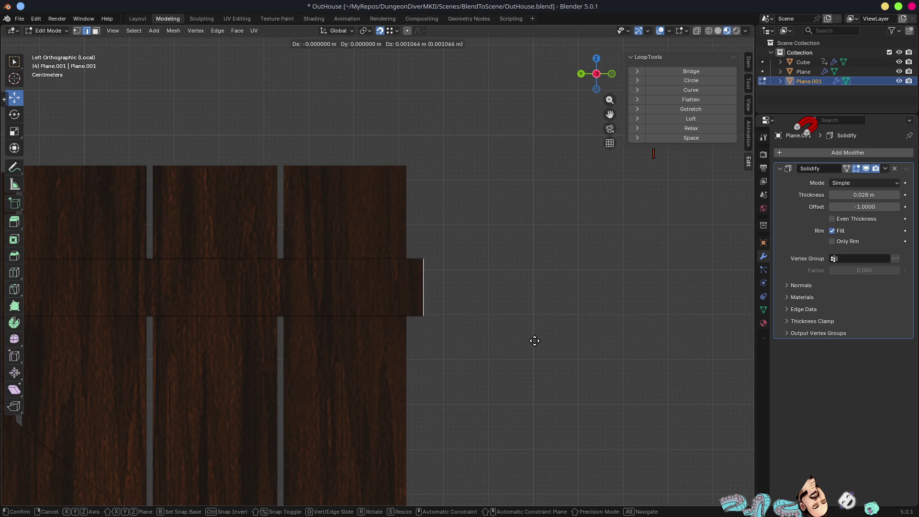
{"action": "key", "text": "y"}
{"action": "left_click", "coordinate": [507, 340]}
{"action": "scroll", "coordinate": [503, 333], "scroll_direction": "down", "scroll_amount": 5}
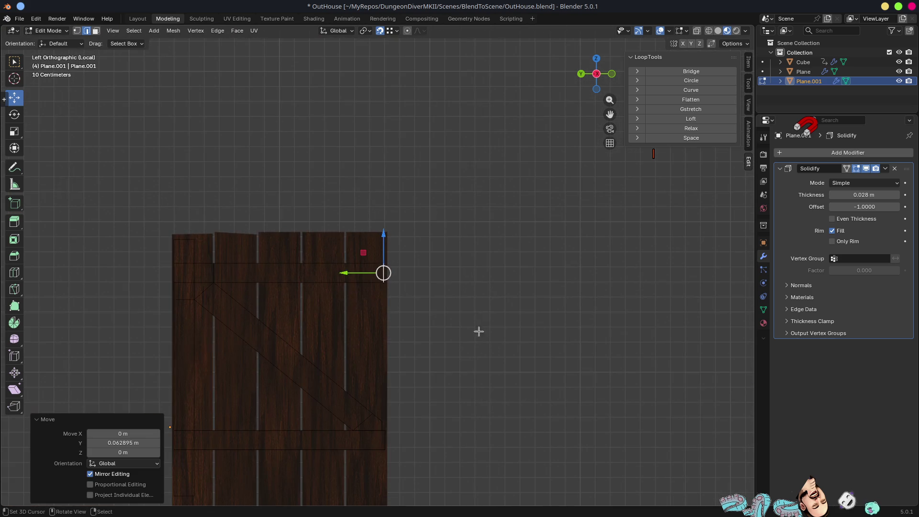
Step: Orbit around the door to inspect the trimmed crossbeams, then return to Object Mode
{"action": "mouse_move", "coordinate": [315, 281]}
{"action": "middle_mouse_down"}
{"action": "mouse_move", "coordinate": [392, 297]}
{"action": "mouse_move", "coordinate": [366, 310]}
{"action": "mouse_move", "coordinate": [211, 275]}
{"action": "mouse_move", "coordinate": [394, 303]}
{"action": "mouse_move", "coordinate": [408, 298]}
{"action": "mouse_move", "coordinate": [398, 286]}
{"action": "mouse_move", "coordinate": [410, 289]}
{"action": "mouse_move", "coordinate": [344, 250]}
{"action": "mouse_move", "coordinate": [402, 263]}
{"action": "middle_mouse_up"}
{"action": "scroll", "coordinate": [391, 298], "scroll_direction": "up", "scroll_amount": 6}
{"action": "mouse_move", "coordinate": [391, 299]}
{"action": "middle_mouse_down"}
{"action": "mouse_move", "coordinate": [386, 349]}
{"action": "mouse_move", "coordinate": [426, 373]}
{"action": "mouse_move", "coordinate": [443, 397]}
{"action": "mouse_move", "coordinate": [449, 338]}
{"action": "mouse_move", "coordinate": [468, 361]}
{"action": "mouse_move", "coordinate": [445, 313]}
{"action": "mouse_move", "coordinate": [420, 302]}
{"action": "mouse_move", "coordinate": [468, 316]}
{"action": "mouse_move", "coordinate": [512, 310]}
{"action": "middle_mouse_up"}
{"action": "scroll", "coordinate": [442, 279], "scroll_direction": "up", "scroll_amount": 5}
{"action": "mouse_move", "coordinate": [441, 279]}
{"action": "middle_mouse_down"}
{"action": "mouse_move", "coordinate": [578, 283]}
{"action": "mouse_move", "coordinate": [525, 287]}
{"action": "middle_mouse_up"}
{"action": "scroll", "coordinate": [408, 303], "scroll_direction": "down", "scroll_amount": 5}
{"action": "mouse_move", "coordinate": [484, 327]}
{"action": "middle_mouse_down"}
{"action": "mouse_move", "coordinate": [335, 287]}
{"action": "mouse_move", "coordinate": [417, 334]}
{"action": "middle_mouse_up"}
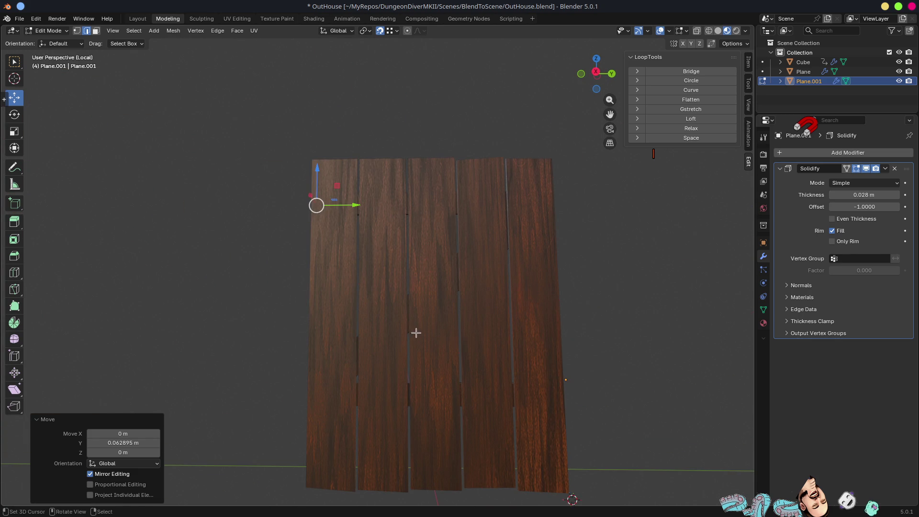
{"action": "mouse_move", "coordinate": [413, 295]}
{"action": "middle_mouse_down"}
{"action": "mouse_move", "coordinate": [437, 279]}
{"action": "mouse_move", "coordinate": [402, 240]}
{"action": "mouse_move", "coordinate": [395, 261]}
{"action": "mouse_move", "coordinate": [441, 237]}
{"action": "mouse_move", "coordinate": [419, 354]}
{"action": "mouse_move", "coordinate": [418, 345]}
{"action": "mouse_move", "coordinate": [536, 332]}
{"action": "mouse_move", "coordinate": [626, 296]}
{"action": "mouse_move", "coordinate": [460, 277]}
{"action": "mouse_move", "coordinate": [504, 271]}
{"action": "middle_mouse_up"}
{"action": "scroll", "coordinate": [418, 345], "scroll_direction": "down", "scroll_amount": 5}
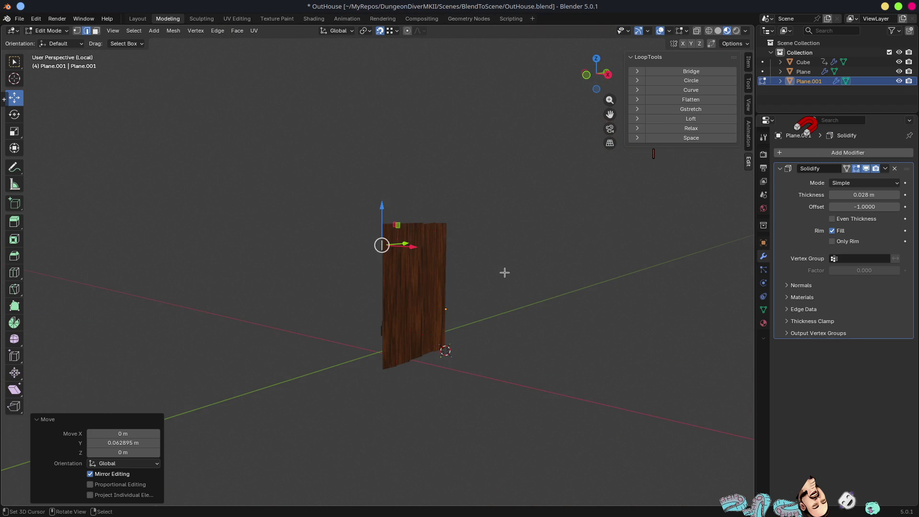
{"action": "key", "text": "Tab"}
Step: Exit Local View, orbit around the whole outhouse to check the door, and select the Cube body
{"action": "key", "text": "KP_Divide"}
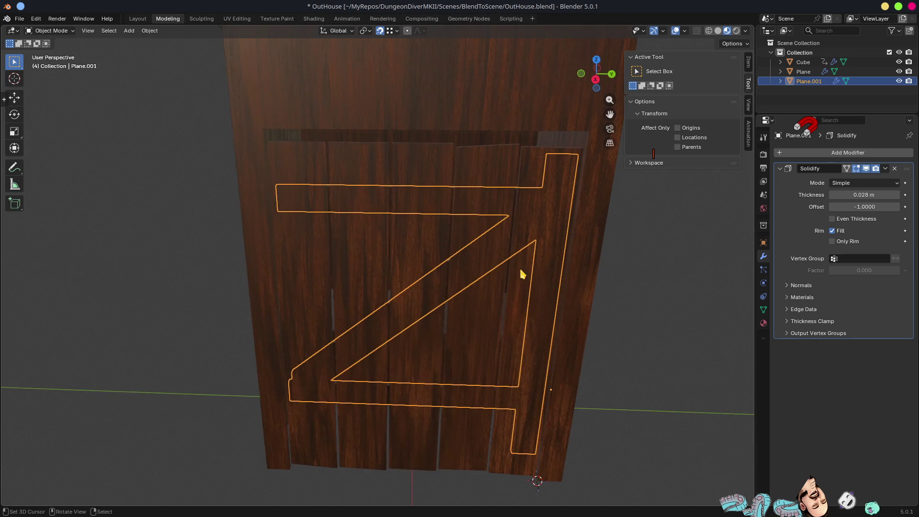
{"action": "scroll", "coordinate": [480, 293], "scroll_direction": "down", "scroll_amount": 6}
{"action": "mouse_move", "coordinate": [515, 363]}
{"action": "middle_mouse_down"}
{"action": "mouse_move", "coordinate": [469, 316]}
{"action": "mouse_move", "coordinate": [500, 310]}
{"action": "mouse_move", "coordinate": [353, 301]}
{"action": "mouse_move", "coordinate": [360, 215]}
{"action": "mouse_move", "coordinate": [389, 365]}
{"action": "mouse_move", "coordinate": [435, 330]}
{"action": "mouse_move", "coordinate": [496, 335]}
{"action": "mouse_move", "coordinate": [330, 332]}
{"action": "mouse_move", "coordinate": [362, 314]}
{"action": "mouse_move", "coordinate": [372, 367]}
{"action": "mouse_move", "coordinate": [278, 394]}
{"action": "mouse_move", "coordinate": [257, 375]}
{"action": "mouse_move", "coordinate": [209, 362]}
{"action": "mouse_move", "coordinate": [347, 377]}
{"action": "mouse_move", "coordinate": [310, 383]}
{"action": "mouse_move", "coordinate": [330, 436]}
{"action": "mouse_move", "coordinate": [404, 472]}
{"action": "mouse_move", "coordinate": [435, 416]}
{"action": "mouse_move", "coordinate": [464, 411]}
{"action": "mouse_move", "coordinate": [466, 397]}
{"action": "middle_mouse_up"}
{"action": "scroll", "coordinate": [499, 305], "scroll_direction": "up", "scroll_amount": 6}
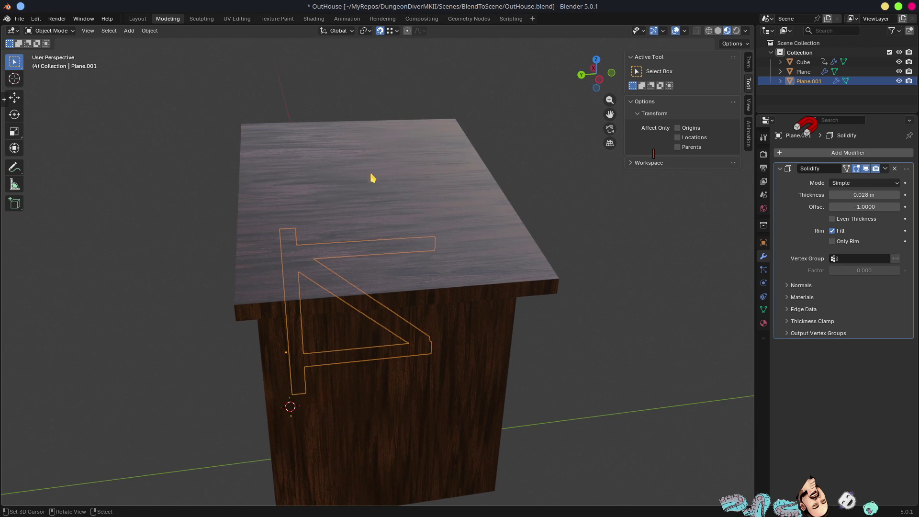
{"action": "scroll", "coordinate": [332, 230], "scroll_direction": "down", "scroll_amount": 3}
{"action": "mouse_move", "coordinate": [332, 230]}
{"action": "middle_mouse_down"}
{"action": "mouse_move", "coordinate": [498, 213]}
{"action": "mouse_move", "coordinate": [437, 287]}
{"action": "mouse_move", "coordinate": [502, 281]}
{"action": "mouse_move", "coordinate": [472, 202]}
{"action": "mouse_move", "coordinate": [466, 308]}
{"action": "mouse_move", "coordinate": [443, 205]}
{"action": "mouse_move", "coordinate": [451, 273]}
{"action": "mouse_move", "coordinate": [469, 289]}
{"action": "mouse_move", "coordinate": [398, 277]}
{"action": "mouse_move", "coordinate": [419, 287]}
{"action": "mouse_move", "coordinate": [369, 332]}
{"action": "mouse_move", "coordinate": [443, 335]}
{"action": "mouse_move", "coordinate": [447, 277]}
{"action": "middle_mouse_up"}
{"action": "scroll", "coordinate": [437, 287], "scroll_direction": "up", "scroll_amount": 4}
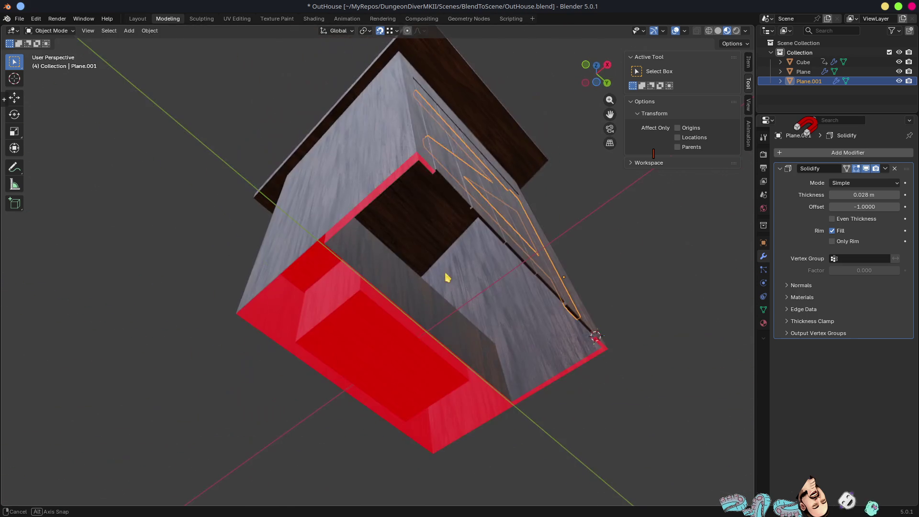
{"action": "left_click", "coordinate": [358, 176]}
Step: Rename the body object to OutHouse-col and the door Plane to OutHouseDoor-col
{"action": "key", "text": "F2"}
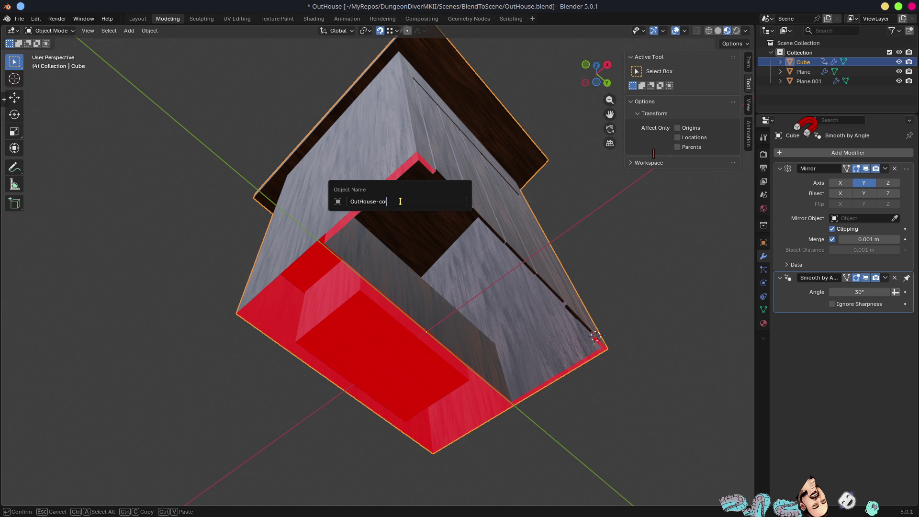
{"action": "key", "text": "Return"}
{"action": "left_click", "coordinate": [478, 173]}
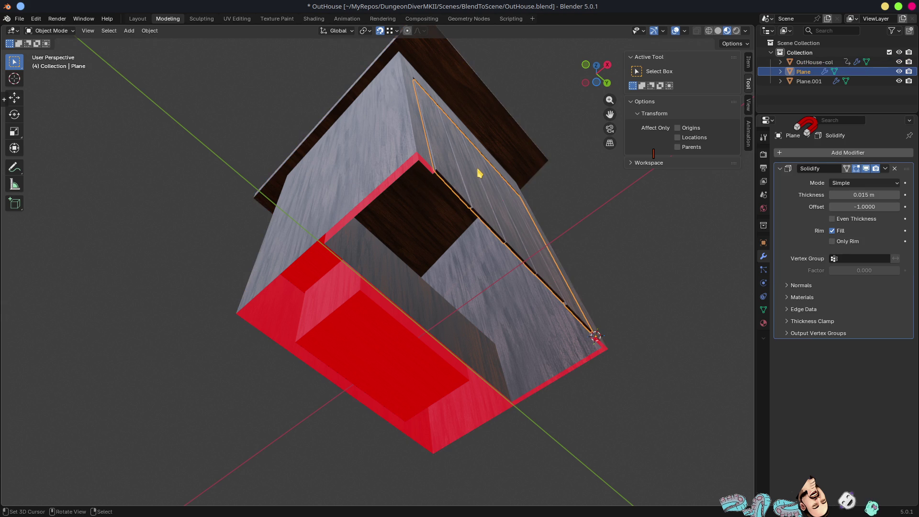
{"action": "key", "text": "F2"}
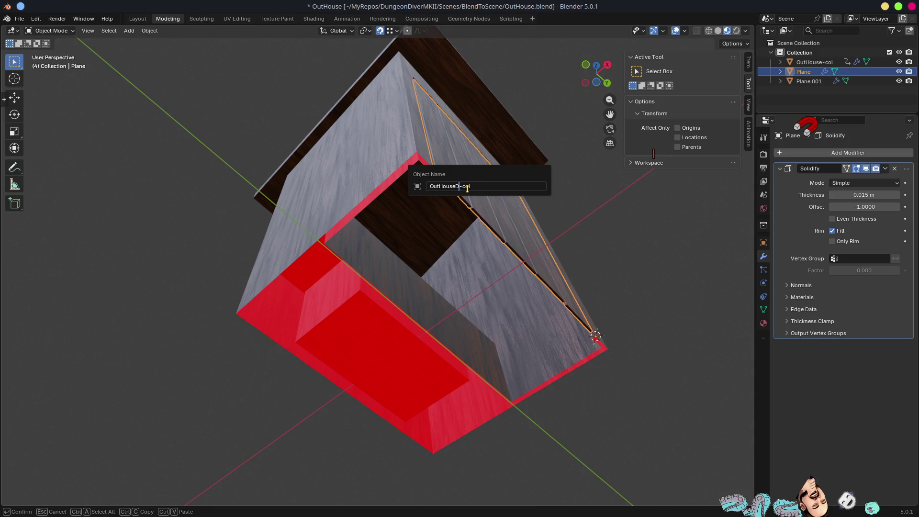
{"action": "type", "text": "oor"}
{"action": "key", "text": "Return"}
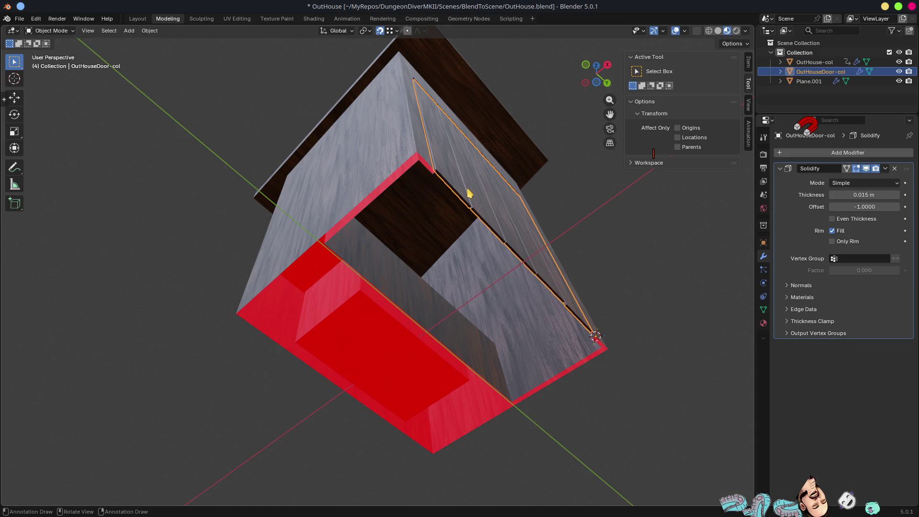
Step: Rename the body's mesh data to OutHouse and the door's mesh data to OutHouseDoor
{"action": "left_click", "coordinate": [320, 140]}
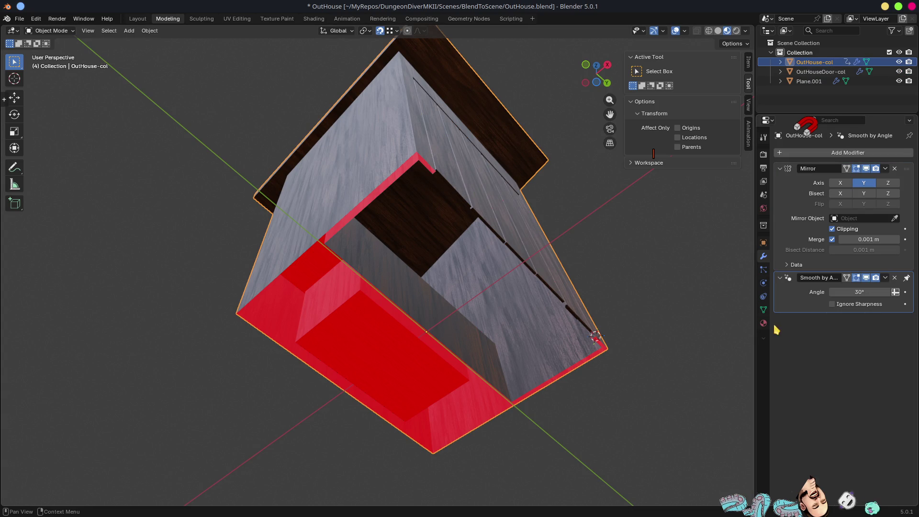
{"action": "left_click", "coordinate": [763, 310]}
{"action": "double_click", "coordinate": [825, 153]}
{"action": "type", "text": "OutHouse-col"}
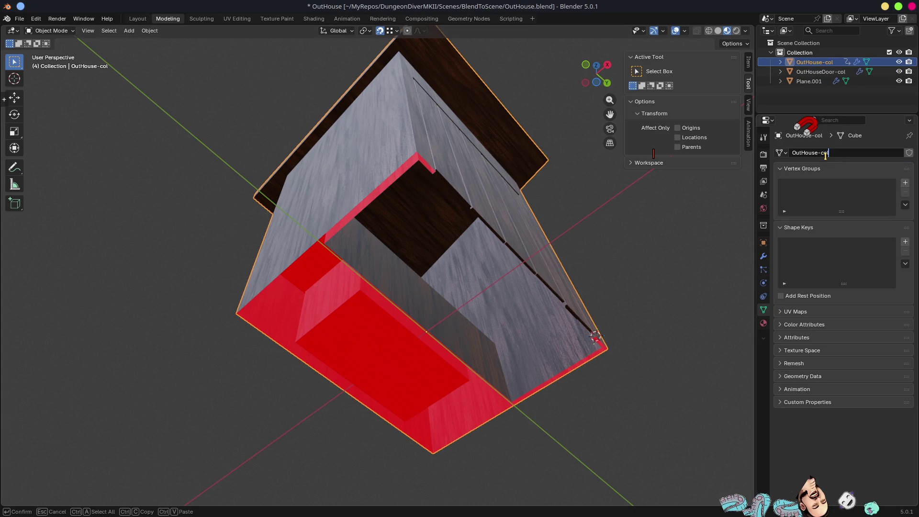
{"action": "key", "text": "Return"}
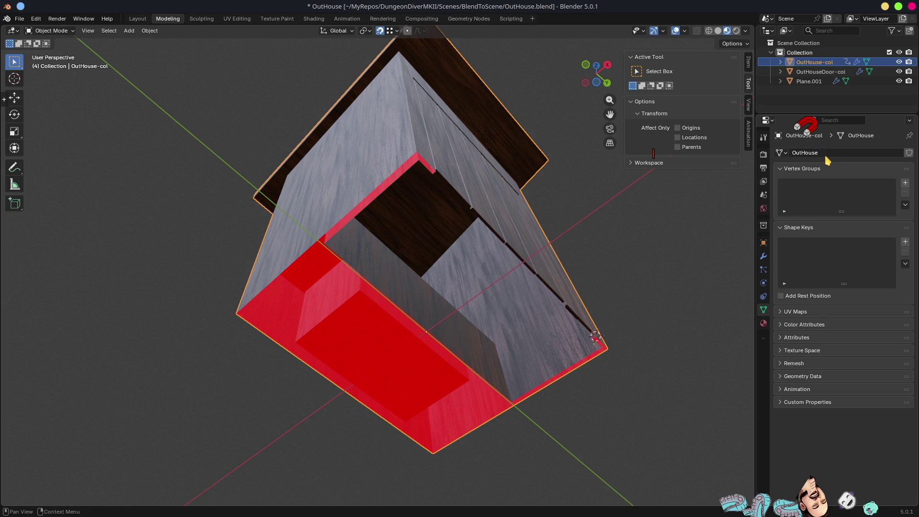
{"action": "left_click", "coordinate": [492, 210]}
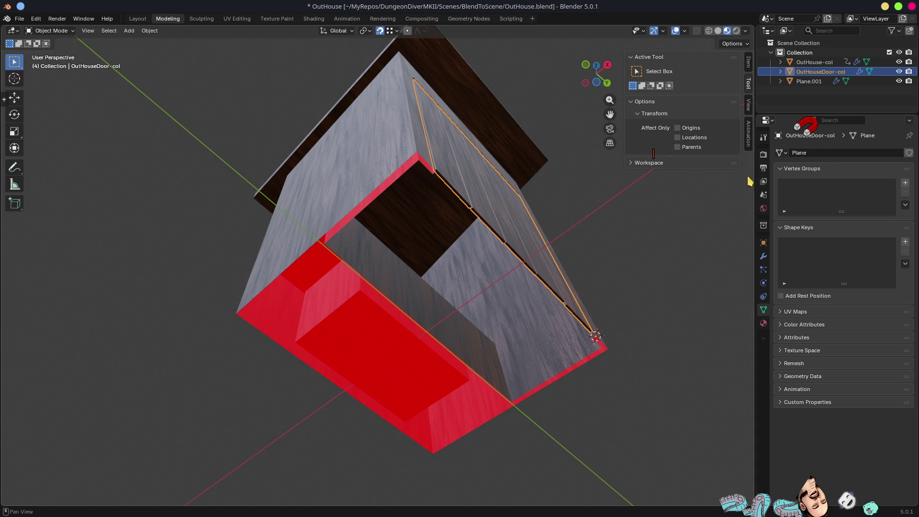
{"action": "double_click", "coordinate": [830, 153]}
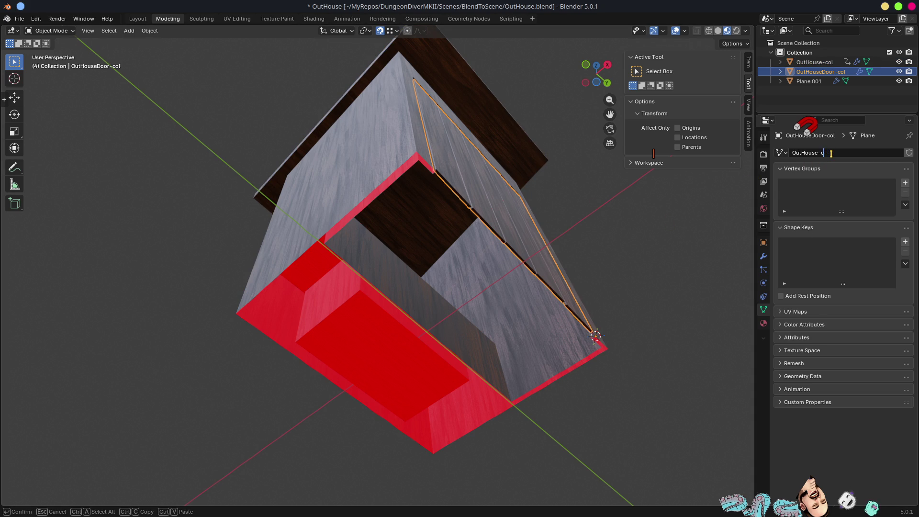
{"action": "type", "text": "r"}
{"action": "key", "text": "Return"}
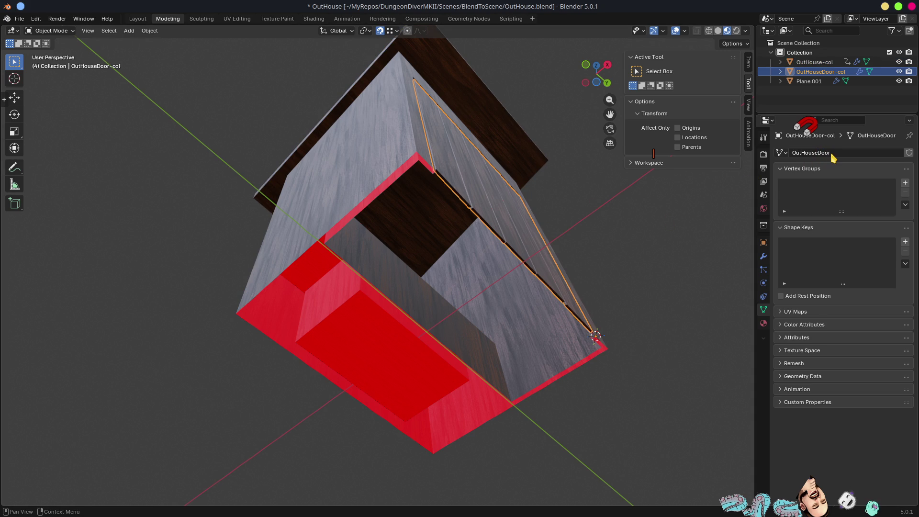
Step: Save OutHouse.blend and select the outhouse body together with the door
{"action": "scroll", "coordinate": [550, 193], "scroll_direction": "down", "scroll_amount": 5}
{"action": "middle_click_drag", "start_coordinate": [482, 153], "coordinate": [486, 232]}
{"action": "key", "text": "ctrl+s"}
{"action": "mouse_move", "coordinate": [527, 256]}
{"action": "middle_mouse_down"}
{"action": "mouse_move", "coordinate": [465, 258]}
{"action": "mouse_move", "coordinate": [475, 238]}
{"action": "mouse_move", "coordinate": [507, 246]}
{"action": "middle_mouse_up"}
{"action": "scroll", "coordinate": [435, 311], "scroll_direction": "up", "scroll_amount": 4}
{"action": "left_click", "coordinate": [377, 266]}
{"action": "left_click", "coordinate": [449, 250], "text": "shift"}
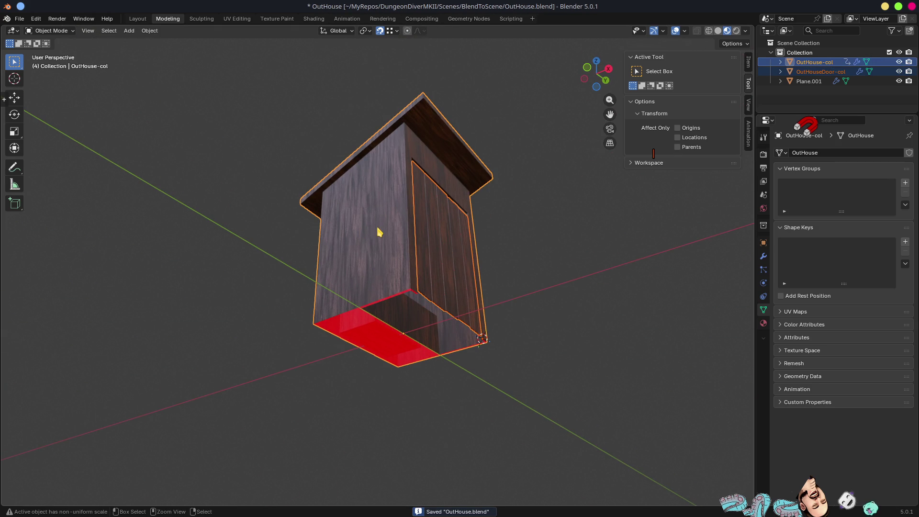
Step: Parent OutHouseDoor-col to OutHouse-col with Object (Keep Transform) and save OutHouse.blend
{"action": "key", "text": "ctrl+p"}
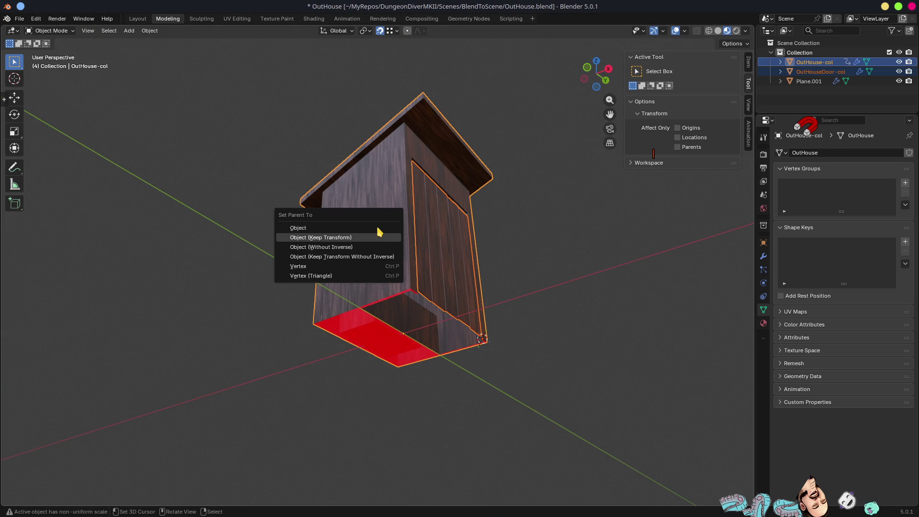
{"action": "left_click", "coordinate": [378, 233]}
{"action": "mouse_move", "coordinate": [516, 361]}
{"action": "middle_mouse_down"}
{"action": "mouse_move", "coordinate": [447, 425]}
{"action": "mouse_move", "coordinate": [570, 447]}
{"action": "mouse_move", "coordinate": [472, 402]}
{"action": "mouse_move", "coordinate": [464, 328]}
{"action": "mouse_move", "coordinate": [584, 342]}
{"action": "mouse_move", "coordinate": [441, 220]}
{"action": "mouse_move", "coordinate": [583, 302]}
{"action": "mouse_move", "coordinate": [402, 285]}
{"action": "mouse_move", "coordinate": [478, 277]}
{"action": "middle_mouse_up"}
{"action": "key", "text": "ctrl+s"}
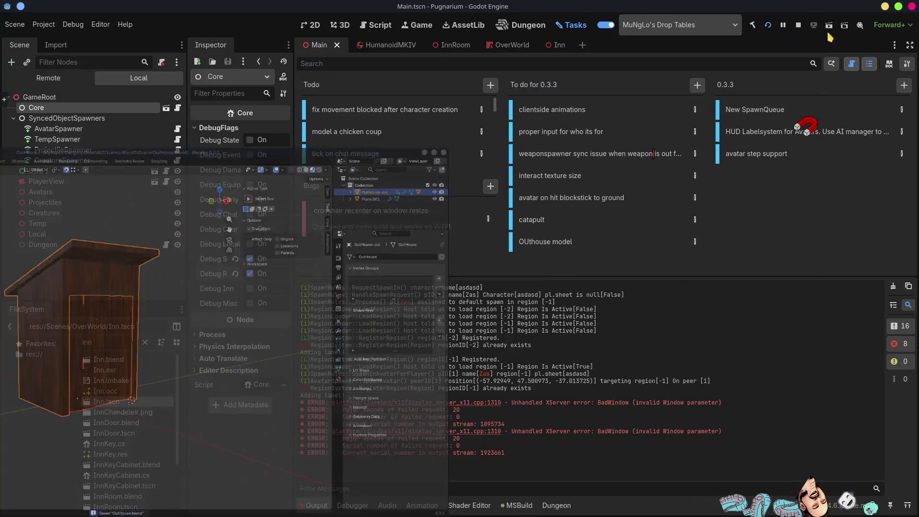
Step: Close Blender, then create a new 3D scene in Godot and discard it unsaved
{"action": "left_click", "coordinate": [884, 6]}
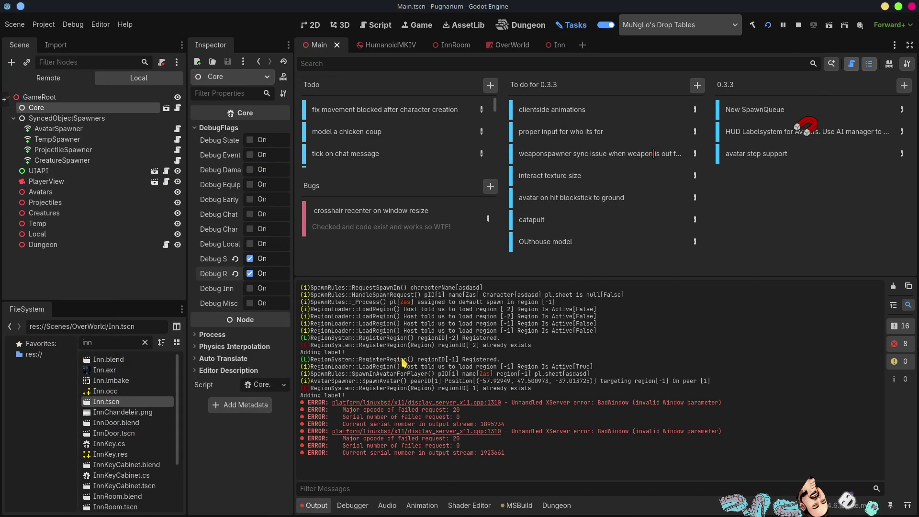
{"action": "left_click", "coordinate": [583, 46]}
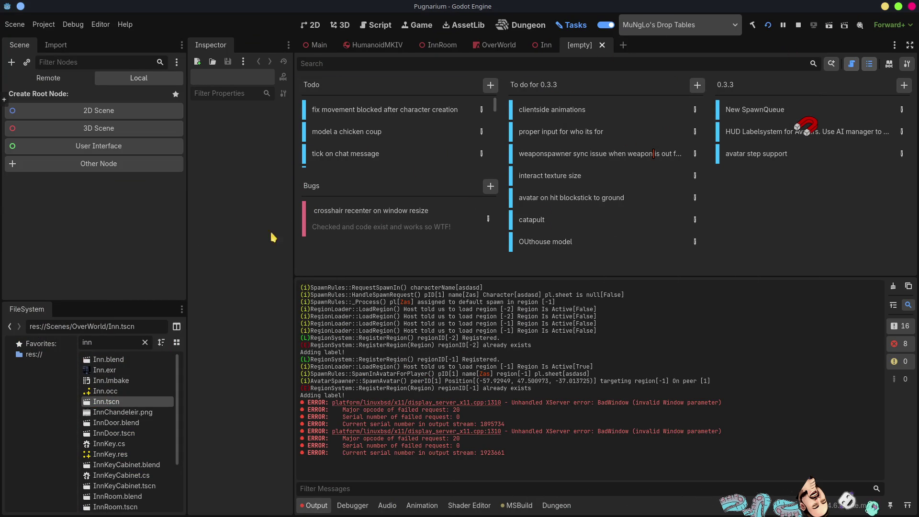
{"action": "left_click", "coordinate": [110, 130]}
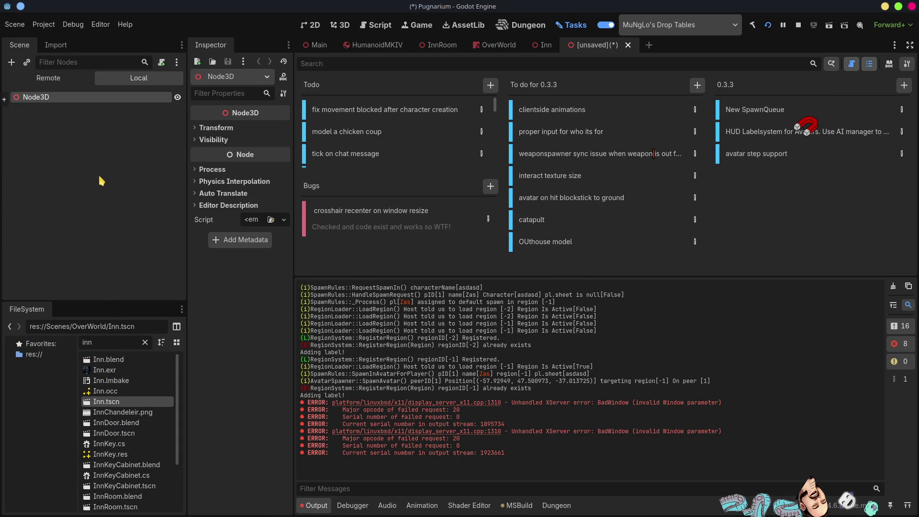
{"action": "left_click", "coordinate": [628, 45]}
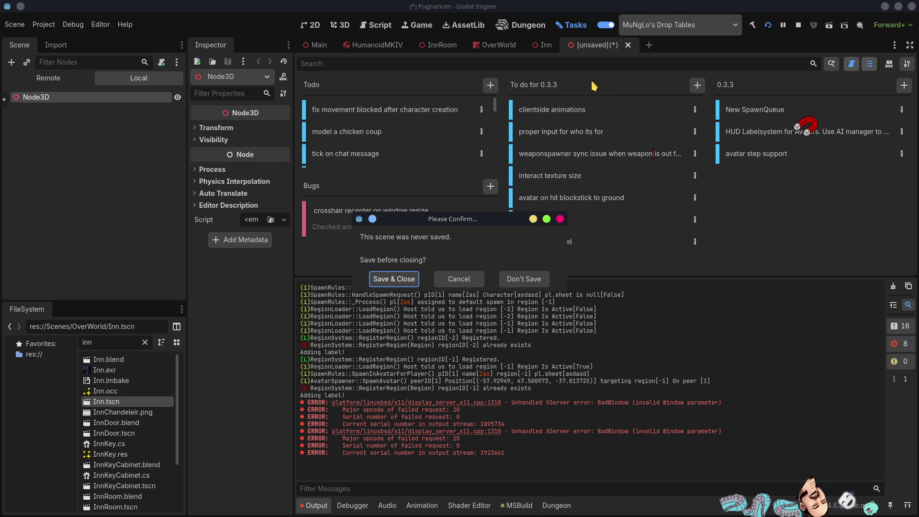
{"action": "left_click", "coordinate": [523, 279]}
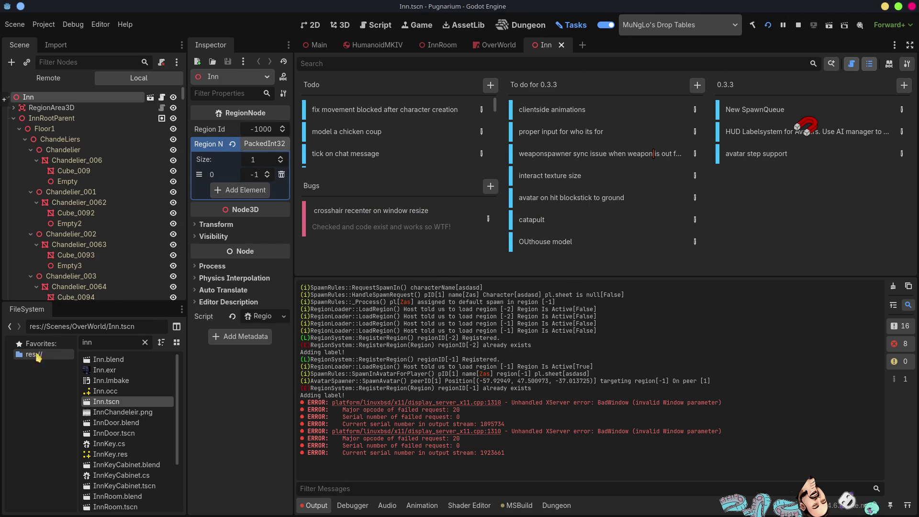
Step: Filter the FileSystem for 'outhou', create a New Inherited Scene from OutHouse.blend, and view it in 3D
{"action": "left_click_drag", "start_coordinate": [120, 342], "coordinate": [76, 341]}
{"action": "type", "text": "outs"}
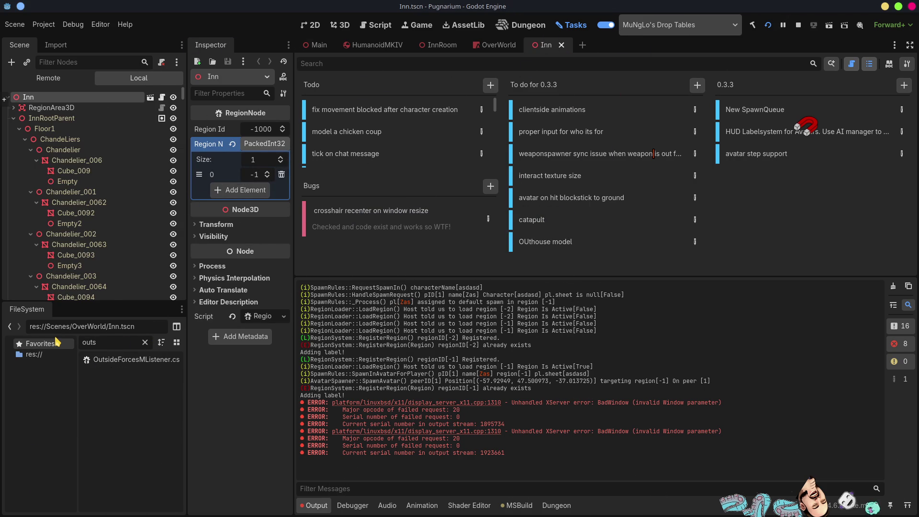
{"action": "key", "text": "BackSpace"}
{"action": "type", "text": "hou"}
{"action": "right_click", "coordinate": [126, 359]}
{"action": "left_click", "coordinate": [181, 314]}
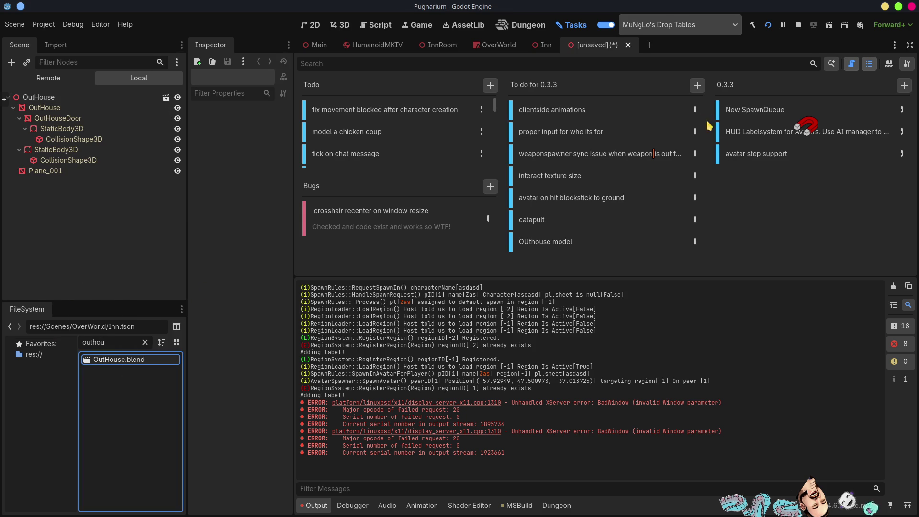
{"action": "left_click", "coordinate": [341, 25]}
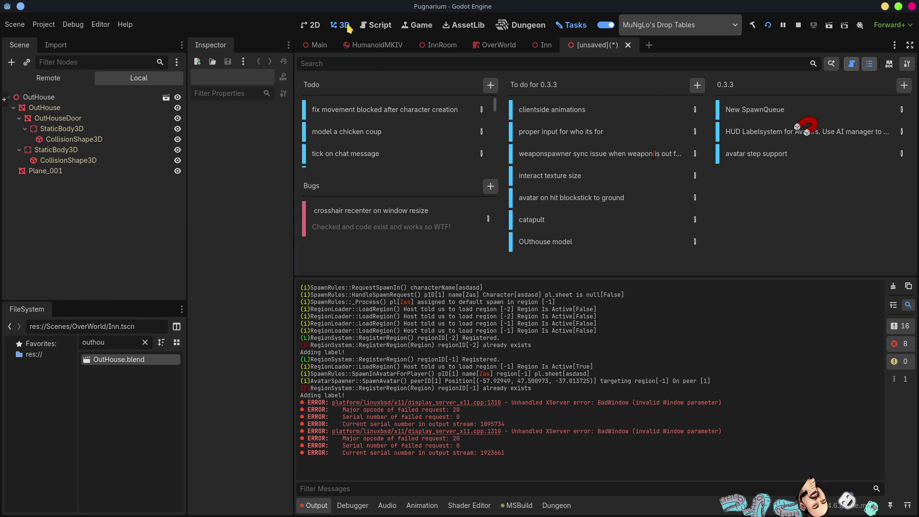
Step: Add a SpawnPoint child node under the OutHouse root
{"action": "mouse_move", "coordinate": [721, 213]}
{"action": "middle_mouse_down"}
{"action": "mouse_move", "coordinate": [652, 188]}
{"action": "mouse_move", "coordinate": [636, 172]}
{"action": "mouse_move", "coordinate": [706, 175]}
{"action": "mouse_move", "coordinate": [670, 182]}
{"action": "middle_mouse_up"}
{"action": "left_click", "coordinate": [52, 97]}
{"action": "right_click", "coordinate": [53, 97]}
{"action": "key", "text": "Escape"}
{"action": "key", "text": "ctrl+a"}
{"action": "type", "text": "Spaw"}
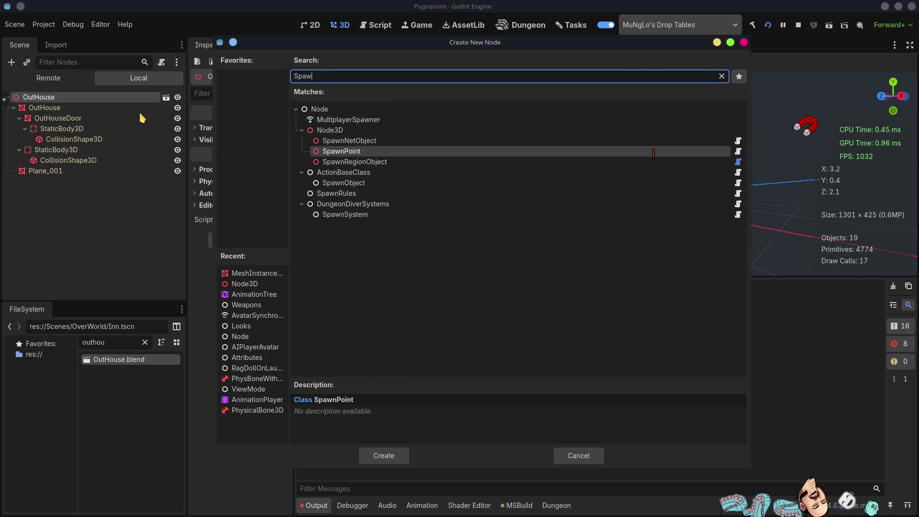
{"action": "key", "text": "Return"}
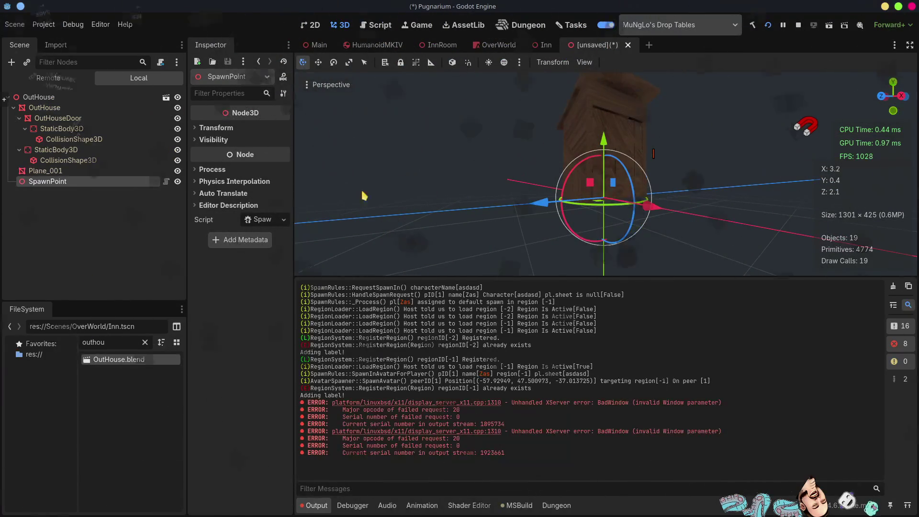
Step: Move the SpawnPoint along the X axis
{"action": "scroll", "coordinate": [635, 146], "scroll_direction": "up", "scroll_amount": 5}
{"action": "middle_click_drag", "start_coordinate": [635, 146], "coordinate": [675, 131]}
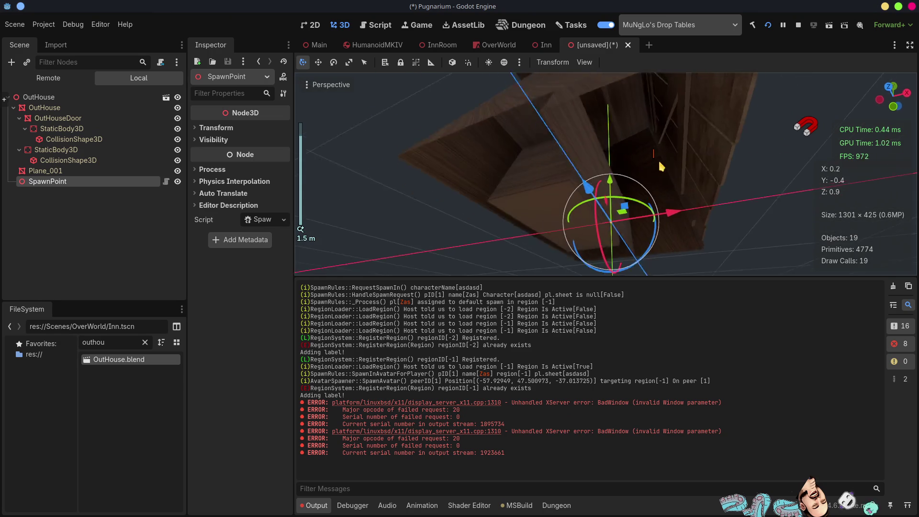
{"action": "scroll", "coordinate": [676, 131], "scroll_direction": "down", "scroll_amount": 5}
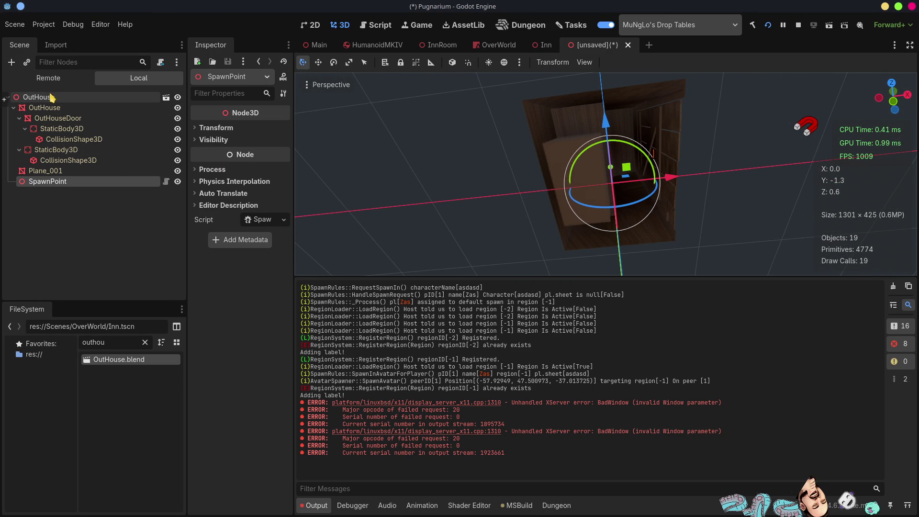
{"action": "left_click", "coordinate": [55, 108]}
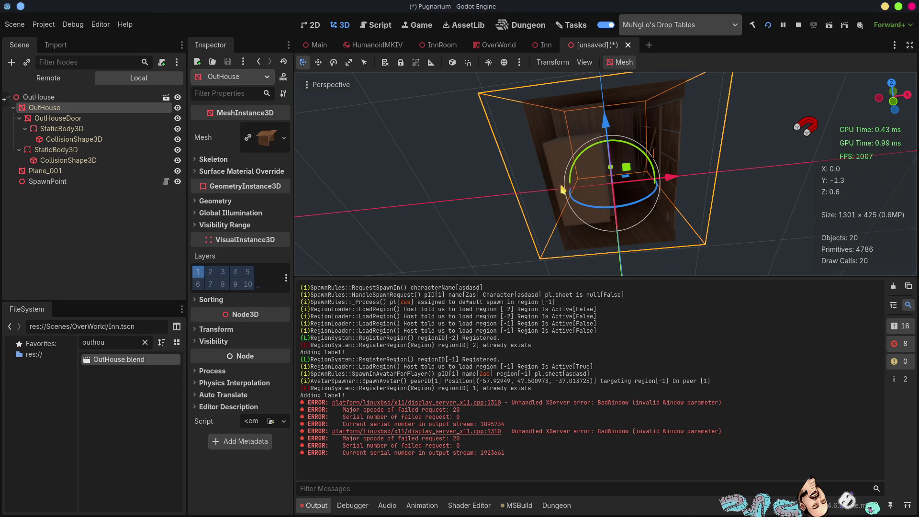
{"action": "left_click", "coordinate": [47, 181]}
{"action": "left_click_drag", "start_coordinate": [672, 178], "coordinate": [694, 184]}
Step: Rotate the SpawnPoint about its local Y axis and shift it along the blue axis
{"action": "mouse_move", "coordinate": [696, 175]}
{"action": "middle_mouse_down"}
{"action": "mouse_move", "coordinate": [544, 204]}
{"action": "mouse_move", "coordinate": [625, 236]}
{"action": "mouse_move", "coordinate": [612, 204]}
{"action": "middle_mouse_up"}
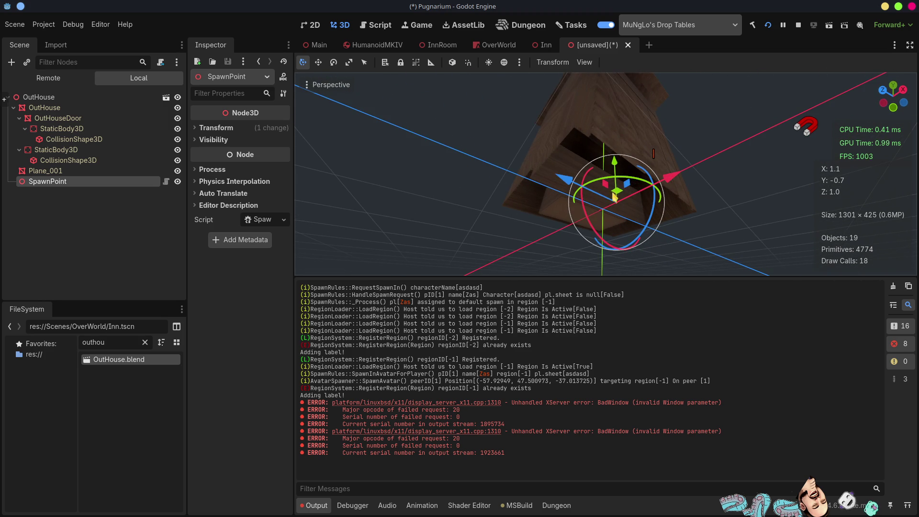
{"action": "left_click_drag", "start_coordinate": [593, 185], "coordinate": [569, 193]}
{"action": "key", "text": "t"}
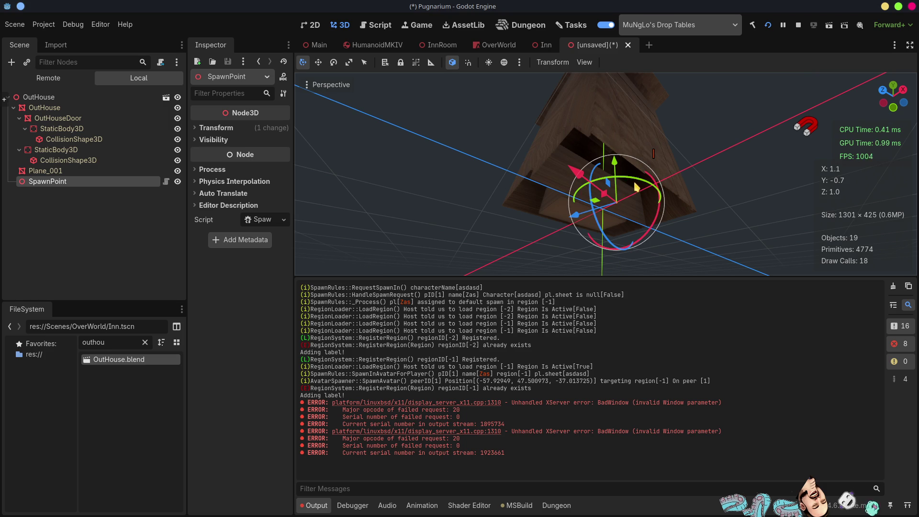
{"action": "mouse_move", "coordinate": [642, 183]}
{"action": "left_mouse_down"}
{"action": "mouse_move", "coordinate": [625, 183]}
{"action": "mouse_move", "coordinate": [636, 183]}
{"action": "left_mouse_up"}
{"action": "mouse_move", "coordinate": [635, 183]}
{"action": "middle_mouse_down"}
{"action": "mouse_move", "coordinate": [706, 166]}
{"action": "mouse_move", "coordinate": [581, 193]}
{"action": "middle_mouse_up"}
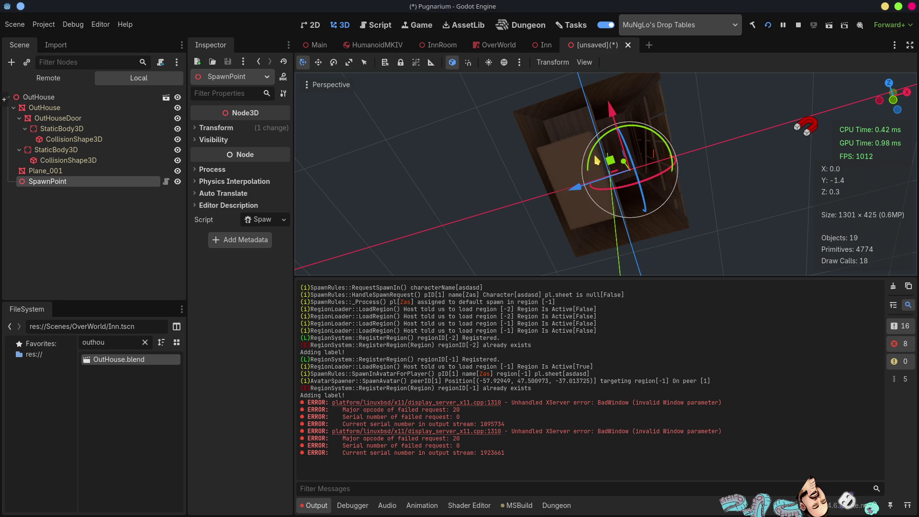
{"action": "left_click_drag", "start_coordinate": [595, 152], "coordinate": [550, 202]}
{"action": "mouse_move", "coordinate": [550, 202]}
{"action": "middle_mouse_down"}
{"action": "mouse_move", "coordinate": [692, 170]}
{"action": "mouse_move", "coordinate": [479, 230]}
{"action": "middle_mouse_up"}
{"action": "scroll", "coordinate": [392, 258], "scroll_direction": "down", "scroll_amount": 2}
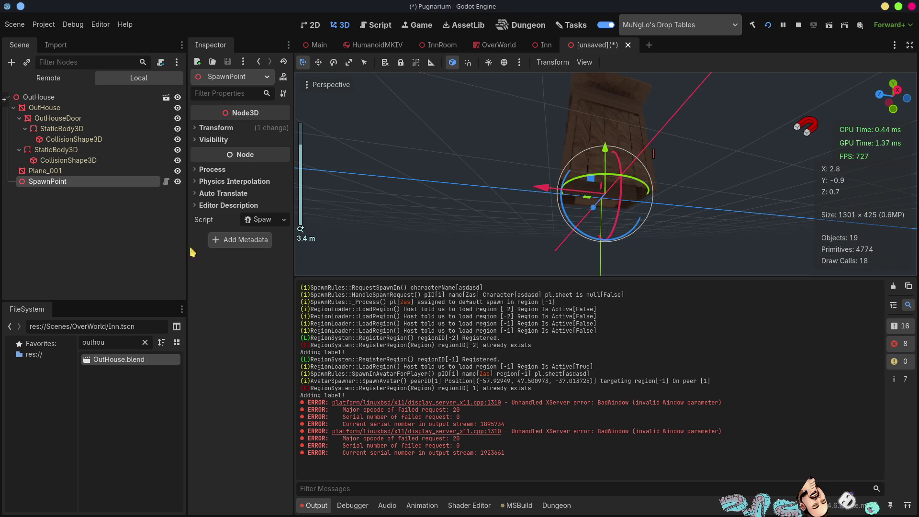
{"action": "left_click", "coordinate": [116, 237]}
Step: Save the scene as OutHouse.tscn in Scenes/OverWorld, then return to the OverWorld scene
{"action": "key", "text": "ctrl+s"}
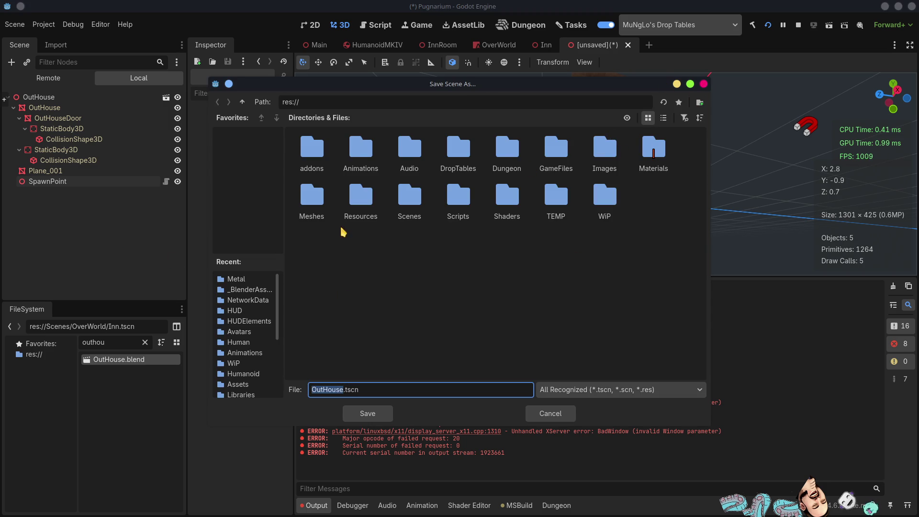
{"action": "double_click", "coordinate": [419, 196]}
{"action": "double_click", "coordinate": [305, 200]}
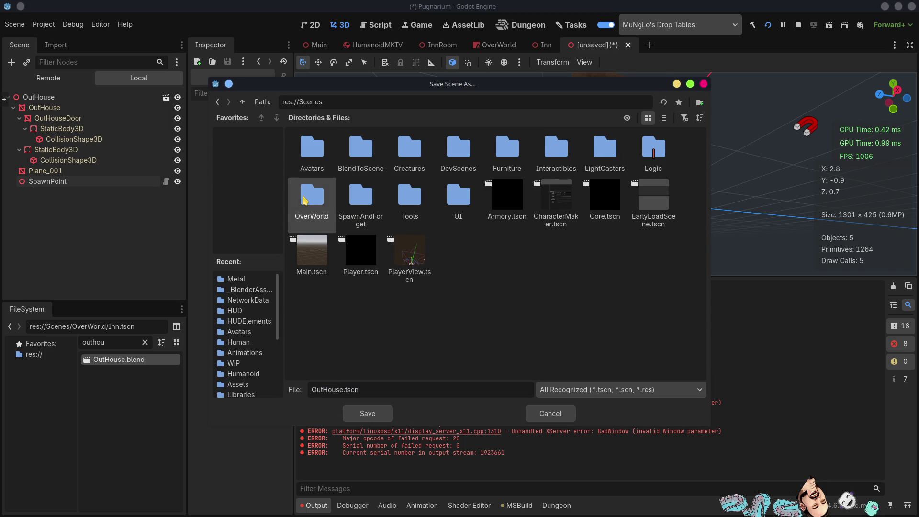
{"action": "left_click", "coordinate": [375, 420]}
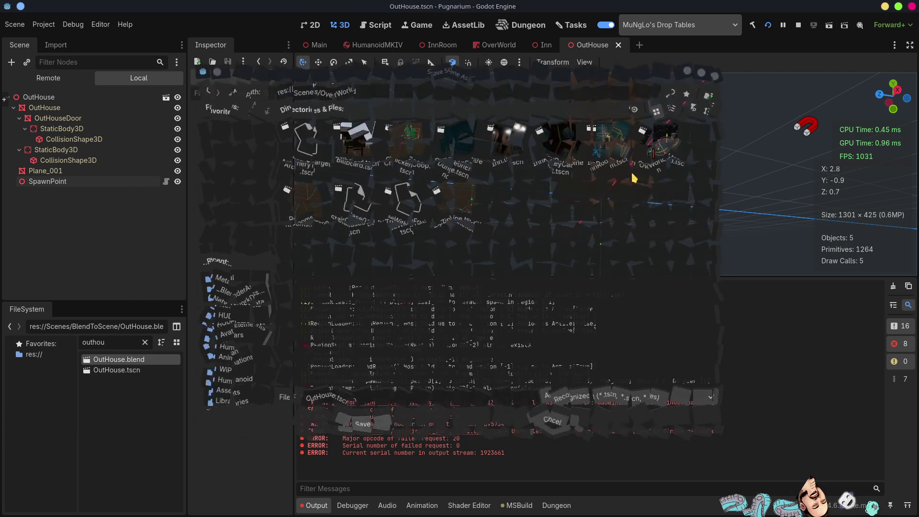
{"action": "left_click", "coordinate": [516, 44]}
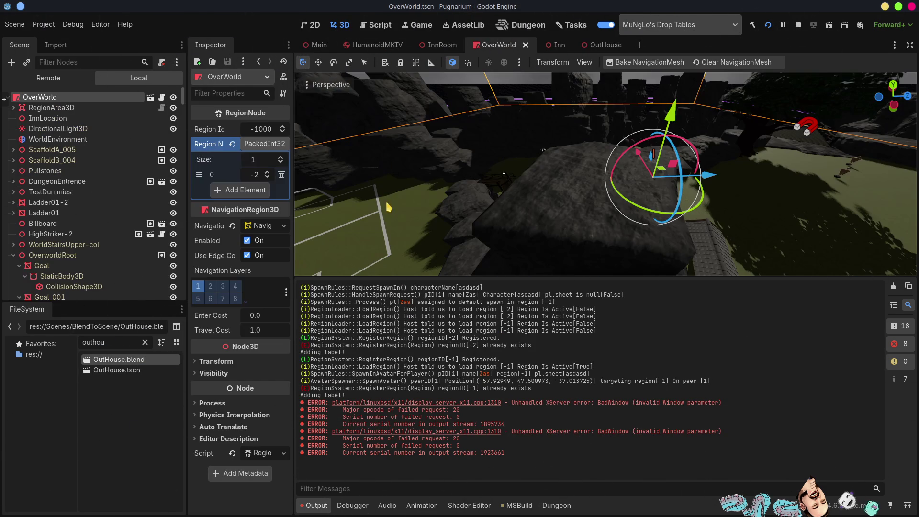
Step: Delete the old SpawnPoint from the OverWorld scene
{"action": "middle_click_drag", "start_coordinate": [655, 188], "coordinate": [615, 204]}
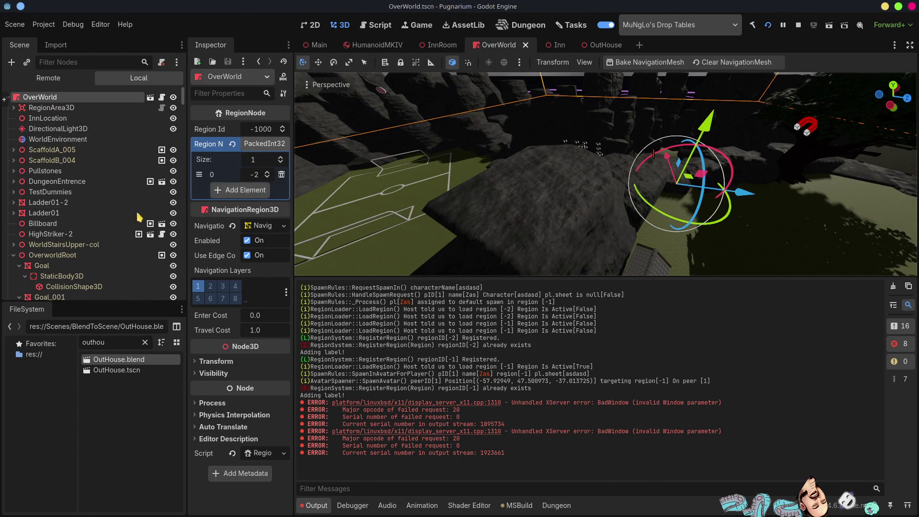
{"action": "left_click", "coordinate": [13, 255]}
{"action": "scroll", "coordinate": [113, 274], "scroll_direction": "down", "scroll_amount": 5}
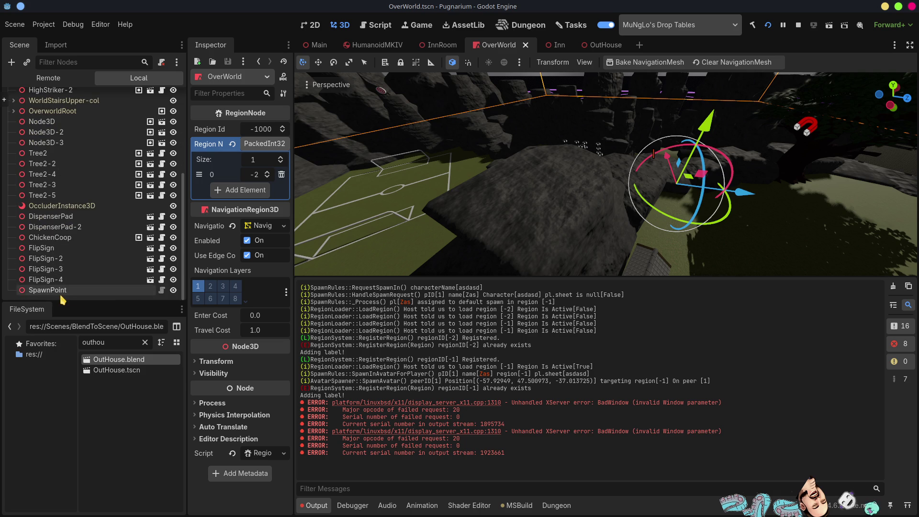
{"action": "left_click", "coordinate": [112, 290]}
{"action": "key", "text": "Delete"}
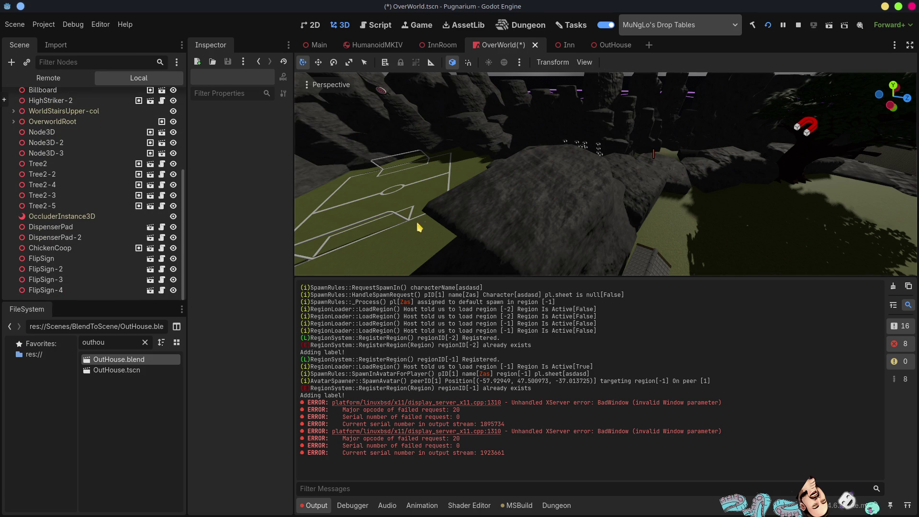
Step: Place an OutHouse instance on the rocky hillside, rotate it, and save OverWorld
{"action": "mouse_move", "coordinate": [115, 374]}
{"action": "left_mouse_down"}
{"action": "mouse_move", "coordinate": [572, 201]}
{"action": "mouse_move", "coordinate": [533, 195]}
{"action": "left_mouse_up"}
{"action": "middle_click_drag", "start_coordinate": [532, 195], "coordinate": [550, 177]}
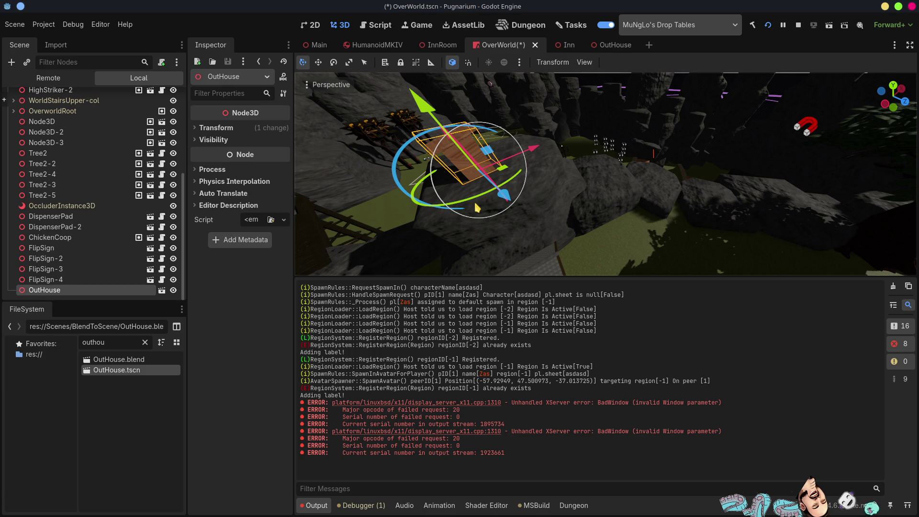
{"action": "left_click_drag", "start_coordinate": [477, 206], "coordinate": [421, 204]}
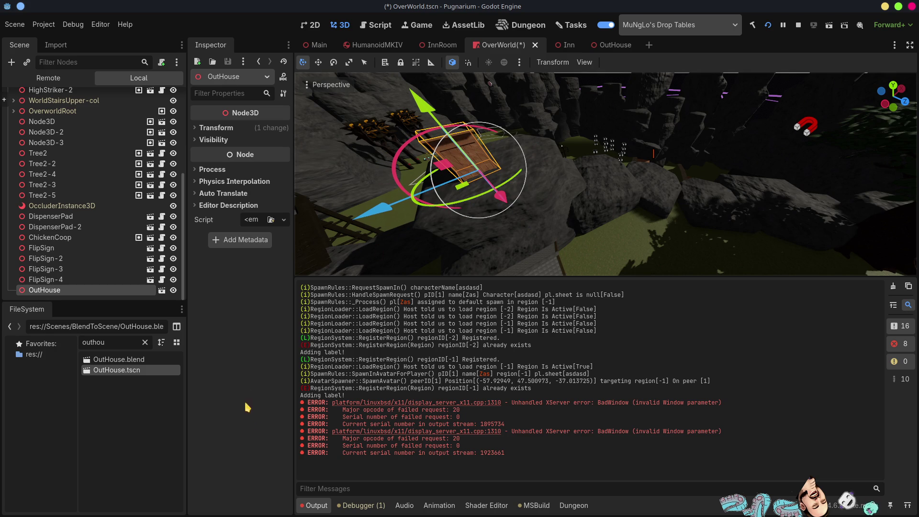
{"action": "key", "text": "ctrl+s"}
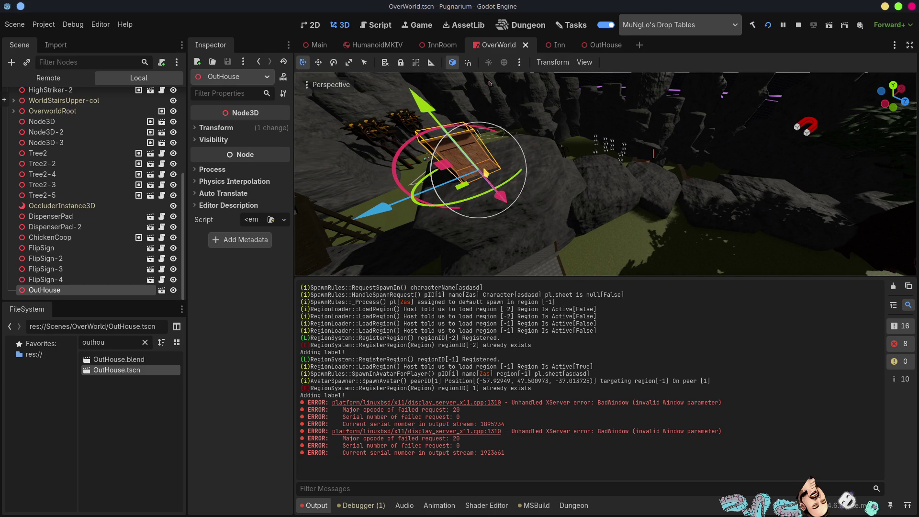
{"action": "left_click", "coordinate": [797, 27]}
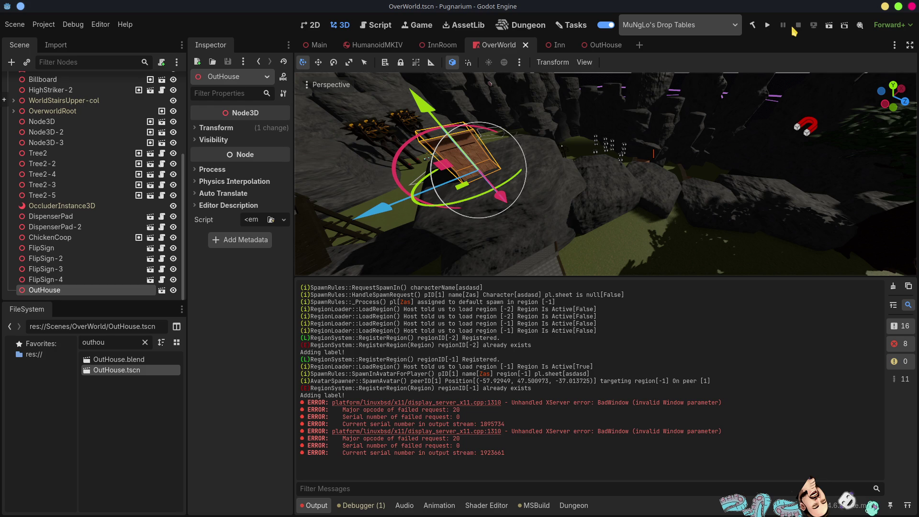
{"action": "left_click", "coordinate": [767, 26]}
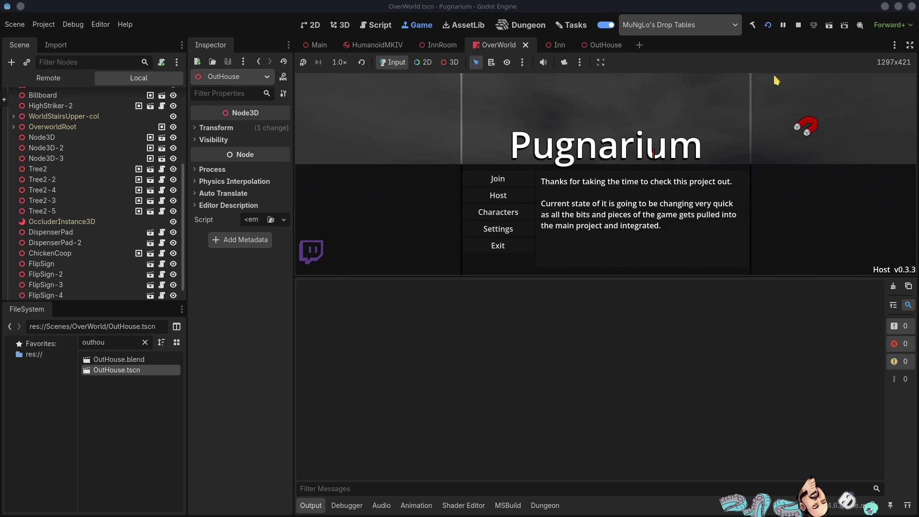
{"action": "left_click", "coordinate": [479, 198]}
{"action": "left_click", "coordinate": [576, 183]}
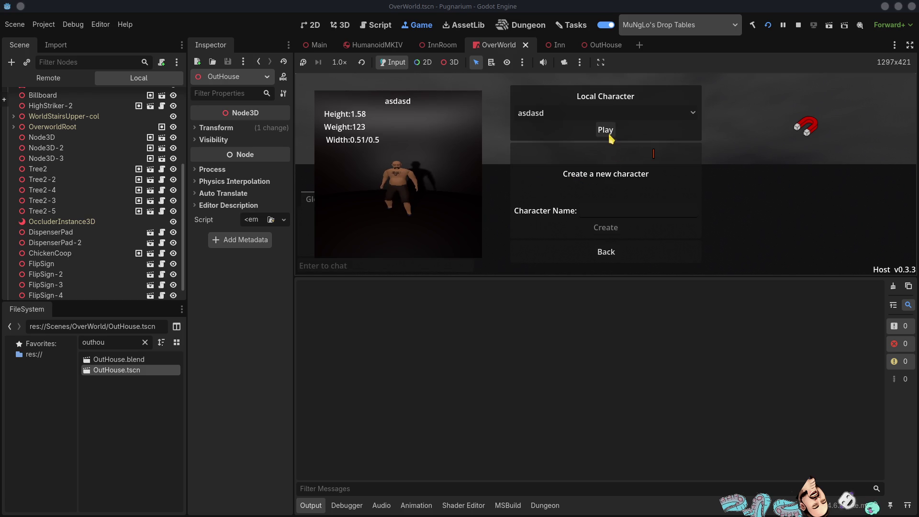
{"action": "left_click", "coordinate": [609, 135]}
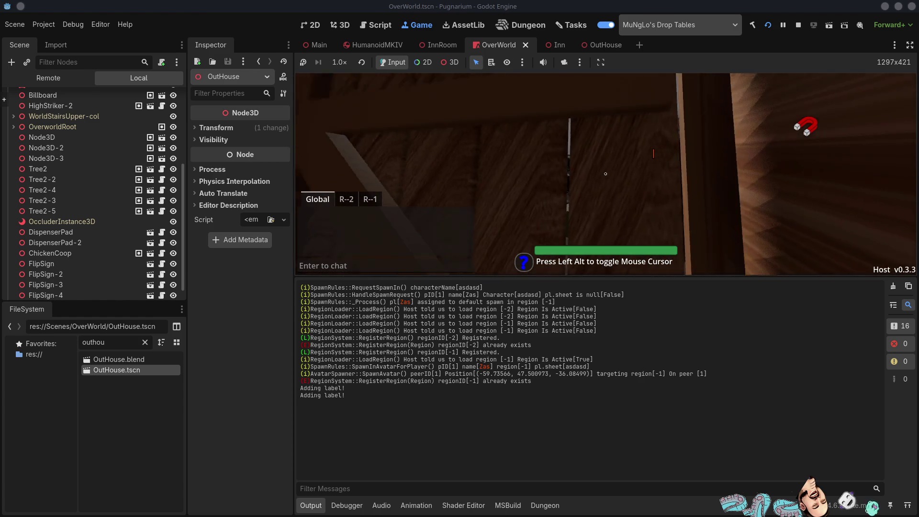
{"action": "key", "text": "alt"}
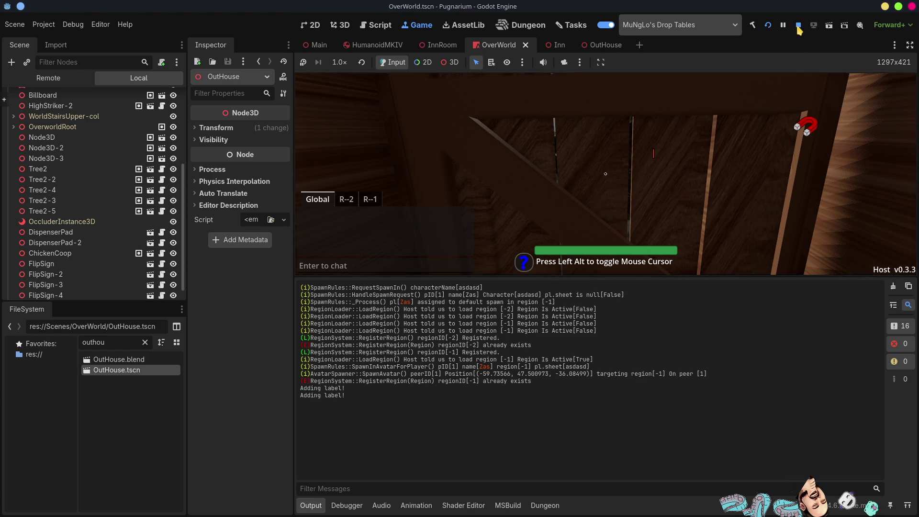
{"action": "left_click", "coordinate": [798, 26]}
{"action": "key", "text": "alt+Tab"}
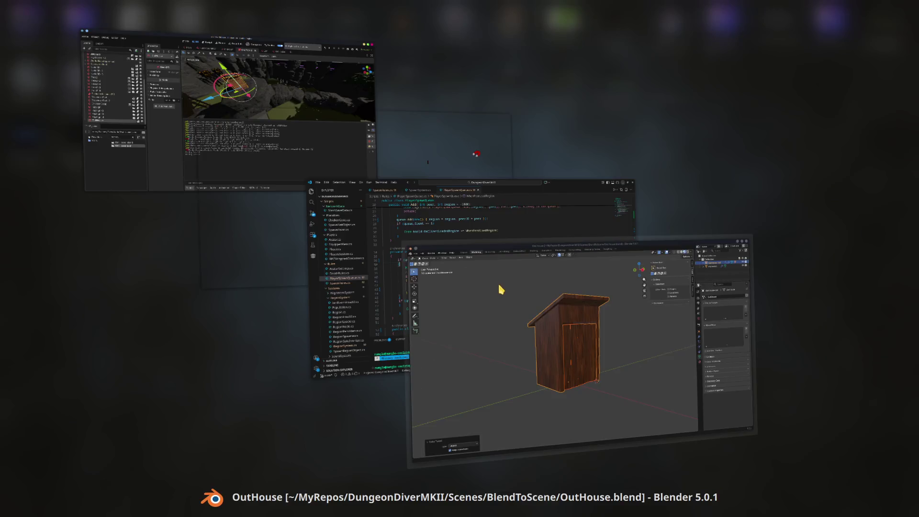
{"action": "mouse_move", "coordinate": [535, 340]}
{"action": "middle_mouse_down"}
{"action": "mouse_move", "coordinate": [498, 351]}
{"action": "mouse_move", "coordinate": [507, 335]}
{"action": "mouse_move", "coordinate": [523, 332]}
{"action": "mouse_move", "coordinate": [488, 303]}
{"action": "mouse_move", "coordinate": [442, 301]}
{"action": "mouse_move", "coordinate": [519, 310]}
{"action": "middle_mouse_up"}
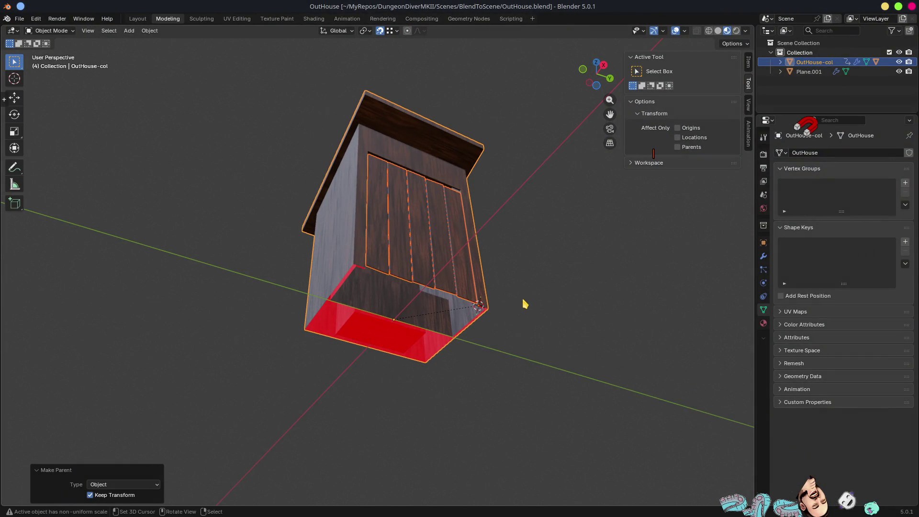
{"action": "key", "text": "alt+Tab"}
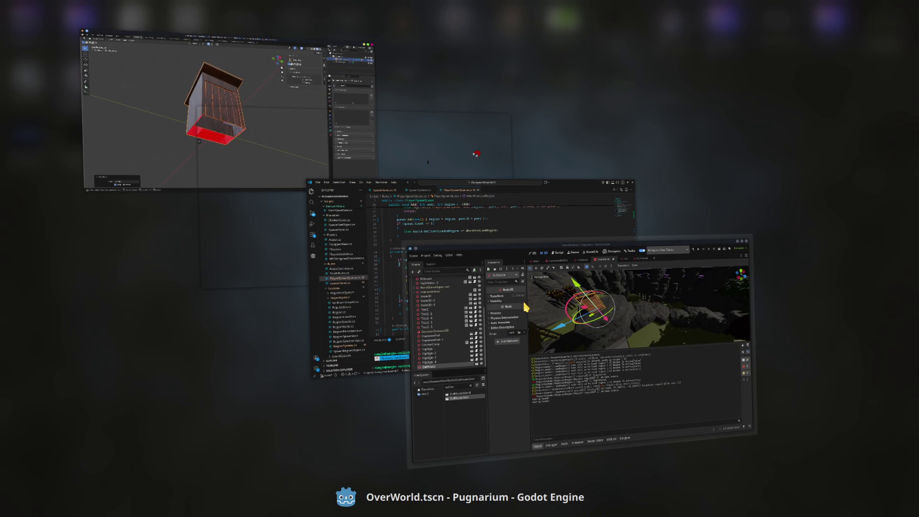
{"action": "key", "text": "alt+Tab"}
{"action": "key", "text": "alt+shift+Tab"}
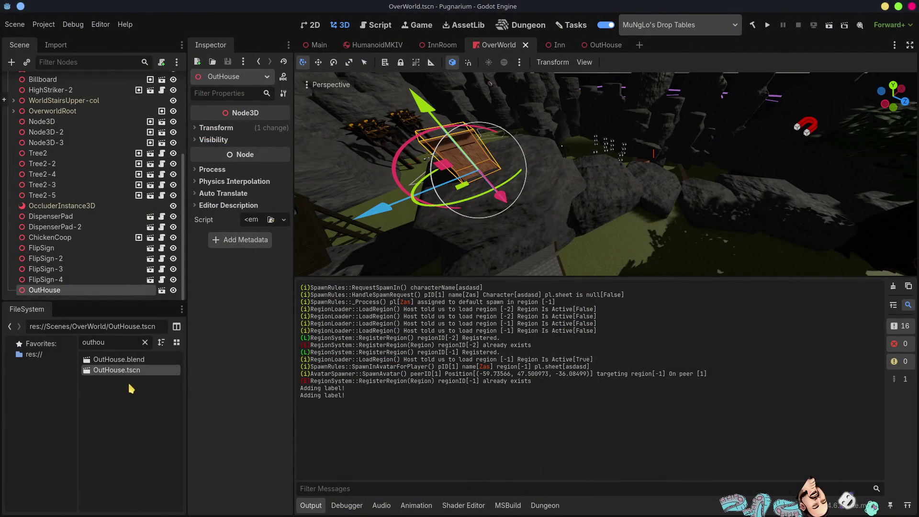
{"action": "double_click", "coordinate": [132, 365]}
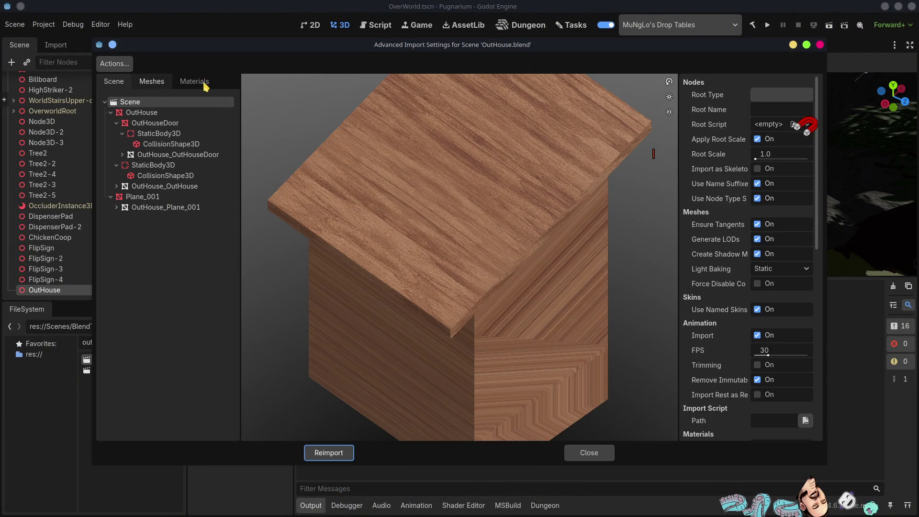
Step: Point bWoodTilable02 at external Materials/_BlenderAssetLib/WoodTilable.tres and reimport OutHouse.blend
{"action": "left_click", "coordinate": [194, 82]}
{"action": "left_click", "coordinate": [142, 103]}
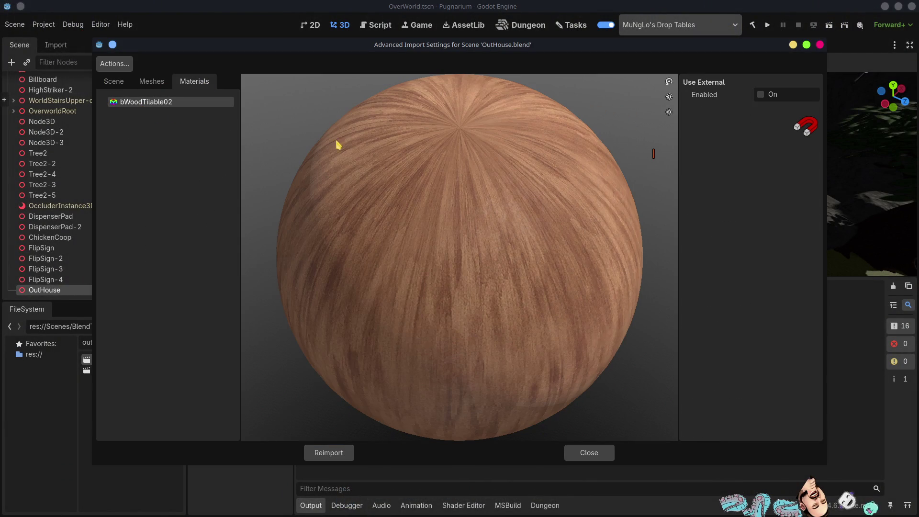
{"action": "left_click", "coordinate": [764, 96]}
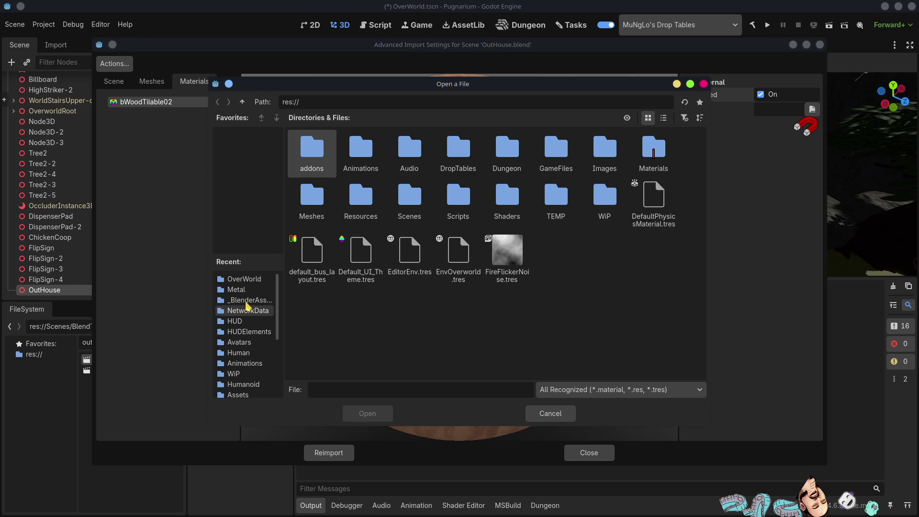
{"action": "left_click", "coordinate": [236, 289]}
{"action": "left_click", "coordinate": [244, 279]}
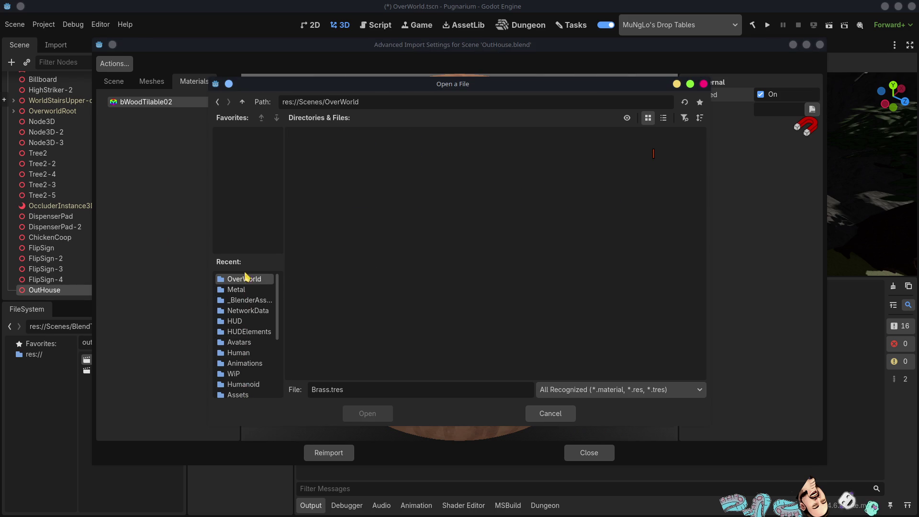
{"action": "double_click", "coordinate": [243, 103]}
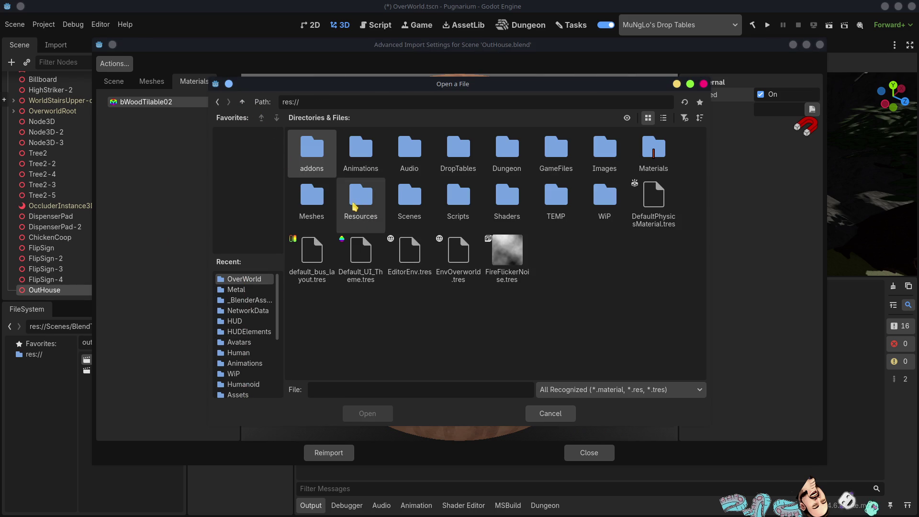
{"action": "double_click", "coordinate": [653, 151]}
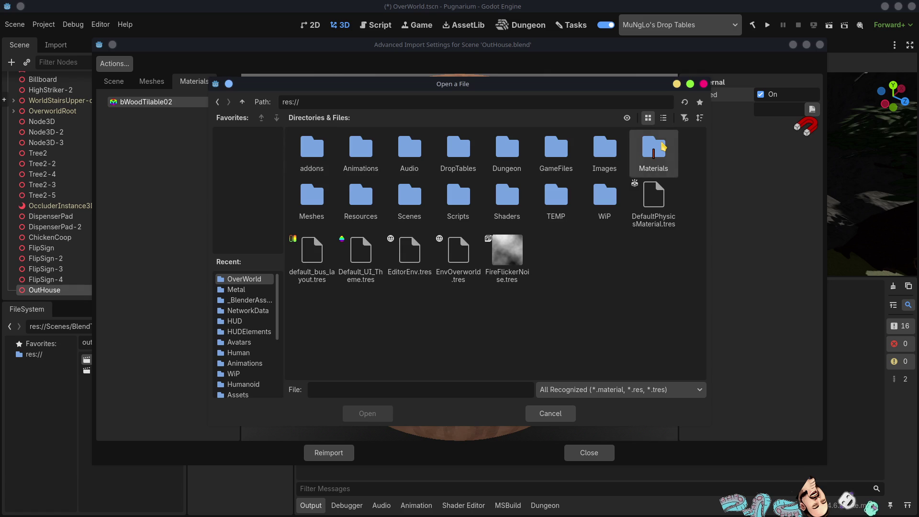
{"action": "double_click", "coordinate": [324, 156]}
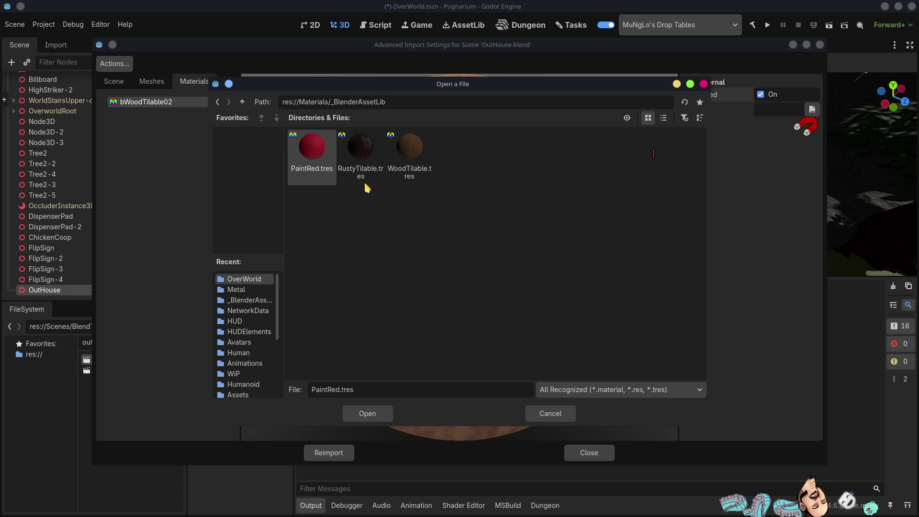
{"action": "double_click", "coordinate": [409, 149]}
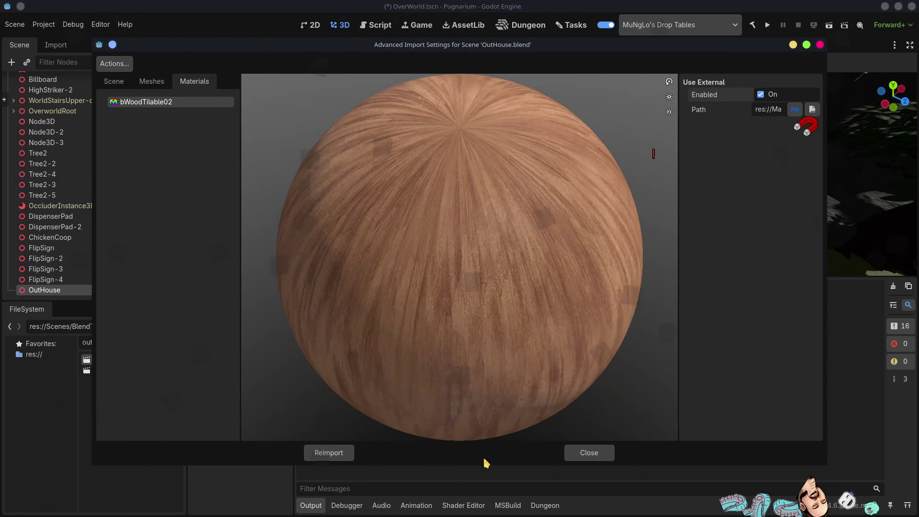
{"action": "left_click", "coordinate": [327, 453]}
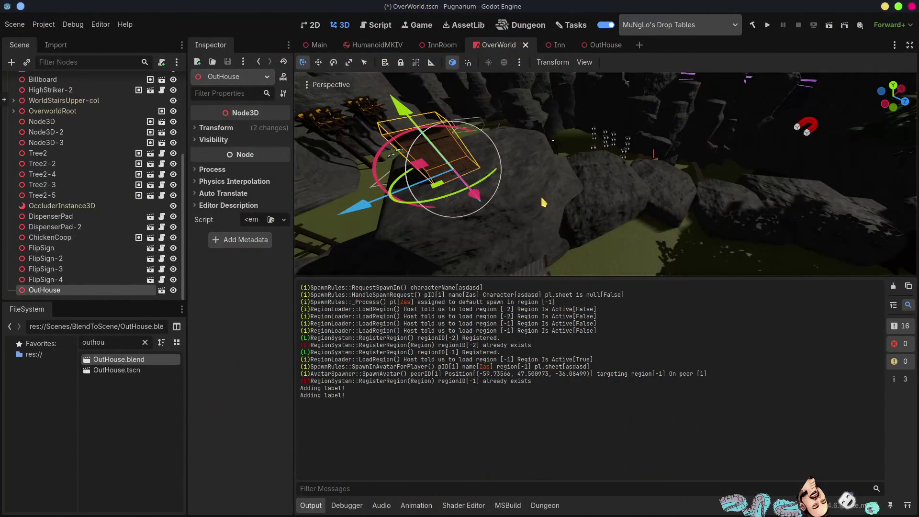
Step: Focus on and fly around the reimported outhouse to check its wood-grain planks, then go to Blender
{"action": "key", "text": "f"}
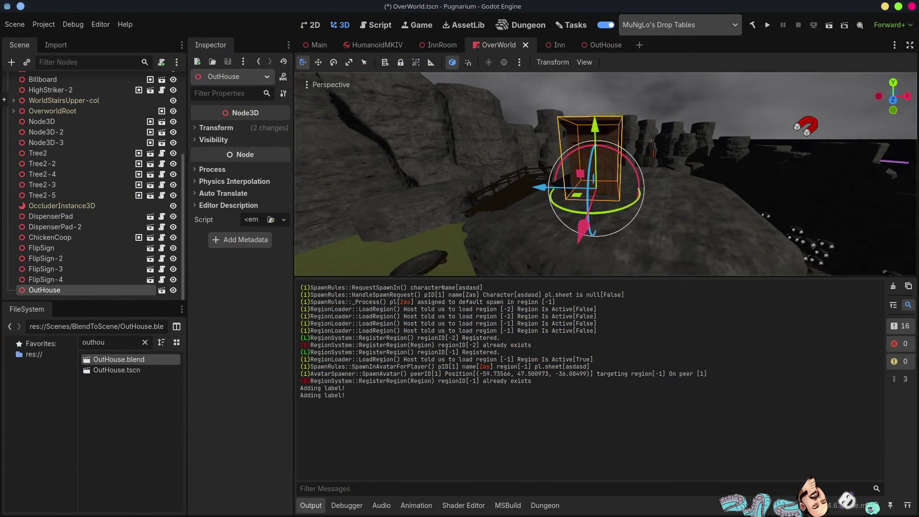
{"action": "mouse_move", "coordinate": [606, 174]}
{"action": "right_mouse_down"}
{"action": "mouse_move", "coordinate": [570, 173]}
{"action": "mouse_move", "coordinate": [562, 201]}
{"action": "right_mouse_up"}
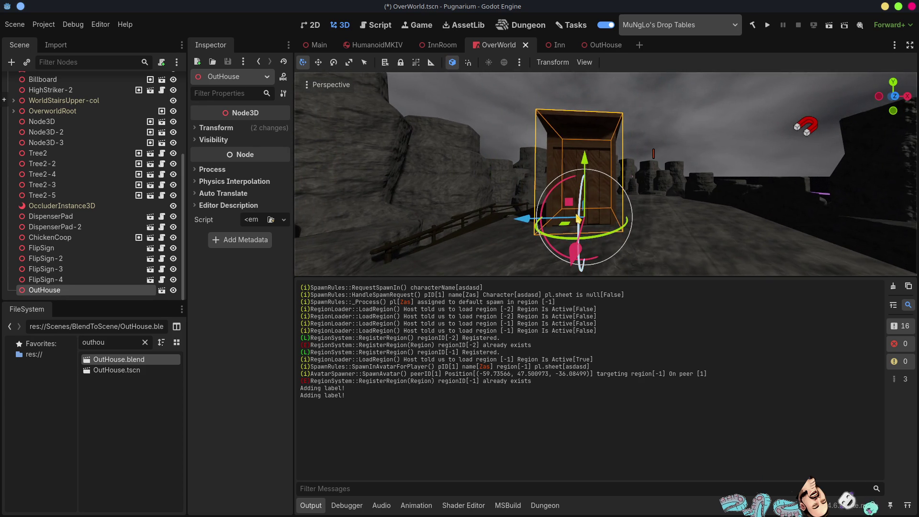
{"action": "key", "text": "alt+Tab"}
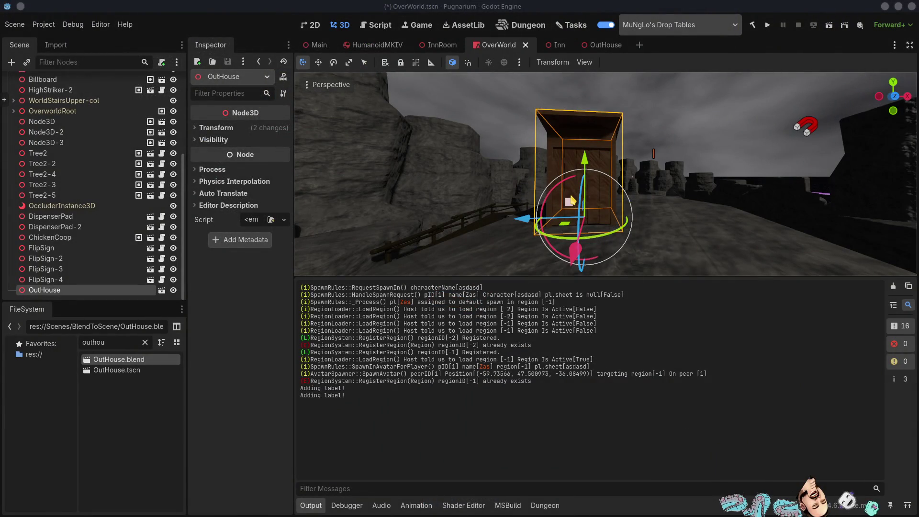
{"action": "key", "text": "alt+Tab"}
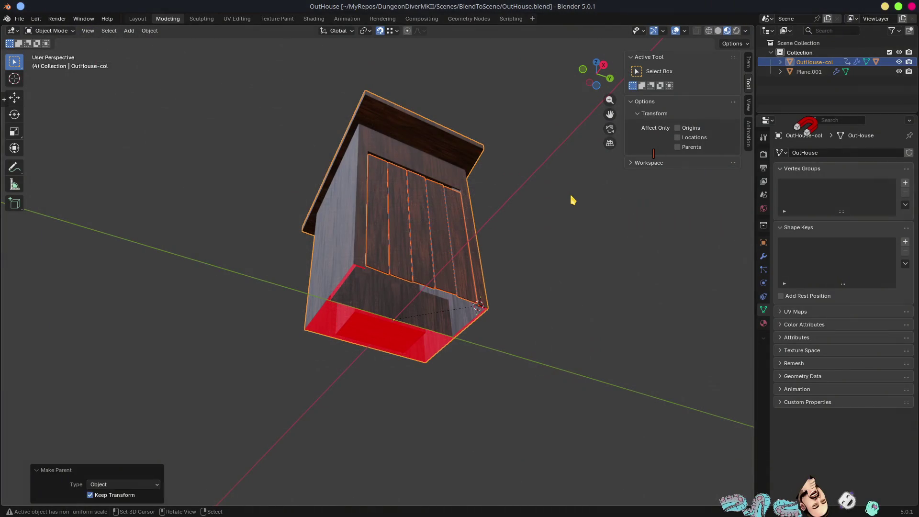
Step: Re-unwrap the outhouse mesh with Minimum Stretch UVs and save OutHouse.blend
{"action": "middle_click_drag", "start_coordinate": [581, 228], "coordinate": [593, 254]}
{"action": "key", "text": "Tab"}
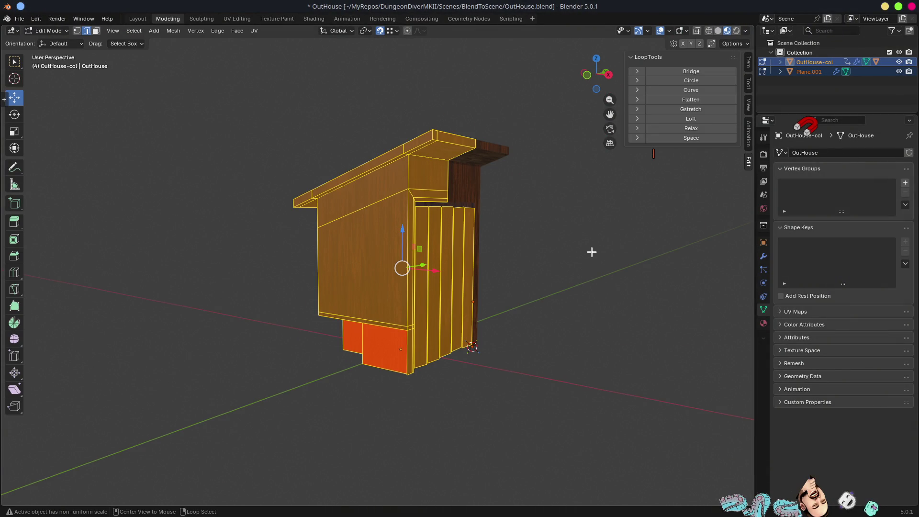
{"action": "key", "text": "ctrl+z"}
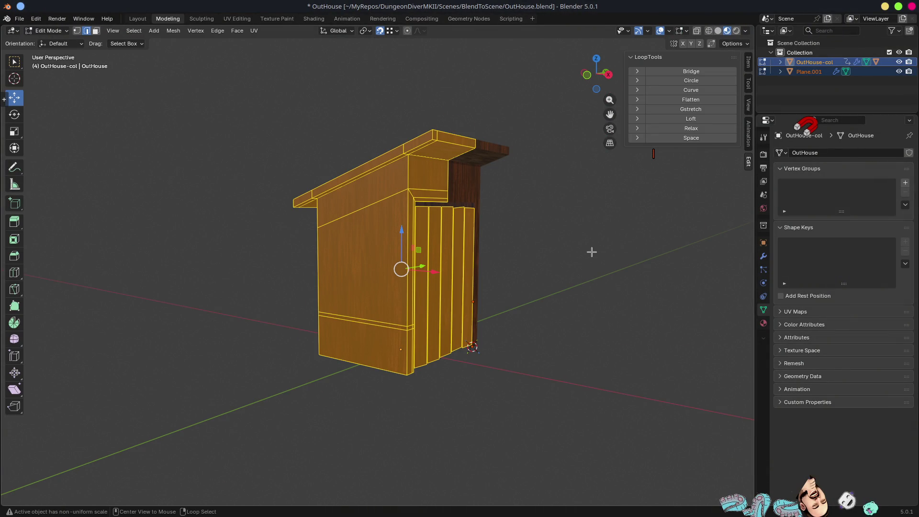
{"action": "key", "text": "u"}
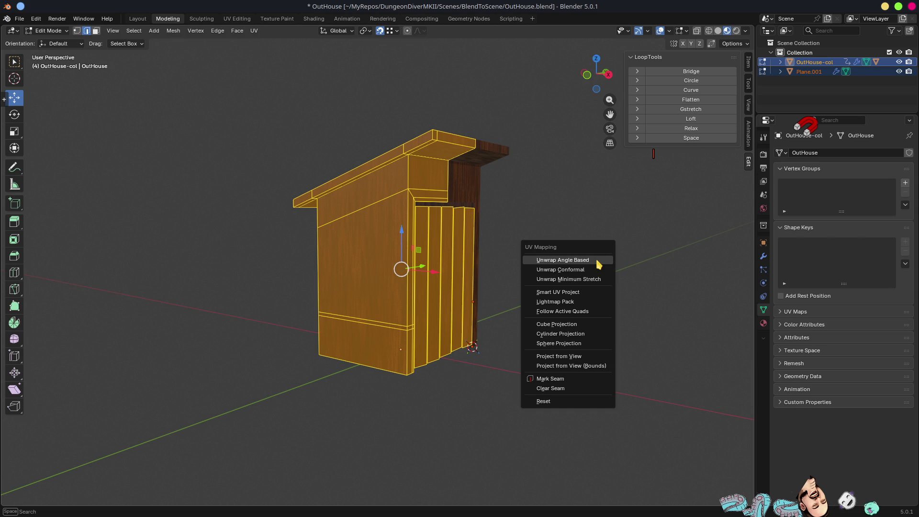
{"action": "left_click", "coordinate": [575, 278]}
{"action": "mouse_move", "coordinate": [591, 295]}
{"action": "middle_mouse_down"}
{"action": "mouse_move", "coordinate": [544, 289]}
{"action": "mouse_move", "coordinate": [568, 289]}
{"action": "middle_mouse_up"}
{"action": "key", "text": "ctrl+s"}
{"action": "key", "text": "Tab"}
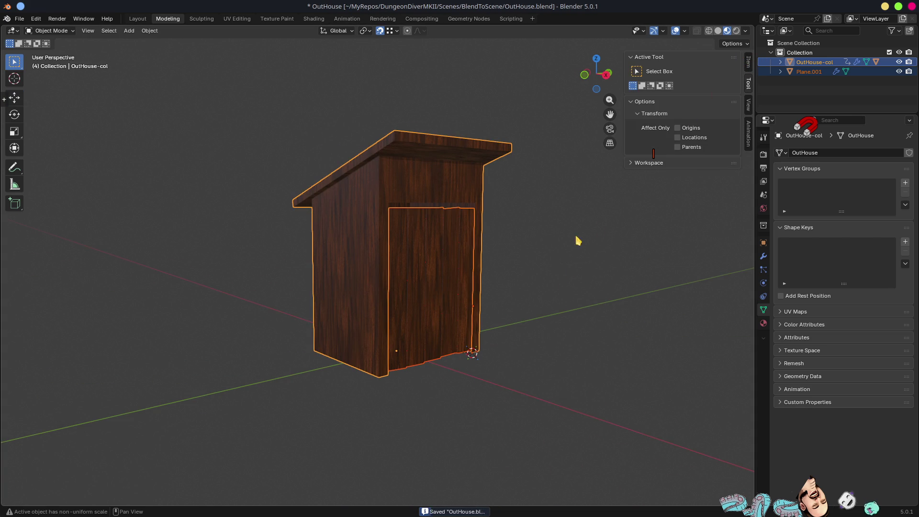
Step: Select the door, then the outhouse body to check its 0.7, 0.7, 1.25 scale
{"action": "left_click", "coordinate": [748, 62]}
{"action": "middle_click_drag", "start_coordinate": [508, 266], "coordinate": [451, 219]}
{"action": "left_click", "coordinate": [448, 226]}
{"action": "left_click", "coordinate": [441, 179]}
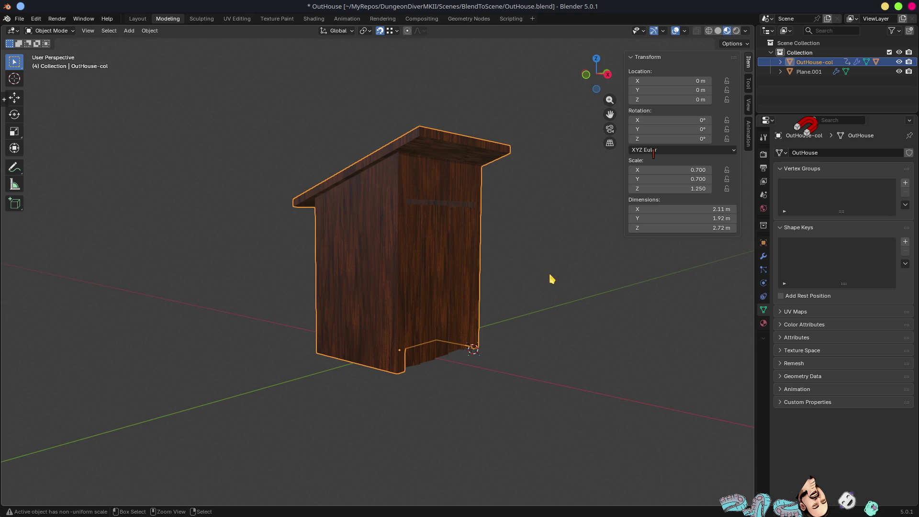
Step: Apply scale on the outhouse body and the door, then save OutHouse.blend
{"action": "key", "text": "ctrl+a"}
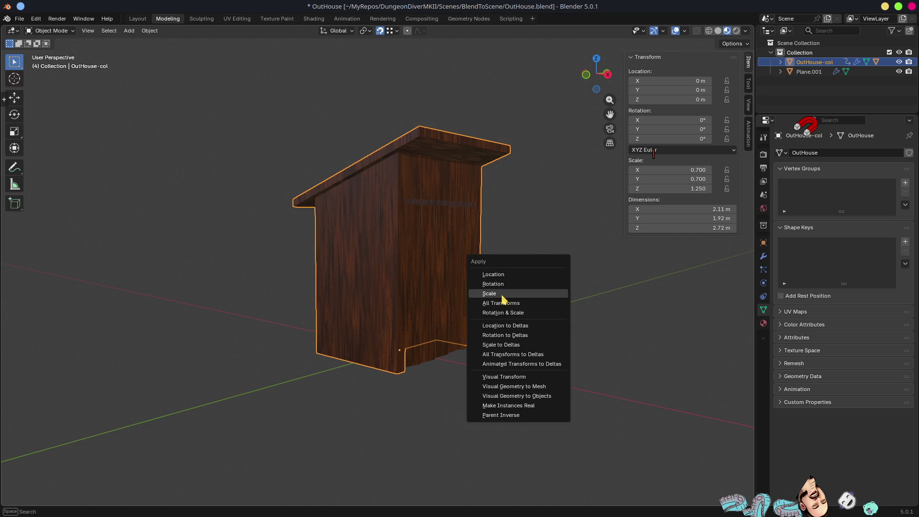
{"action": "left_click", "coordinate": [502, 299]}
{"action": "mouse_move", "coordinate": [501, 299]}
{"action": "middle_mouse_down"}
{"action": "mouse_move", "coordinate": [474, 298]}
{"action": "mouse_move", "coordinate": [420, 318]}
{"action": "mouse_move", "coordinate": [442, 191]}
{"action": "mouse_move", "coordinate": [451, 203]}
{"action": "mouse_move", "coordinate": [439, 312]}
{"action": "middle_mouse_up"}
{"action": "left_click", "coordinate": [423, 313]}
{"action": "key", "text": "ctrl+a"}
{"action": "left_click", "coordinate": [421, 312]}
{"action": "left_click", "coordinate": [408, 198]}
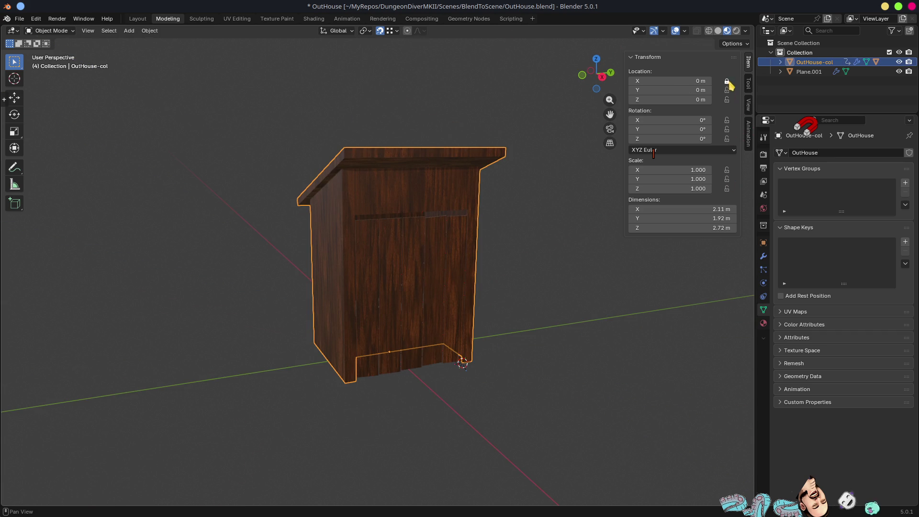
{"action": "left_click", "coordinate": [399, 302]}
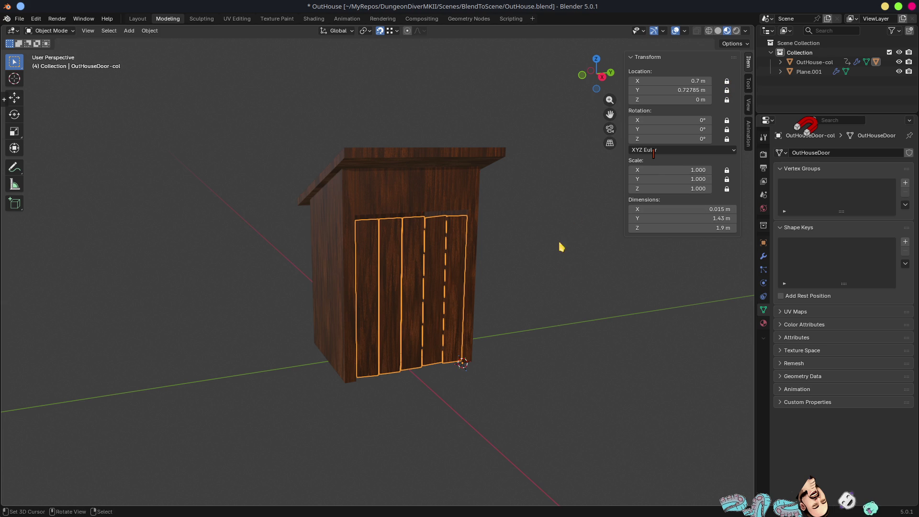
{"action": "middle_click_drag", "start_coordinate": [567, 229], "coordinate": [581, 272]}
{"action": "key", "text": "ctrl+s"}
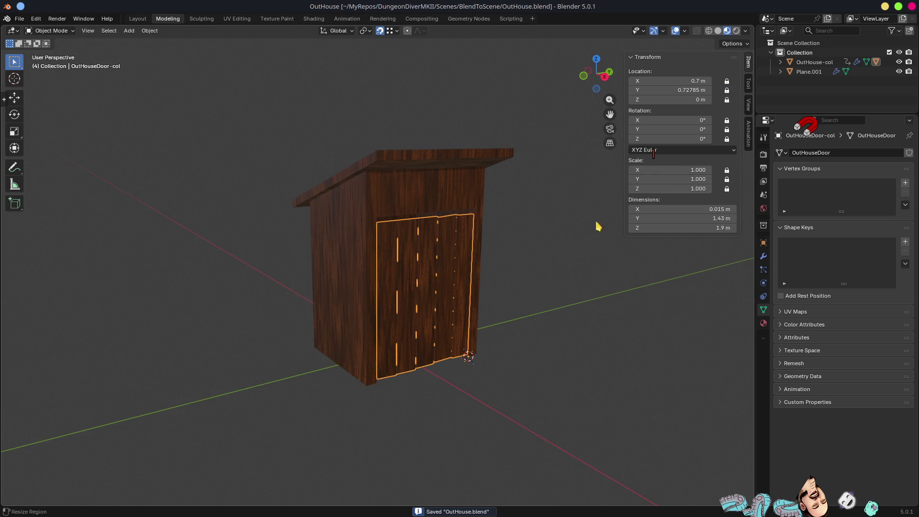
Step: Rename the door object from OutHouseDoor-col to OutHouseDoor and save the file
{"action": "left_click", "coordinate": [433, 269]}
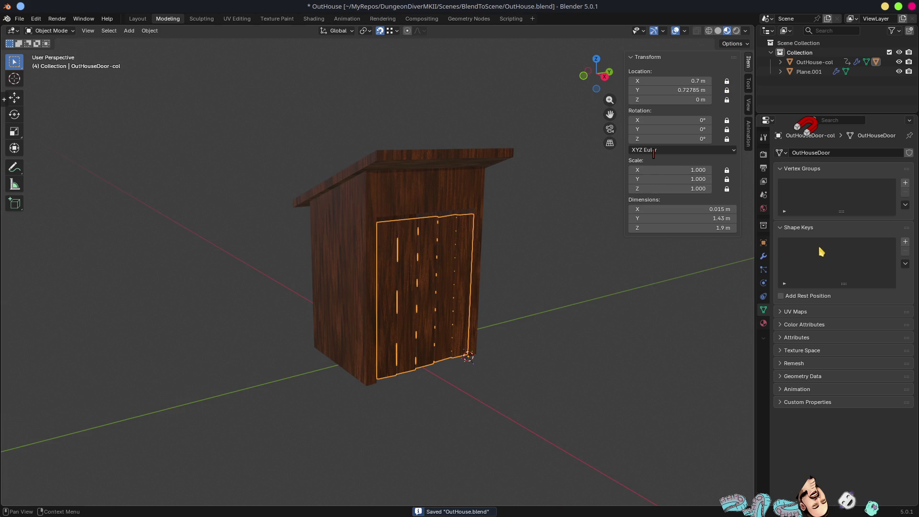
{"action": "left_click", "coordinate": [819, 153]}
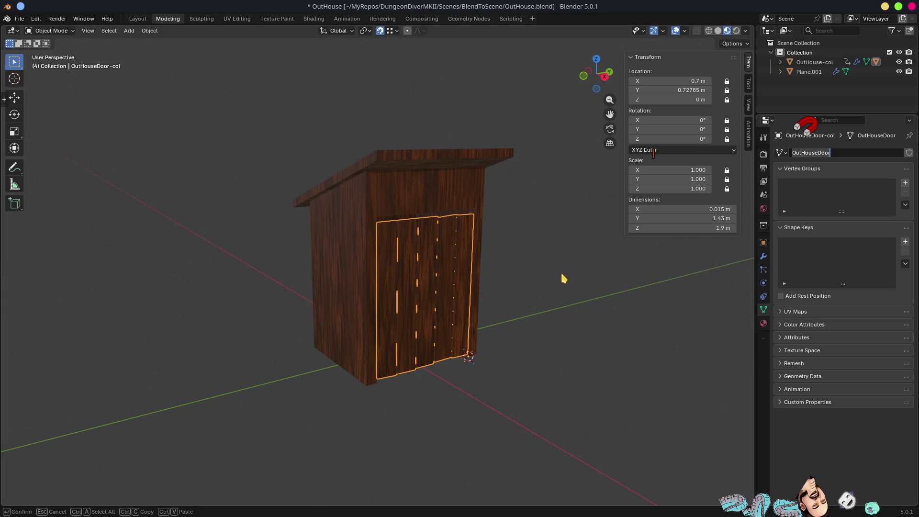
{"action": "key", "text": "Return"}
{"action": "key", "text": "F2"}
{"action": "key", "text": "End"}
{"action": "key", "text": "BackSpace"}
{"action": "key", "text": "BackSpace"}
{"action": "key", "text": "BackSpace"}
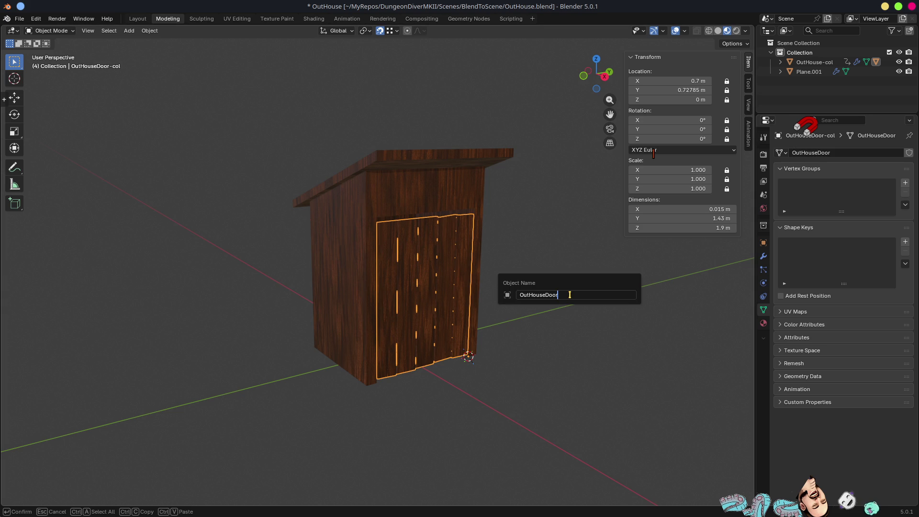
{"action": "key", "text": "Return"}
{"action": "key", "text": "ctrl+s"}
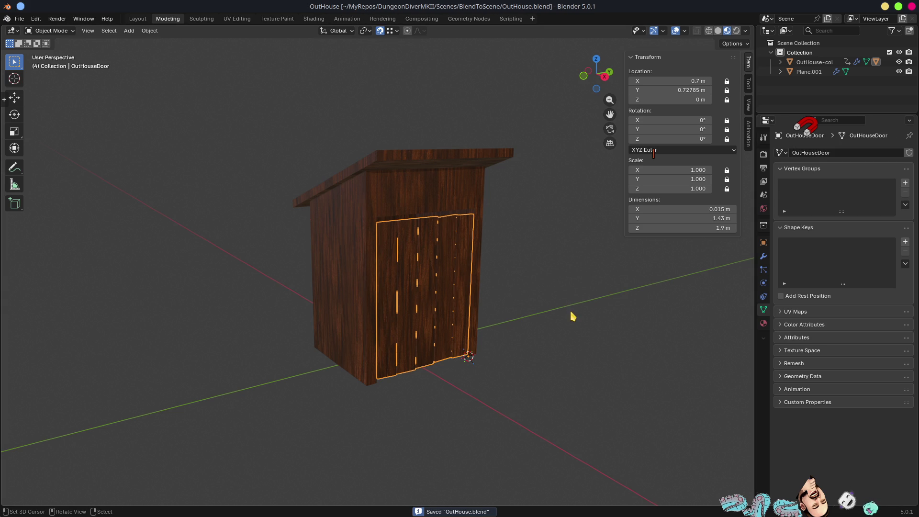
{"action": "key", "text": "alt+Tab"}
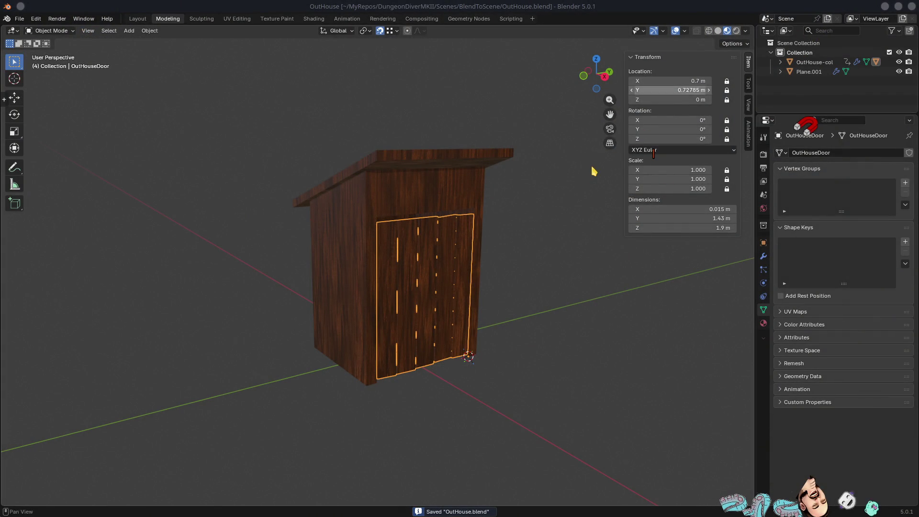
{"action": "key", "text": "alt+Tab"}
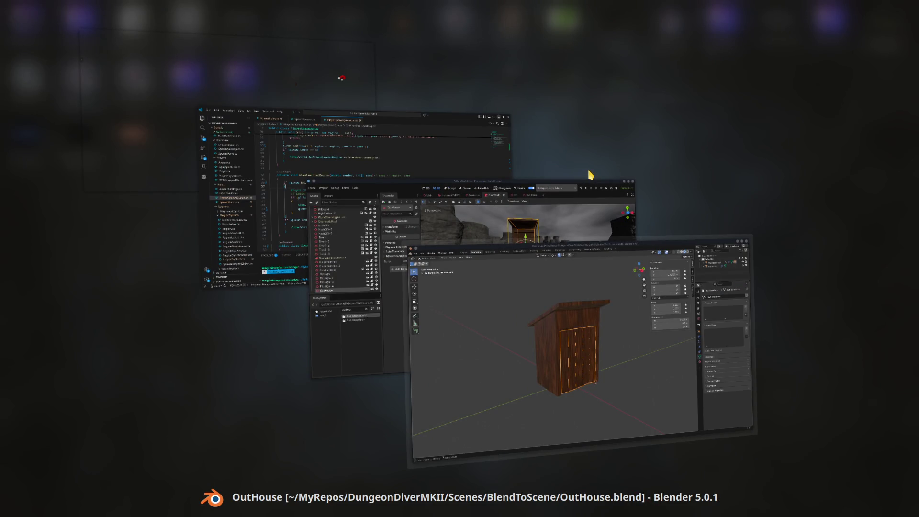
Step: Enlarge the OverWorld 3D viewport by shrinking the Output panel beneath it
{"action": "key", "text": "alt+Tab"}
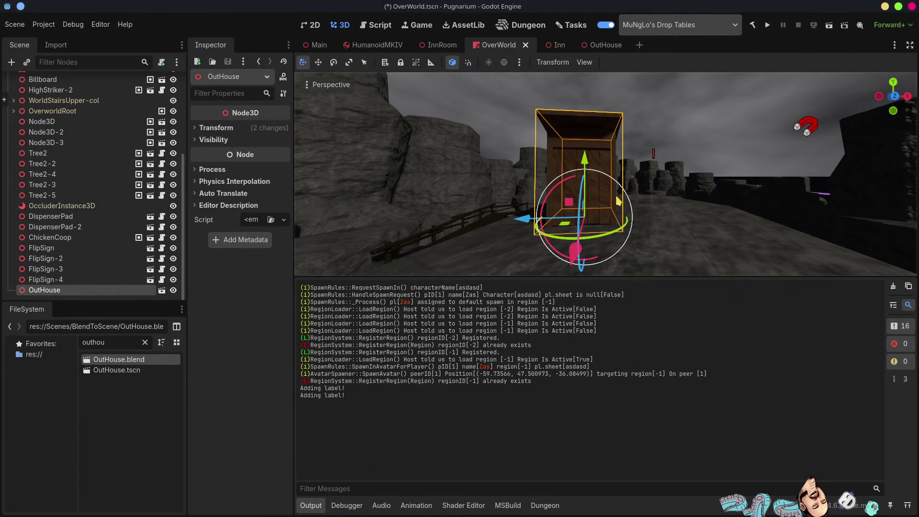
{"action": "mouse_move", "coordinate": [602, 282]}
{"action": "left_mouse_down"}
{"action": "mouse_move", "coordinate": [601, 246]}
{"action": "mouse_move", "coordinate": [583, 370]}
{"action": "left_mouse_up"}
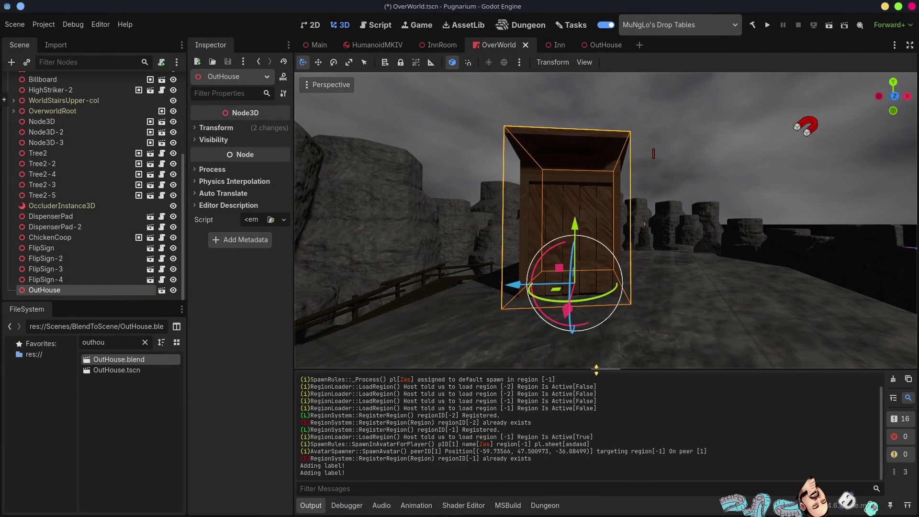
{"action": "key", "text": "alt+Tab"}
{"action": "key", "text": "alt+Tab"}
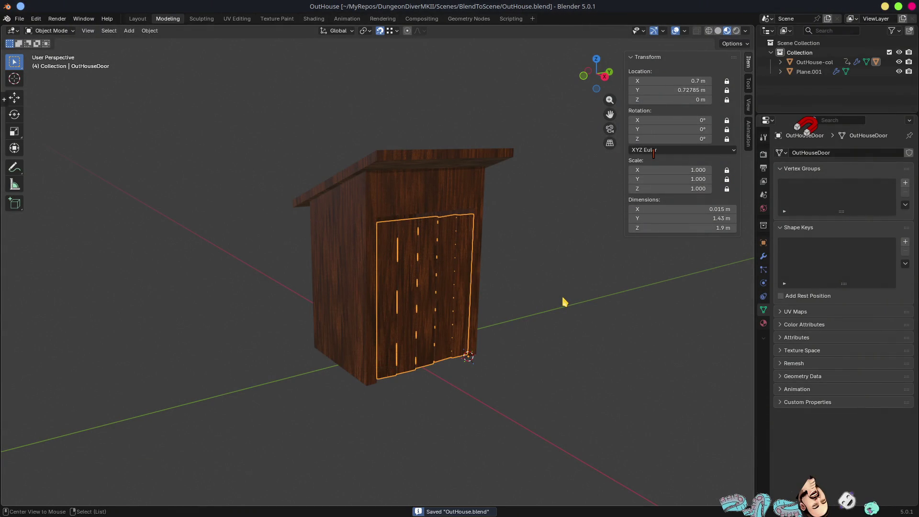
{"action": "key", "text": "alt+Tab"}
{"action": "key", "text": "alt+Tab"}
{"action": "key", "text": "alt+Tab"}
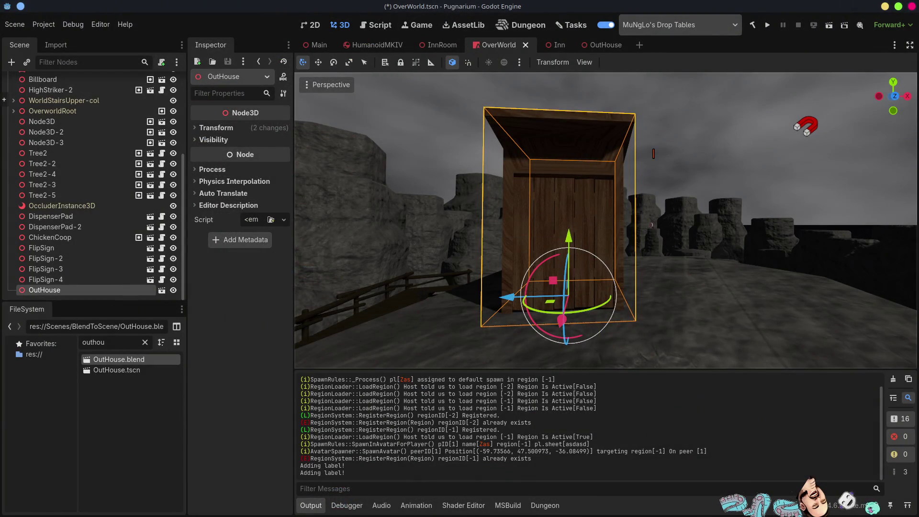
Step: Filter the FileSystem for 'human' and place a Human.blend instance beside the outhouse
{"action": "mouse_move", "coordinate": [605, 220]}
{"action": "middle_mouse_down"}
{"action": "mouse_move", "coordinate": [794, 238]}
{"action": "mouse_move", "coordinate": [813, 220]}
{"action": "middle_mouse_up"}
{"action": "mouse_move", "coordinate": [448, 220]}
{"action": "middle_mouse_down"}
{"action": "mouse_move", "coordinate": [626, 247]}
{"action": "mouse_move", "coordinate": [631, 311]}
{"action": "middle_mouse_up"}
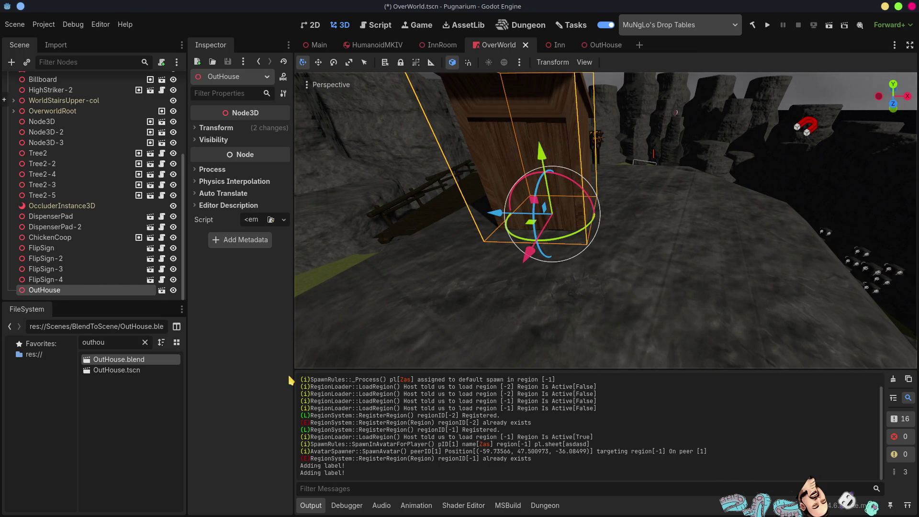
{"action": "type", "text": "human"}
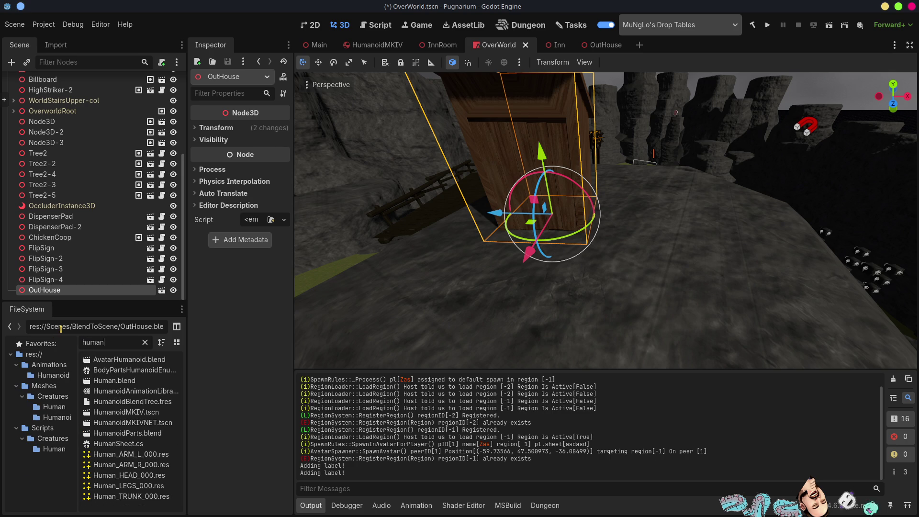
{"action": "mouse_move", "coordinate": [117, 380]}
{"action": "left_mouse_down"}
{"action": "mouse_move", "coordinate": [606, 260]}
{"action": "mouse_move", "coordinate": [660, 235]}
{"action": "mouse_move", "coordinate": [618, 234]}
{"action": "mouse_move", "coordinate": [523, 250]}
{"action": "mouse_move", "coordinate": [509, 263]}
{"action": "mouse_move", "coordinate": [537, 254]}
{"action": "mouse_move", "coordinate": [654, 301]}
{"action": "left_mouse_up"}
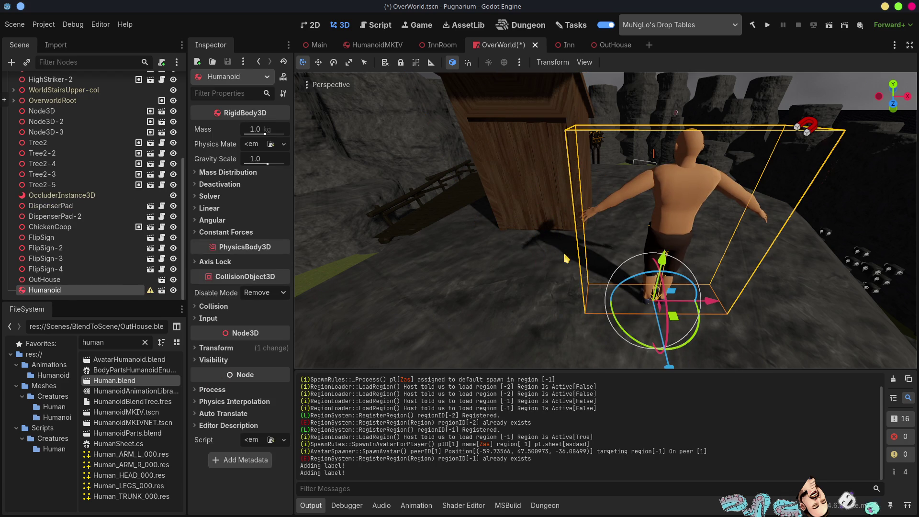
Step: Undo the Humanoid, fly inside the outhouse to inspect its ceiling, then return to Blender
{"action": "key", "text": "ctrl+z"}
{"action": "right_click_drag", "start_coordinate": [663, 232], "coordinate": [663, 232]}
{"action": "right_click_drag", "start_coordinate": [672, 267], "coordinate": [672, 268]}
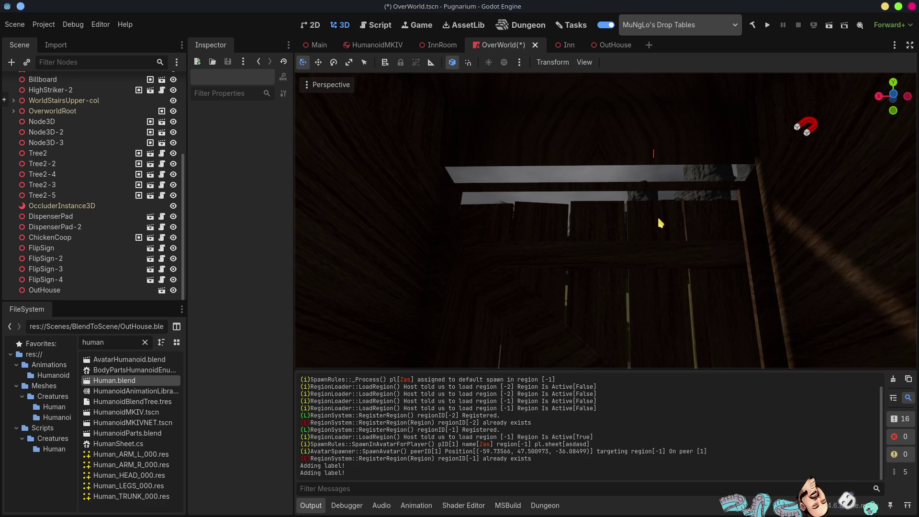
{"action": "key", "text": "alt+Tab"}
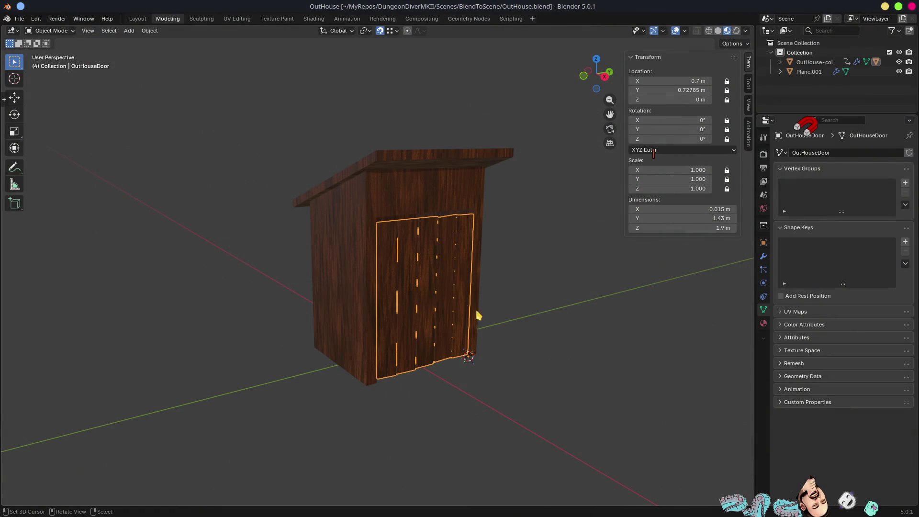
Step: Delete the red beam above the door from the OutHouse-col mesh and save the file
{"action": "scroll", "coordinate": [441, 220], "scroll_direction": "down", "scroll_amount": 1}
{"action": "scroll", "coordinate": [421, 236], "scroll_direction": "up", "scroll_amount": 6}
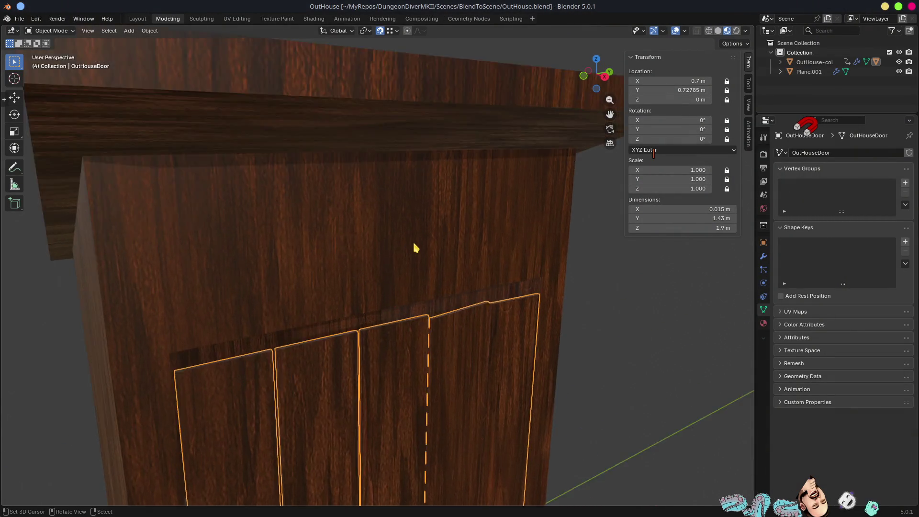
{"action": "scroll", "coordinate": [439, 232], "scroll_direction": "up", "scroll_amount": 5}
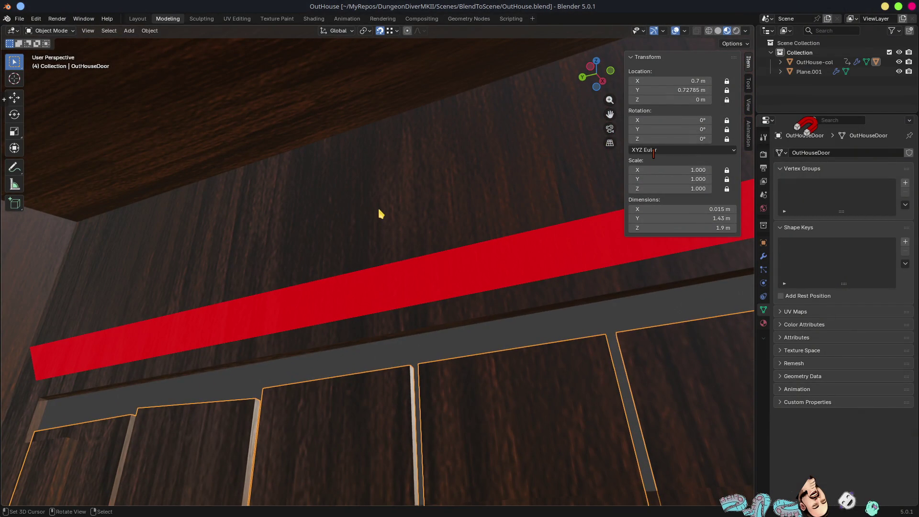
{"action": "left_click", "coordinate": [378, 211]}
{"action": "key", "text": "Tab"}
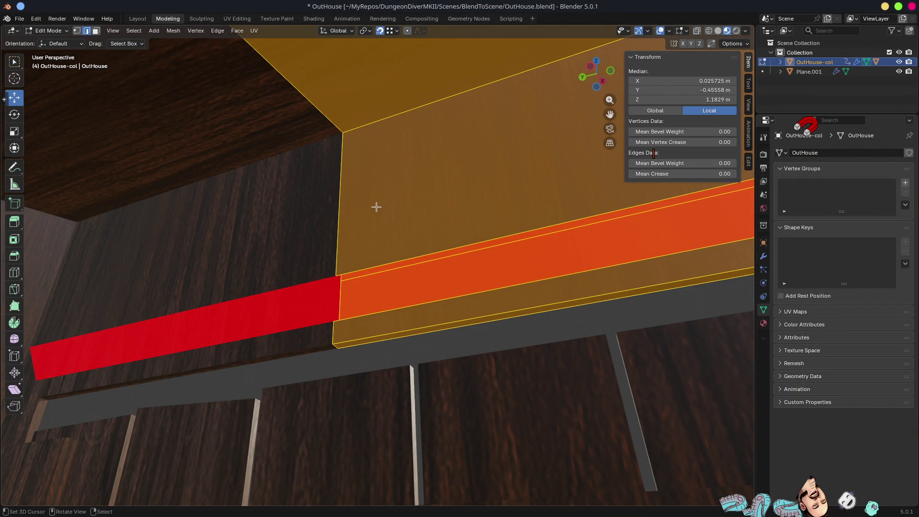
{"action": "mouse_move", "coordinate": [421, 244]}
{"action": "middle_mouse_down"}
{"action": "mouse_move", "coordinate": [461, 226]}
{"action": "mouse_move", "coordinate": [525, 242]}
{"action": "mouse_move", "coordinate": [626, 341]}
{"action": "middle_mouse_up"}
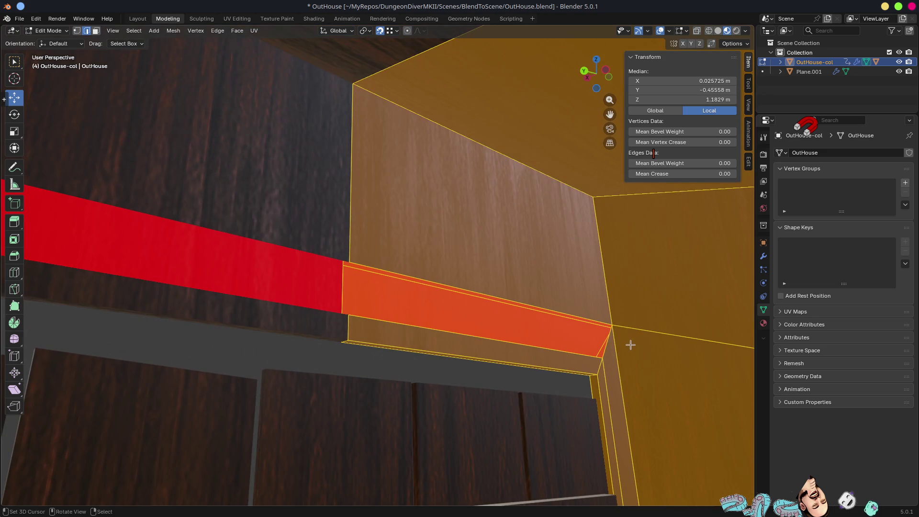
{"action": "left_click", "coordinate": [606, 342]}
{"action": "key", "text": "ctrl+z"}
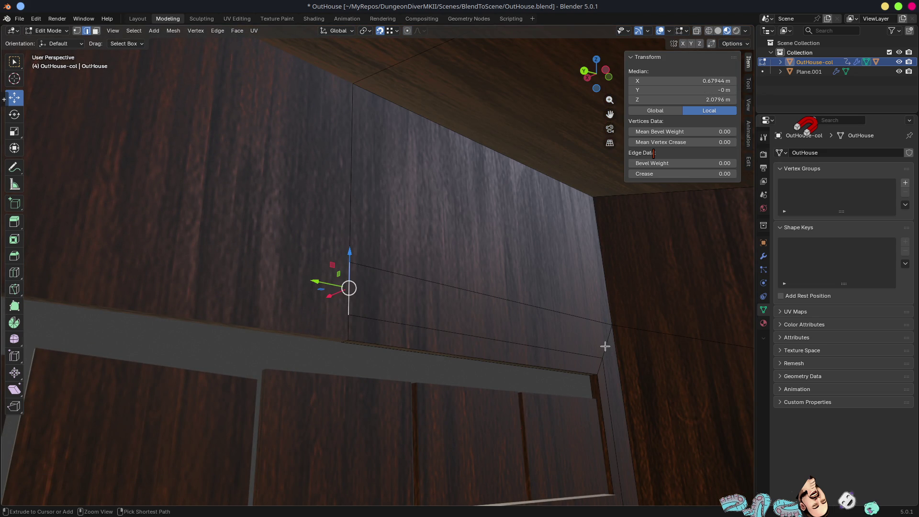
{"action": "key", "text": "ctrl+s"}
{"action": "key", "text": "alt+Tab"}
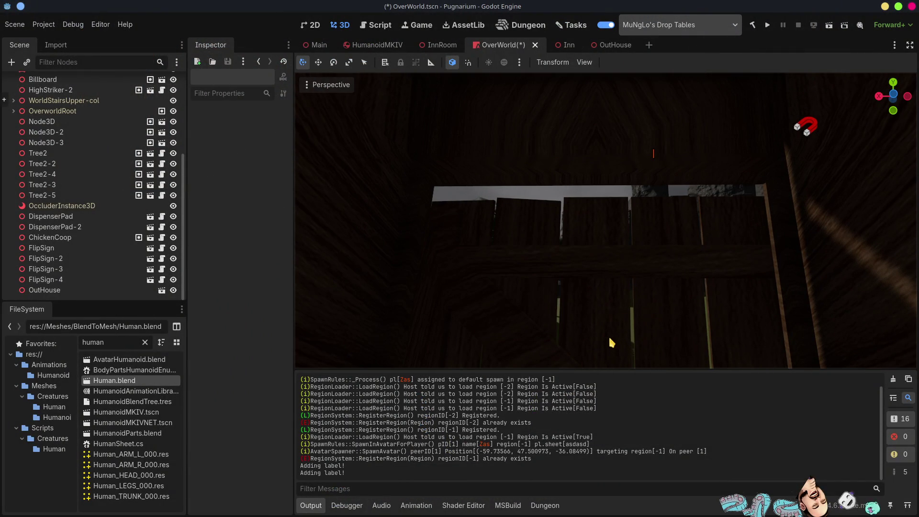
Step: Pull the view back over the landscape, lengthen the Scene dock, and switch to the OutHouse scene
{"action": "scroll", "coordinate": [601, 261], "scroll_direction": "down", "scroll_amount": 5}
{"action": "middle_click_drag", "start_coordinate": [602, 260], "coordinate": [448, 259]}
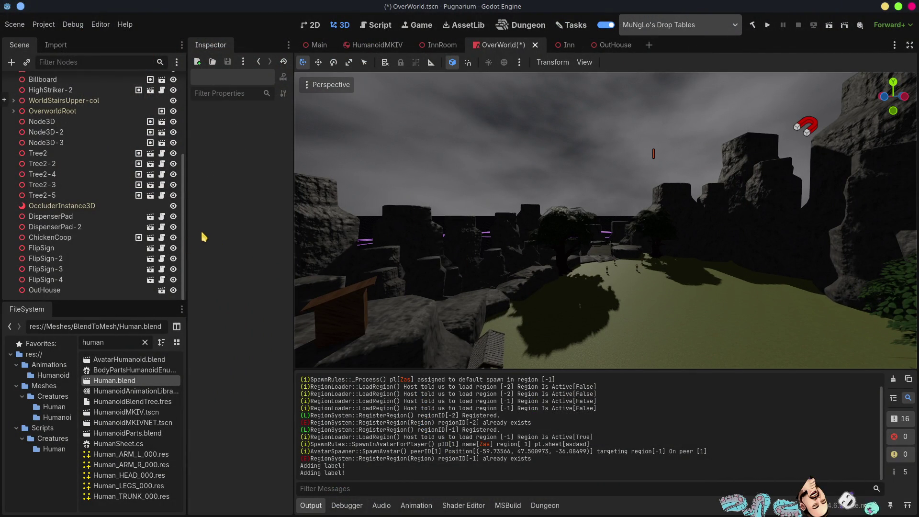
{"action": "mouse_move", "coordinate": [87, 300]}
{"action": "left_mouse_down"}
{"action": "mouse_move", "coordinate": [97, 454]}
{"action": "mouse_move", "coordinate": [101, 445]}
{"action": "left_mouse_up"}
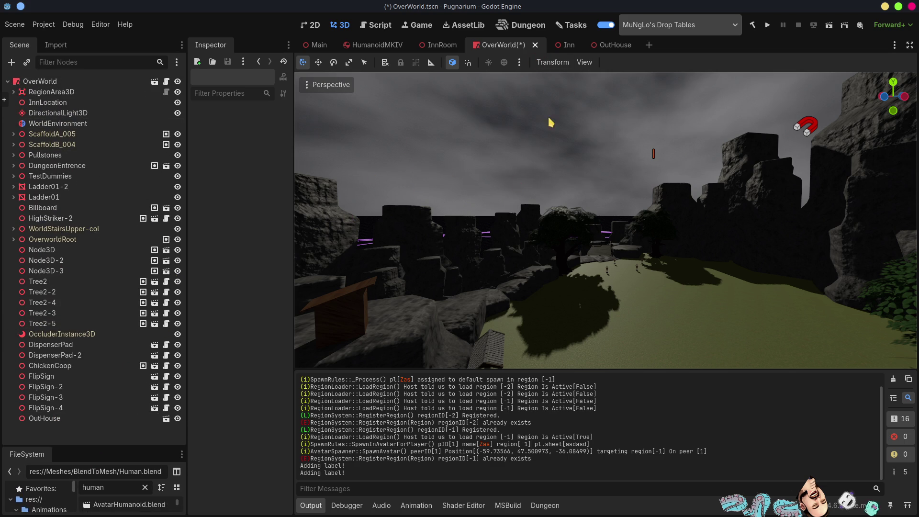
{"action": "left_click", "coordinate": [603, 44]}
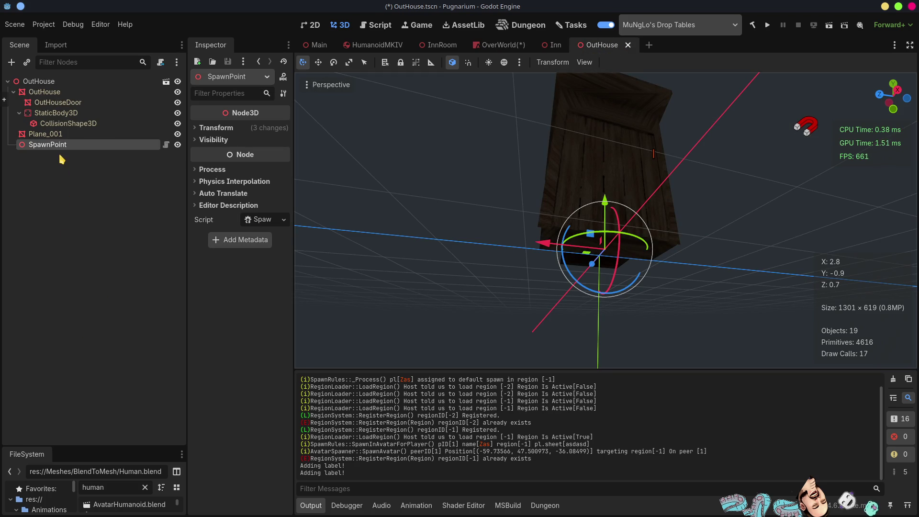
Step: Add an Area3D node as a child of the OutHouse root
{"action": "middle_click_drag", "start_coordinate": [646, 216], "coordinate": [747, 211]}
{"action": "left_click", "coordinate": [61, 191]}
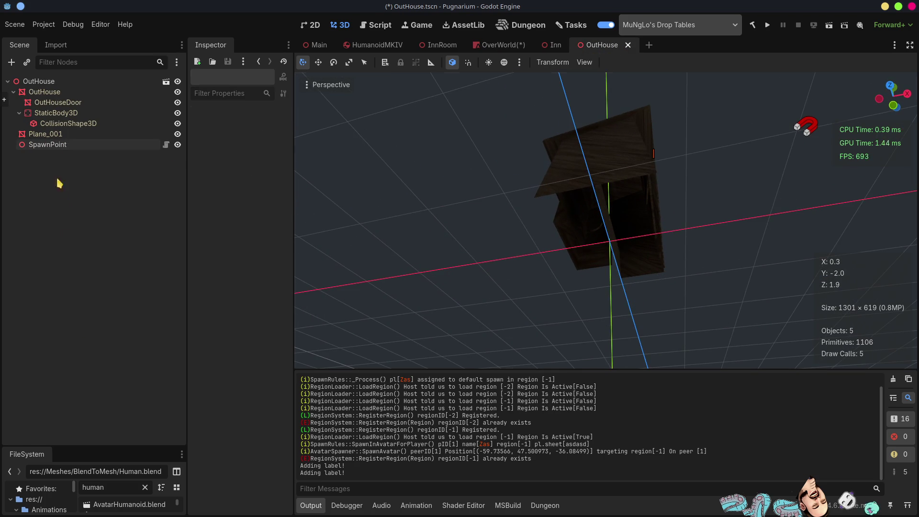
{"action": "left_click", "coordinate": [41, 84]}
{"action": "right_click", "coordinate": [41, 85]}
{"action": "key", "text": "Escape"}
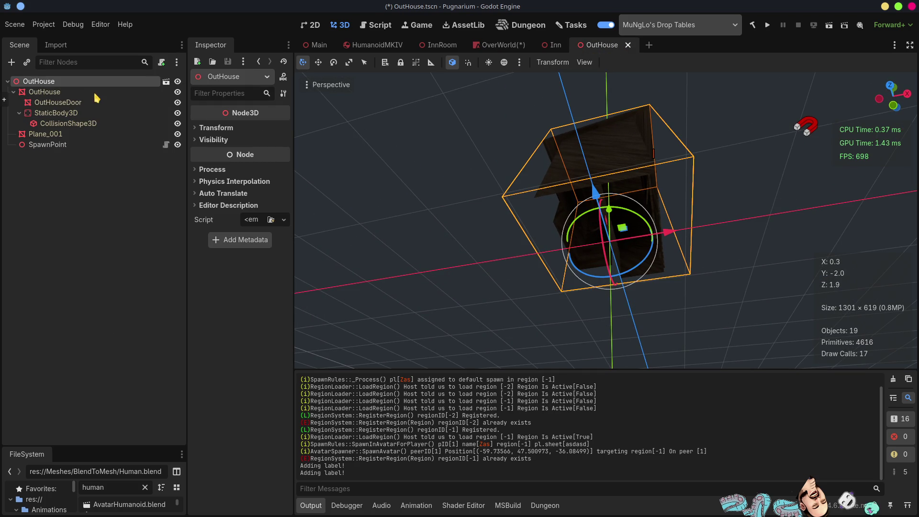
{"action": "key", "text": "ctrl+a"}
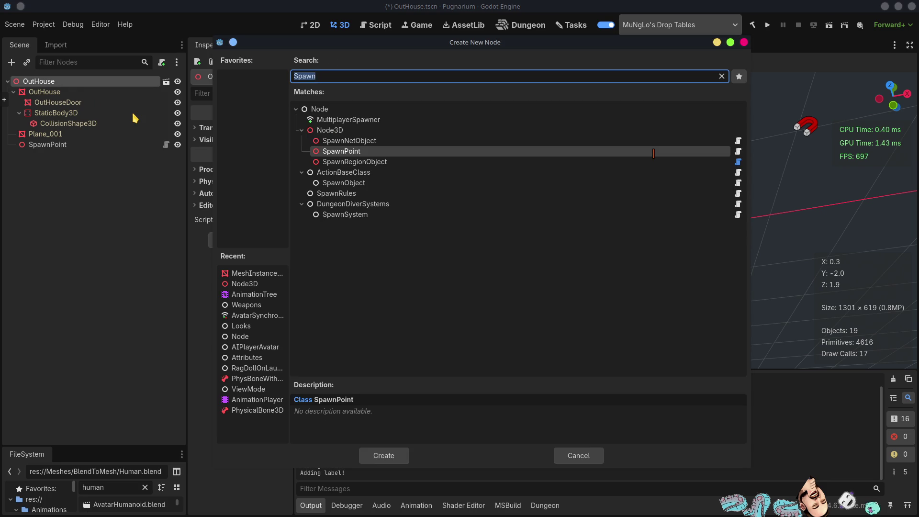
{"action": "type", "text": "area"}
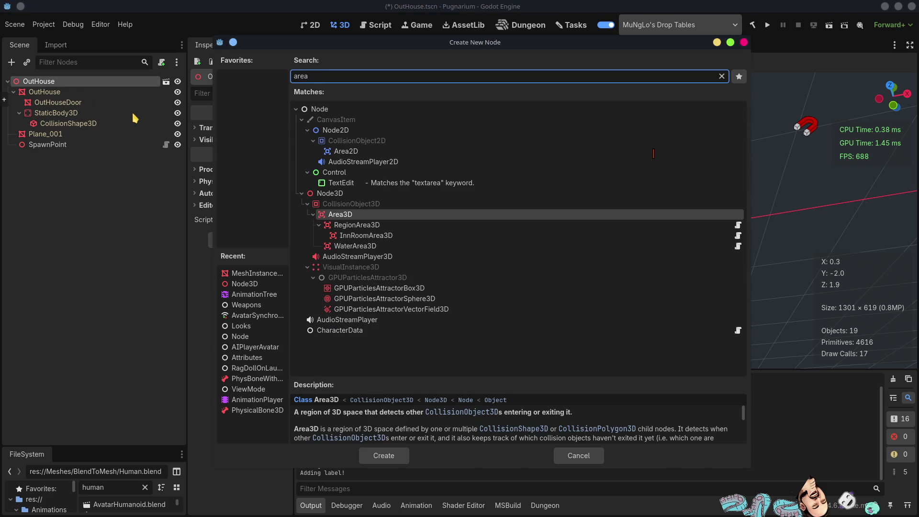
{"action": "key", "text": "Return"}
Step: Add a CollisionShape3D under the Area3D and give it a new BoxShape3D
{"action": "right_click", "coordinate": [138, 156]}
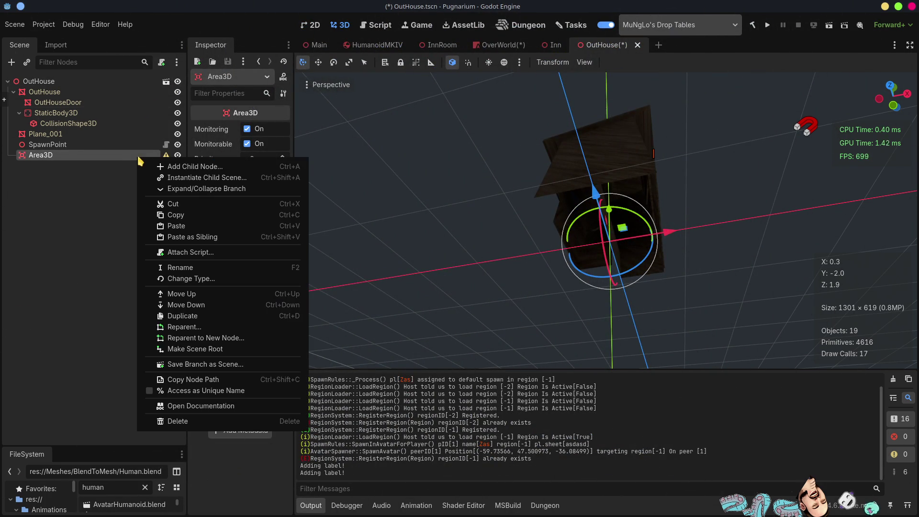
{"action": "left_click", "coordinate": [149, 167]}
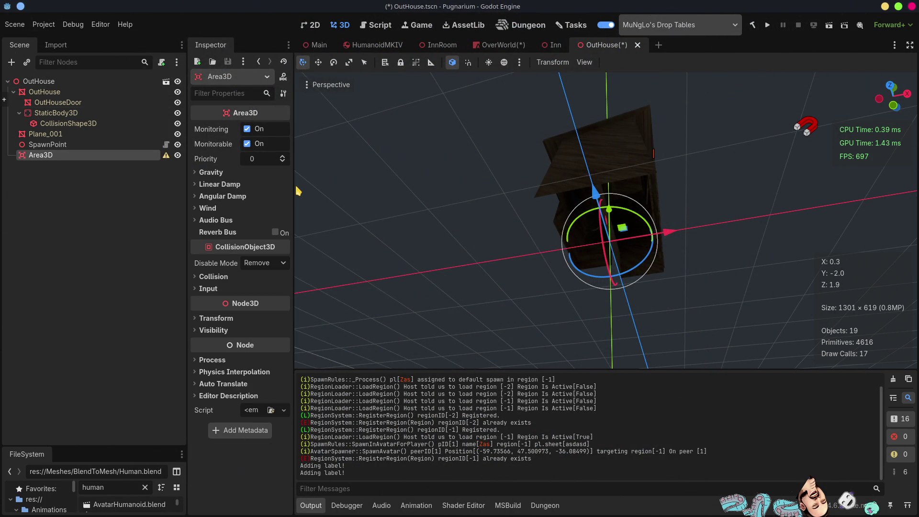
{"action": "type", "text": "shape"}
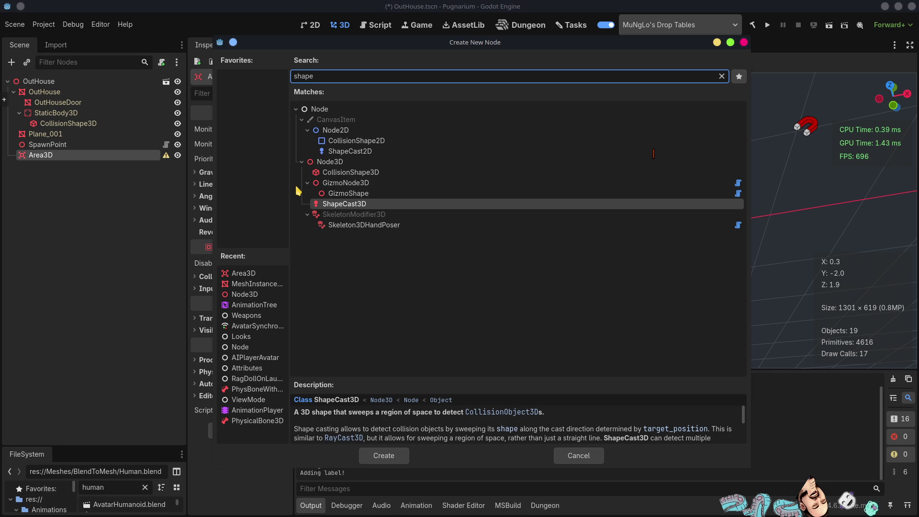
{"action": "double_click", "coordinate": [350, 173]}
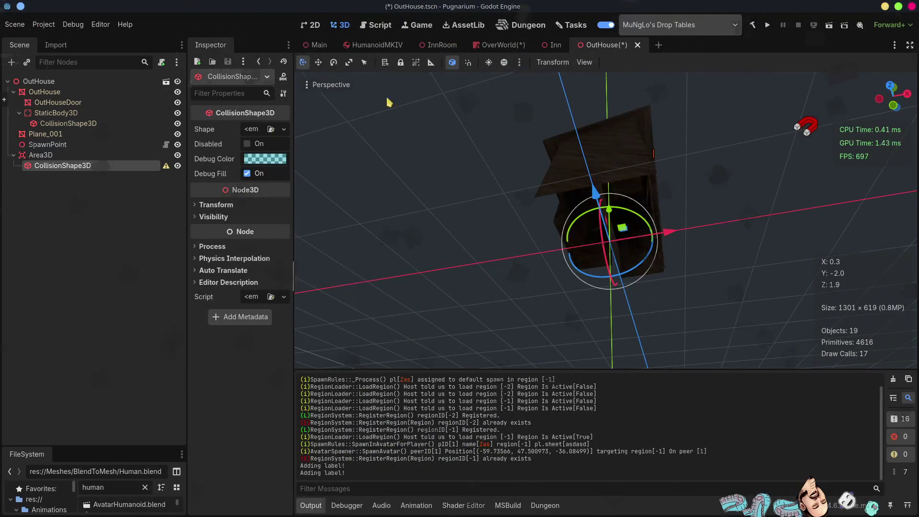
{"action": "left_click", "coordinate": [270, 130]}
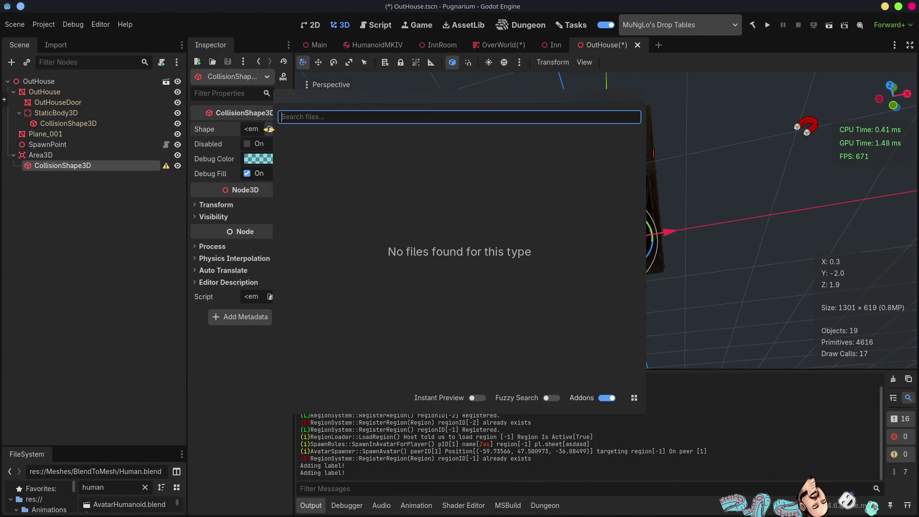
{"action": "left_click", "coordinate": [638, 96]}
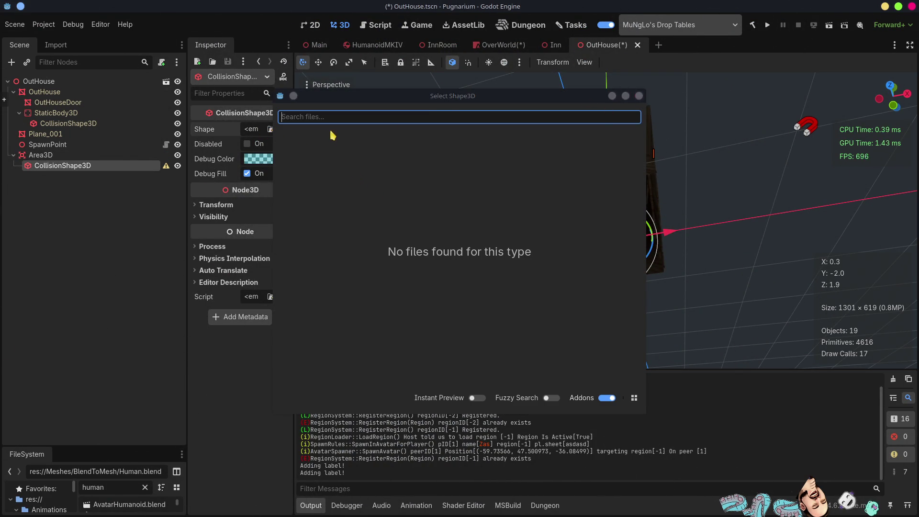
{"action": "left_click", "coordinate": [269, 129]}
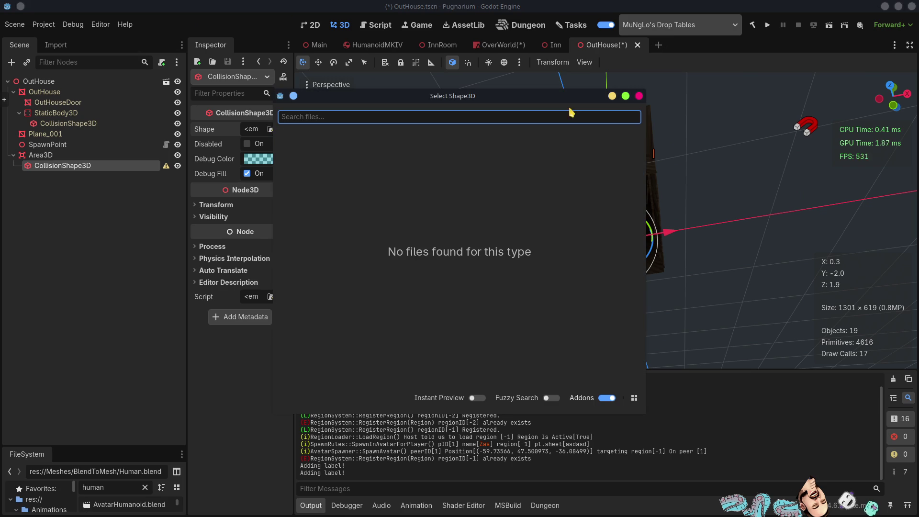
{"action": "left_click", "coordinate": [639, 96]}
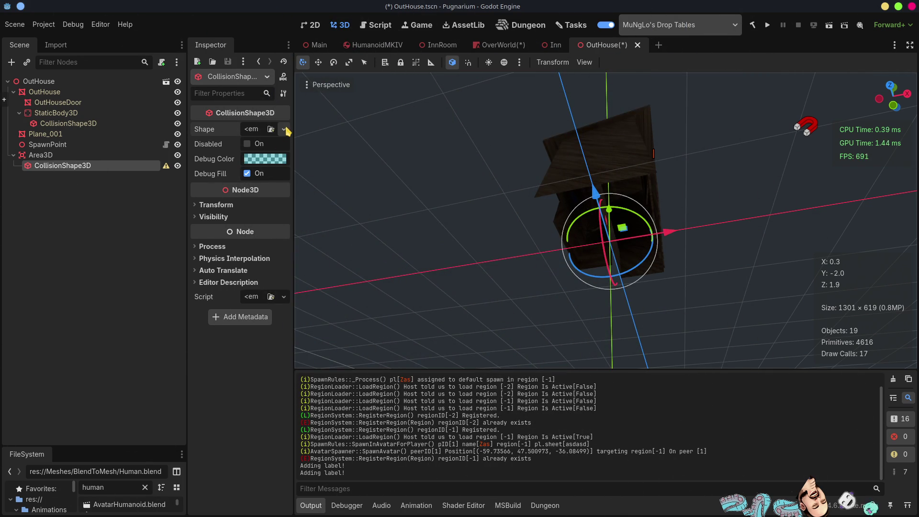
{"action": "left_click", "coordinate": [284, 130]}
{"action": "left_click", "coordinate": [213, 178]}
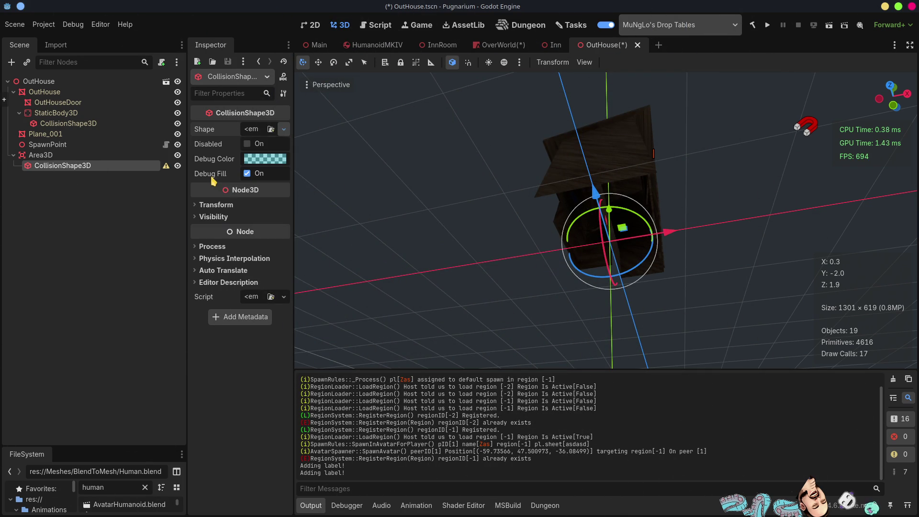
Step: Expand the 1×1×1 box shape's size settings and begin adjusting its X size
{"action": "left_click", "coordinate": [89, 218]}
{"action": "left_click", "coordinate": [87, 166]}
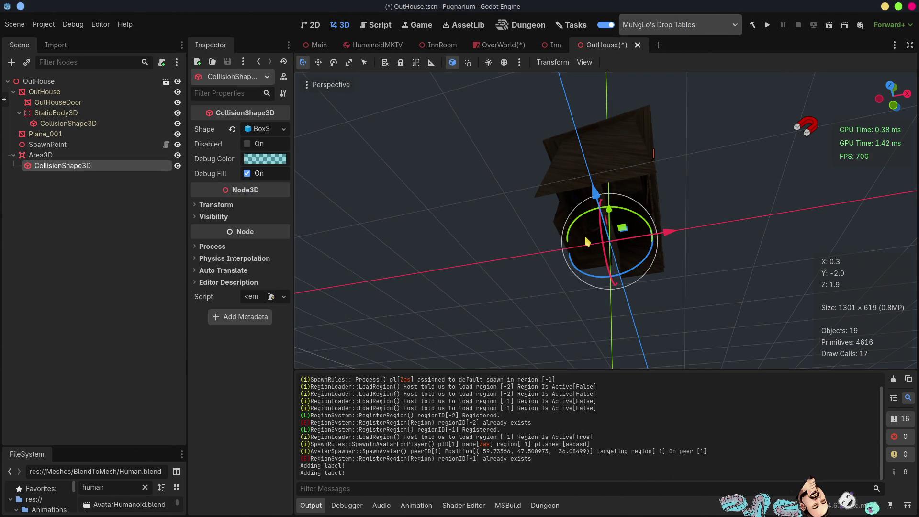
{"action": "mouse_move", "coordinate": [665, 261]}
{"action": "middle_mouse_down"}
{"action": "mouse_move", "coordinate": [682, 266]}
{"action": "mouse_move", "coordinate": [660, 259]}
{"action": "mouse_move", "coordinate": [687, 318]}
{"action": "mouse_move", "coordinate": [736, 319]}
{"action": "mouse_move", "coordinate": [440, 200]}
{"action": "middle_mouse_up"}
{"action": "scroll", "coordinate": [661, 273], "scroll_direction": "up", "scroll_amount": 4}
{"action": "left_click", "coordinate": [260, 131]}
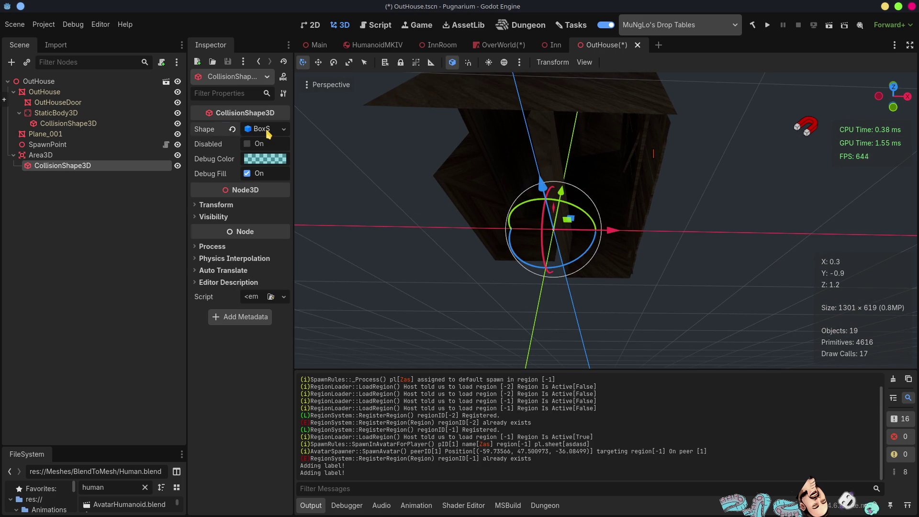
{"action": "left_click_drag", "start_coordinate": [219, 162], "coordinate": [227, 162]}
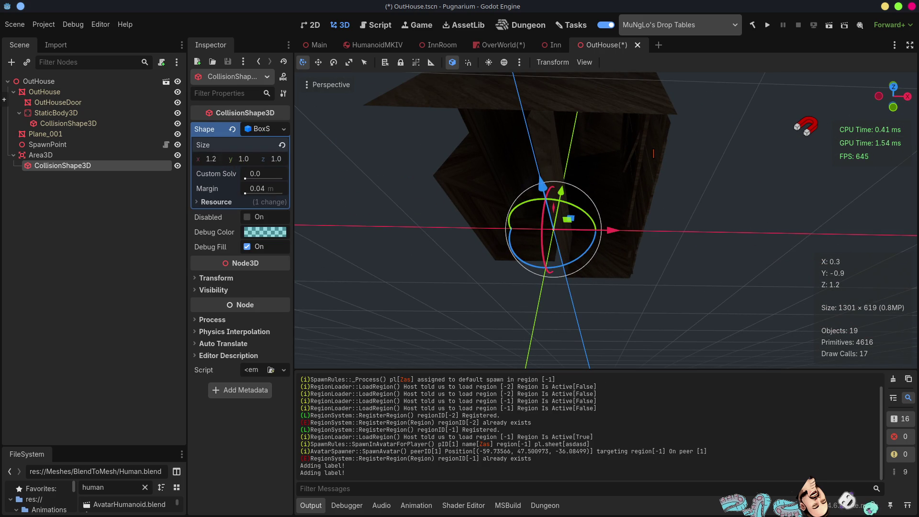
Step: Turn on the CollisionShape3D gizmo in the viewport's gizmo options
{"action": "left_click", "coordinate": [585, 62]}
{"action": "mouse_move", "coordinate": [615, 152]}
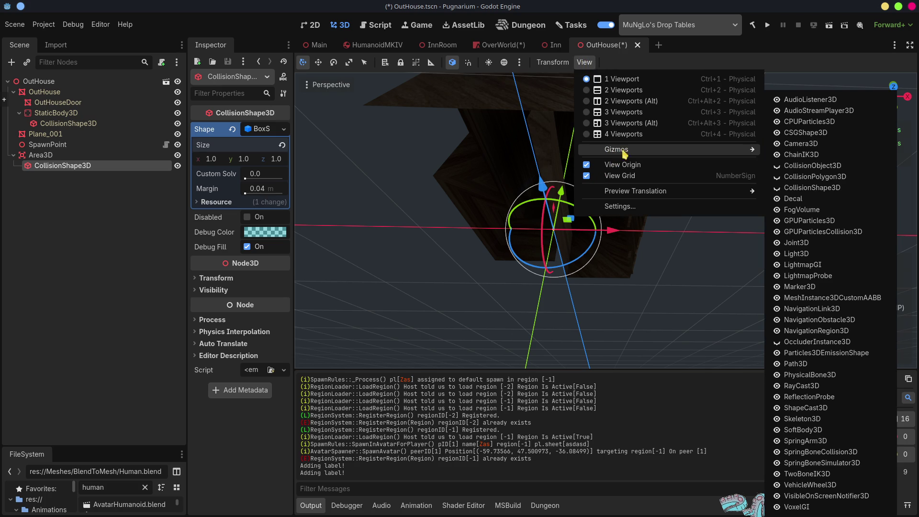
{"action": "left_click", "coordinate": [777, 190]}
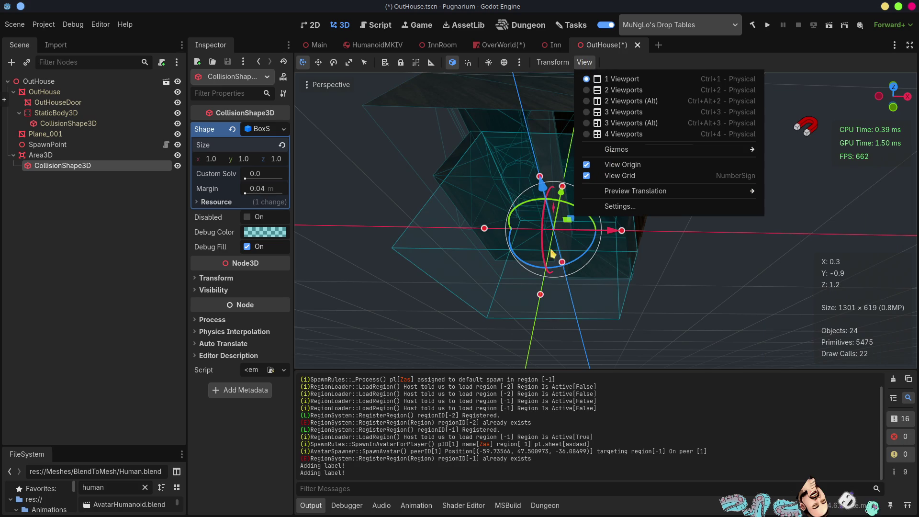
{"action": "left_click", "coordinate": [135, 298]}
Step: Drag the box's top and bottom handles to make it about 2.0 tall
{"action": "mouse_move", "coordinate": [646, 273]}
{"action": "middle_mouse_down"}
{"action": "mouse_move", "coordinate": [660, 240]}
{"action": "mouse_move", "coordinate": [637, 307]}
{"action": "middle_mouse_up"}
{"action": "left_click_drag", "start_coordinate": [548, 311], "coordinate": [558, 250]}
{"action": "mouse_move", "coordinate": [558, 250]}
{"action": "middle_mouse_down"}
{"action": "mouse_move", "coordinate": [629, 257]}
{"action": "mouse_move", "coordinate": [601, 219]}
{"action": "middle_mouse_up"}
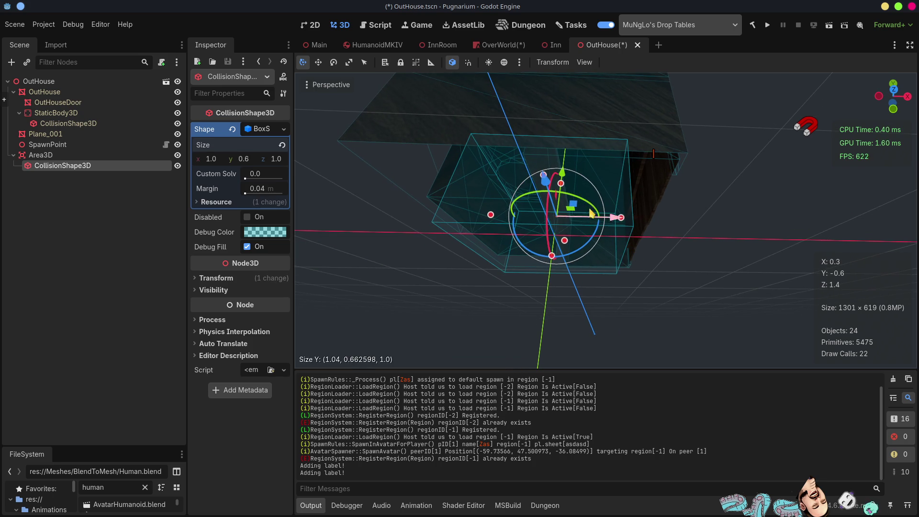
{"action": "mouse_move", "coordinate": [561, 183]}
{"action": "left_mouse_down"}
{"action": "mouse_move", "coordinate": [594, 107]}
{"action": "mouse_move", "coordinate": [580, 94]}
{"action": "left_mouse_up"}
{"action": "middle_click_drag", "start_coordinate": [580, 93], "coordinate": [562, 213]}
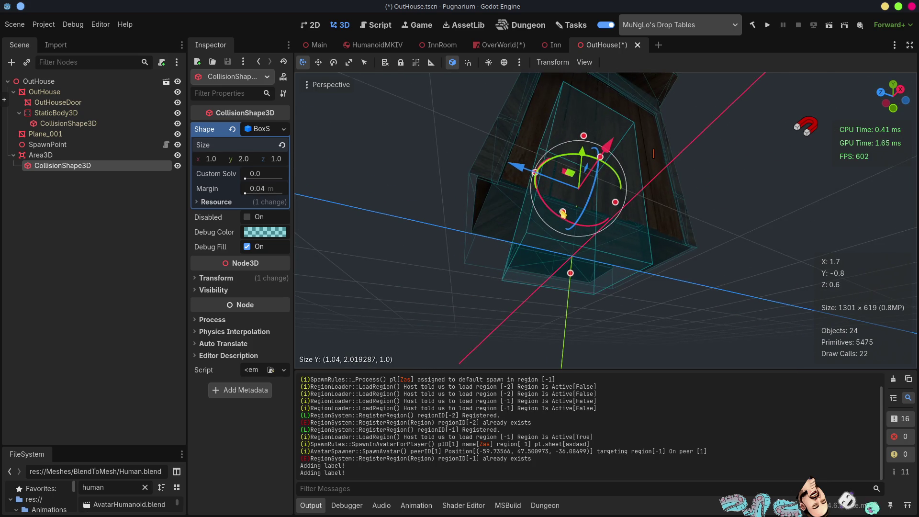
Step: In front and right orthographic views, widen the box to 1.2 and deepen it to 1.5
{"action": "key", "text": "KP_1"}
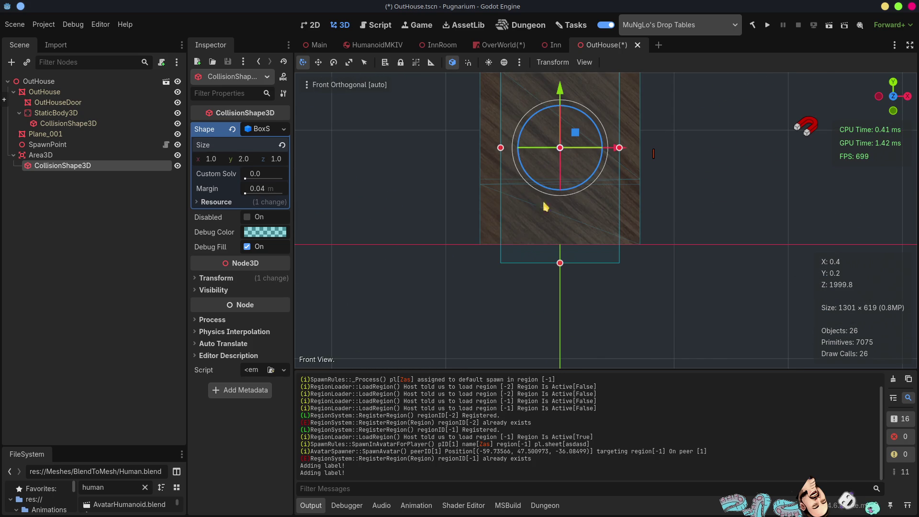
{"action": "left_click_drag", "start_coordinate": [500, 149], "coordinate": [491, 152]}
{"action": "left_click_drag", "start_coordinate": [620, 154], "coordinate": [632, 154]}
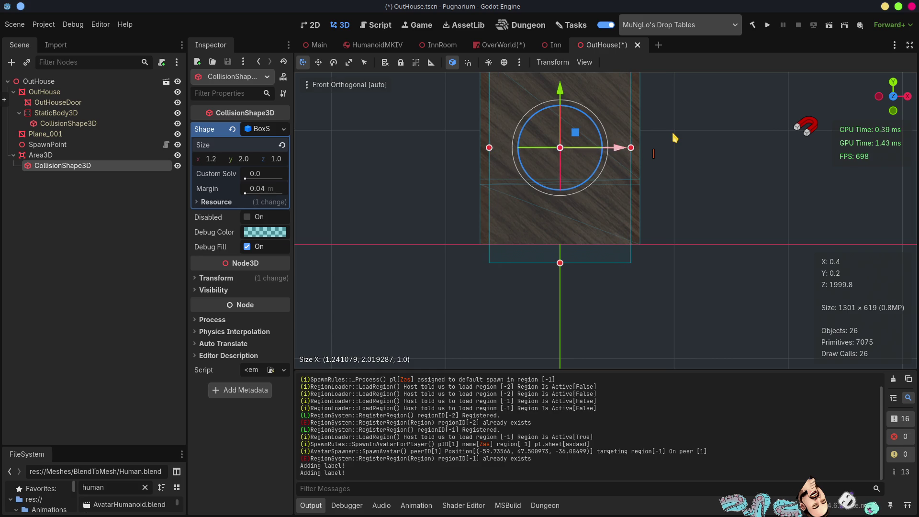
{"action": "key", "text": "KP_3"}
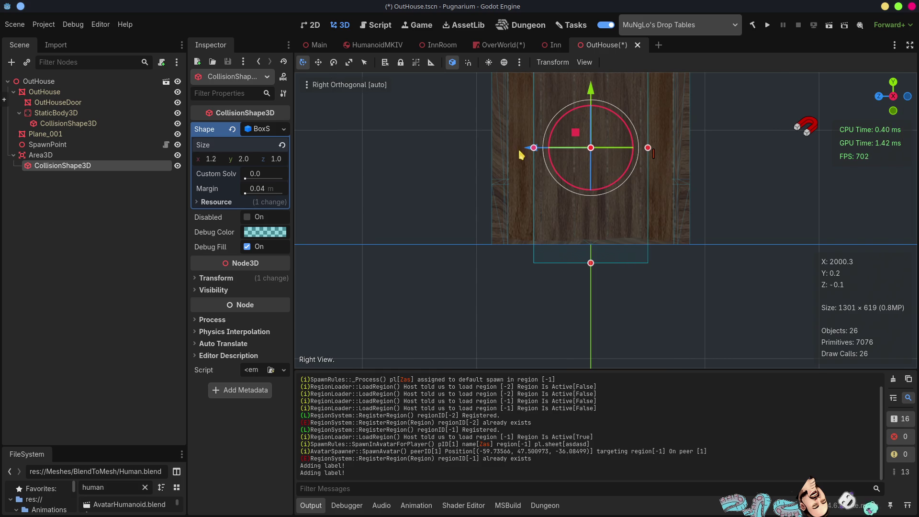
{"action": "left_click_drag", "start_coordinate": [534, 151], "coordinate": [506, 155]}
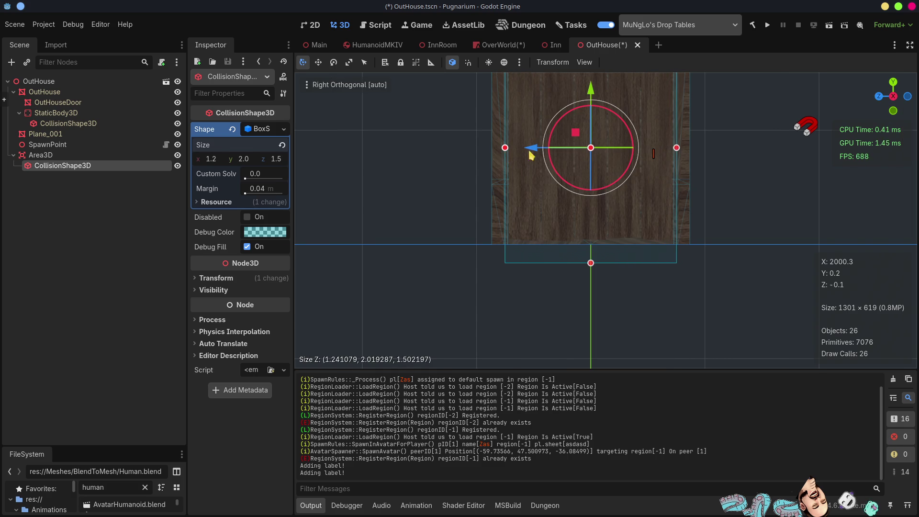
Step: Reframe the side view and raise the box height to 2.2, then reselect Area3D
{"action": "scroll", "coordinate": [542, 153], "scroll_direction": "down", "scroll_amount": 3}
{"action": "mouse_move", "coordinate": [590, 88]}
{"action": "middle_mouse_down", "text": "shift"}
{"action": "mouse_move", "coordinate": [575, 229]}
{"action": "mouse_move", "coordinate": [762, 216]}
{"action": "middle_mouse_up", "text": "shift"}
{"action": "left_click_drag", "start_coordinate": [570, 240], "coordinate": [571, 211]}
{"action": "mouse_move", "coordinate": [570, 211]}
{"action": "middle_mouse_down"}
{"action": "mouse_move", "coordinate": [640, 217]}
{"action": "mouse_move", "coordinate": [550, 211]}
{"action": "middle_mouse_up"}
{"action": "scroll", "coordinate": [569, 212], "scroll_direction": "down", "scroll_amount": 3}
{"action": "scroll", "coordinate": [550, 211], "scroll_direction": "down", "scroll_amount": 7}
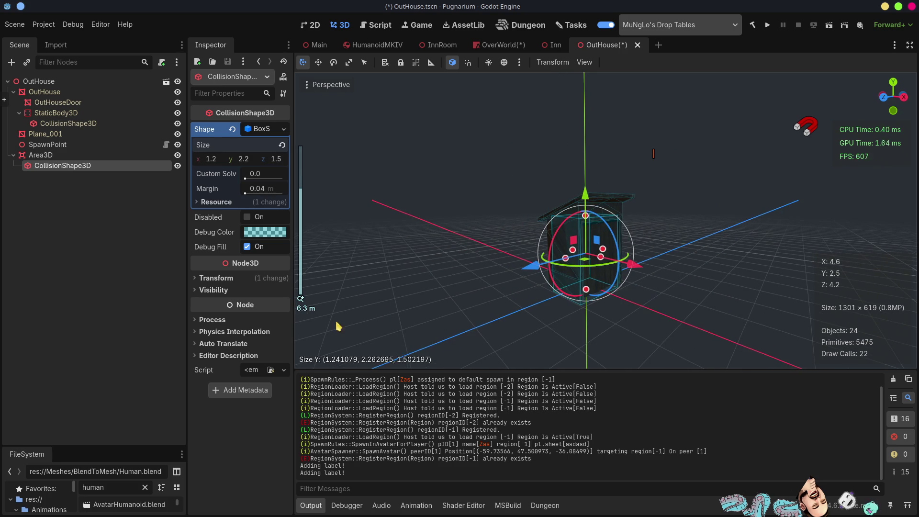
{"action": "left_click", "coordinate": [56, 156]}
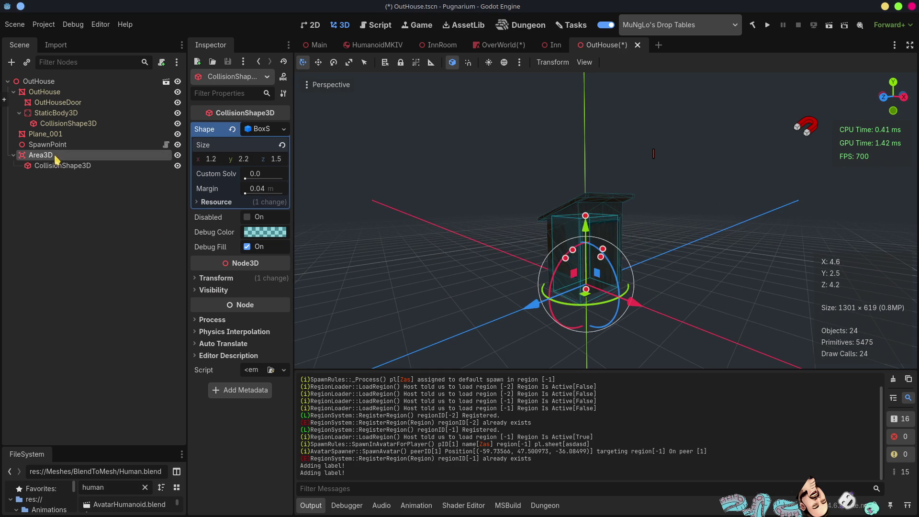
Step: Put the Area3D on collision layer 2 and clear its mask bit 1
{"action": "left_click", "coordinate": [214, 277]}
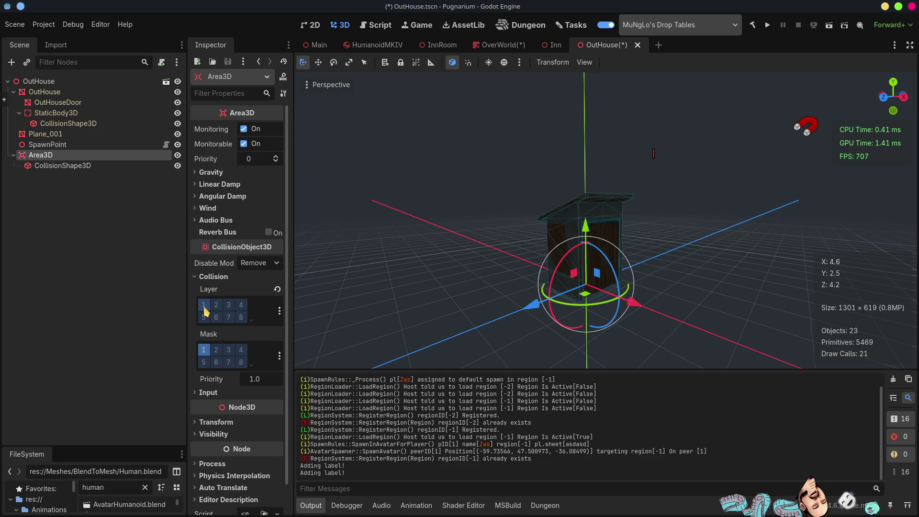
{"action": "left_click", "coordinate": [207, 353]}
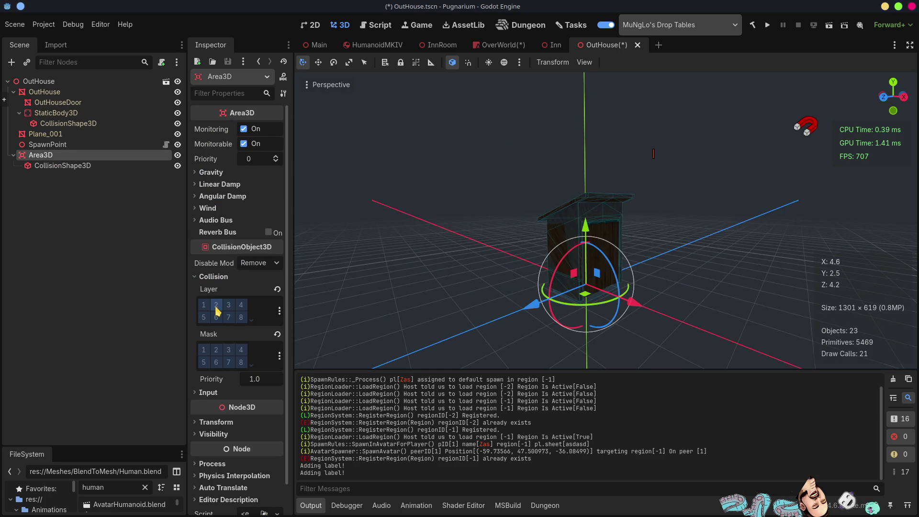
{"action": "left_click", "coordinate": [215, 306]}
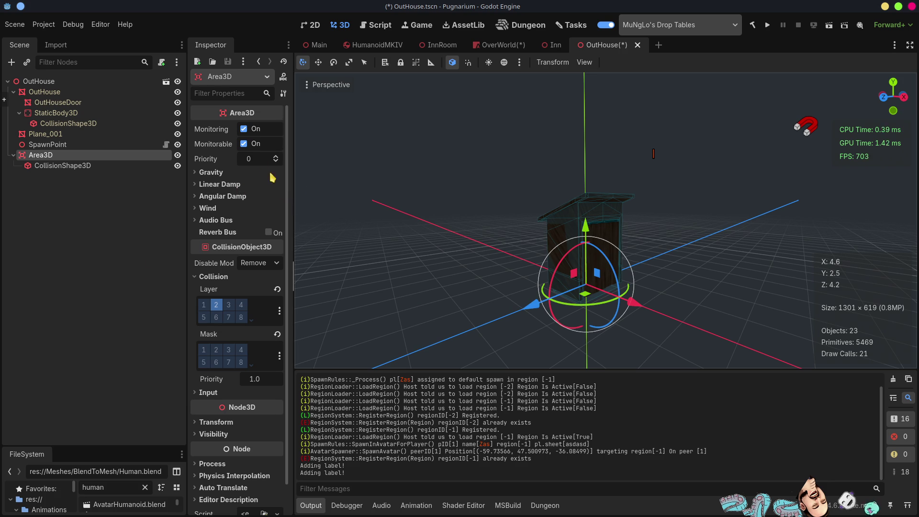
Step: Save OutHouse.tscn with Ctrl+S and select the SpawnPoint node
{"action": "left_click", "coordinate": [123, 260]}
{"action": "key", "text": "ctrl+s"}
{"action": "left_click", "coordinate": [52, 145]}
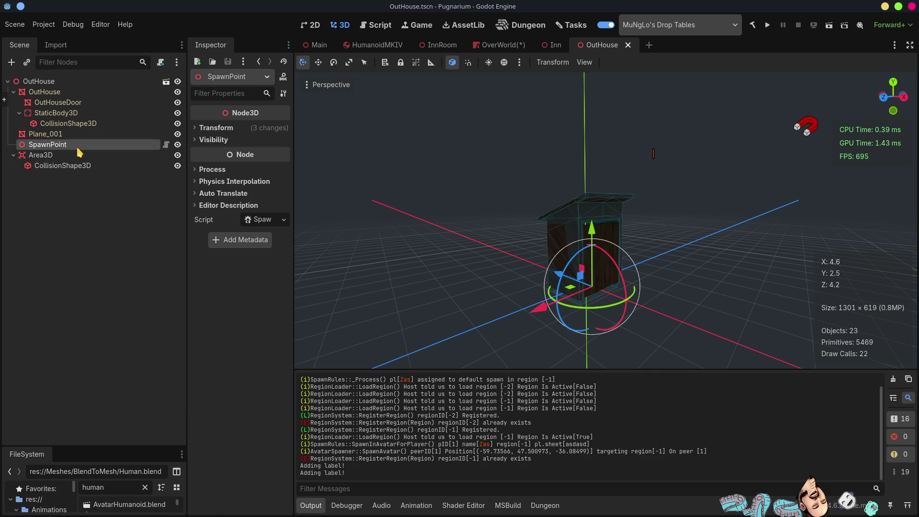
Step: In SpawnPoint.cs, add 'public bool IsBlocked => CheckIfBlocked();' and generate the CheckIfBlocked stub
{"action": "left_click", "coordinate": [260, 220]}
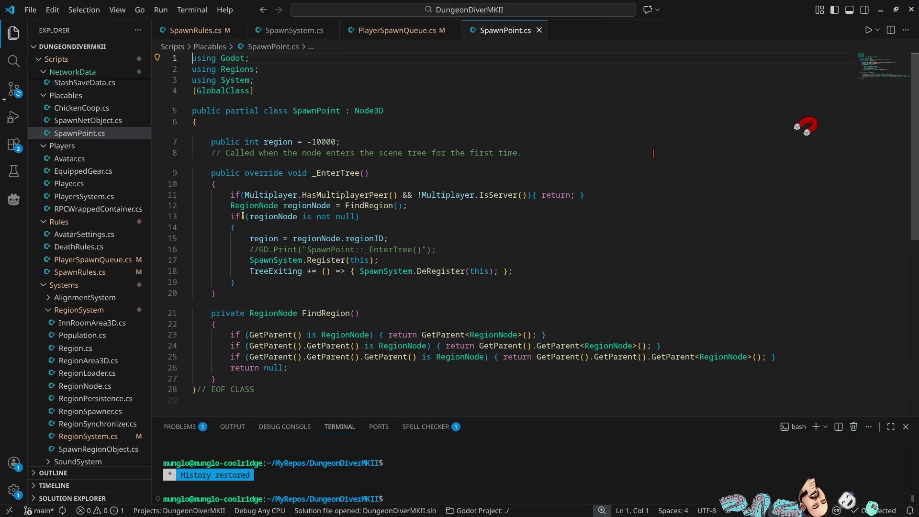
{"action": "left_click", "coordinate": [292, 143]}
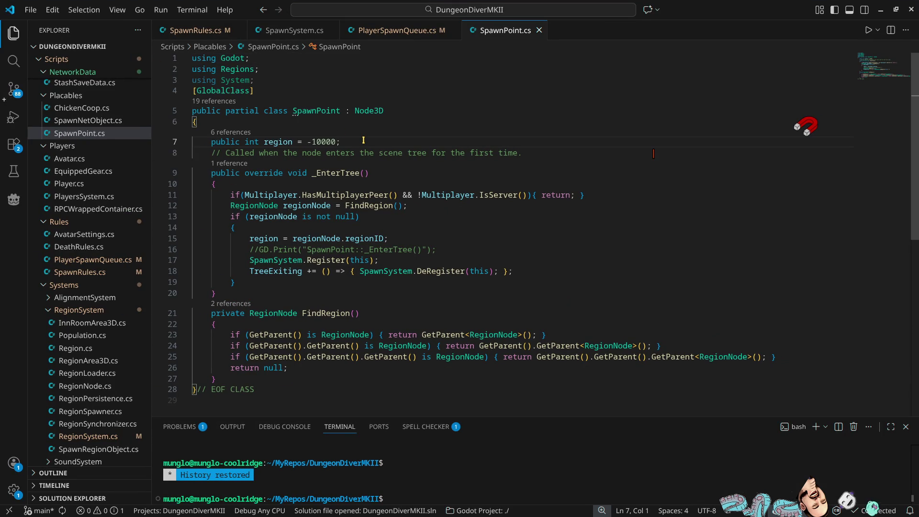
{"action": "left_click", "coordinate": [363, 140]}
{"action": "key", "text": "Return"}
{"action": "key", "text": "Return"}
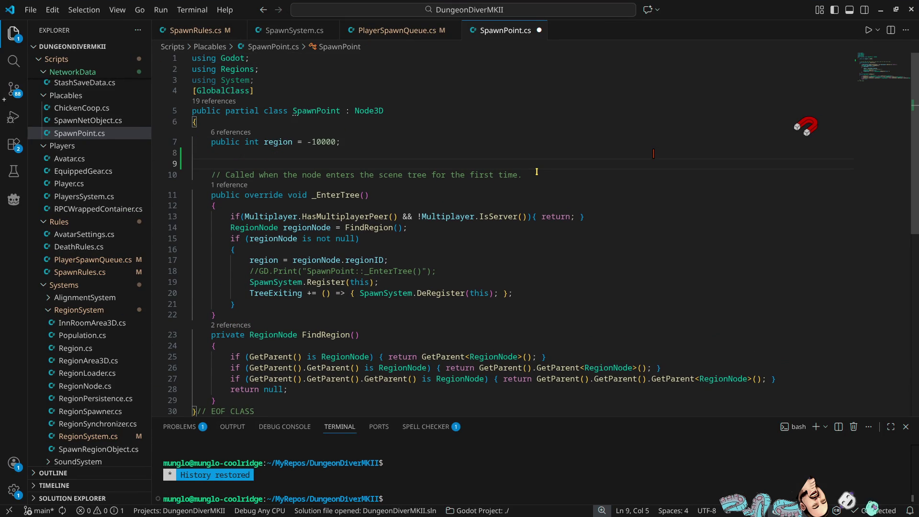
{"action": "type", "text": "public "}
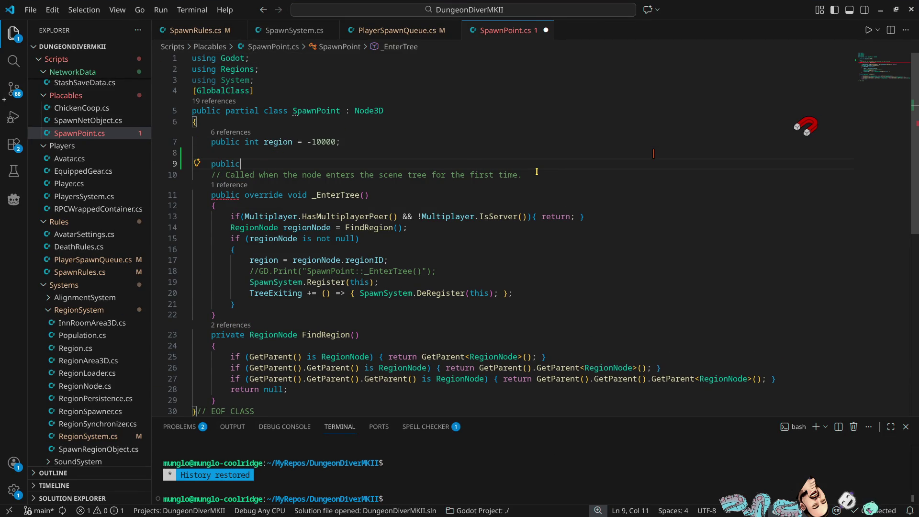
{"action": "type", "text": "bool isB"}
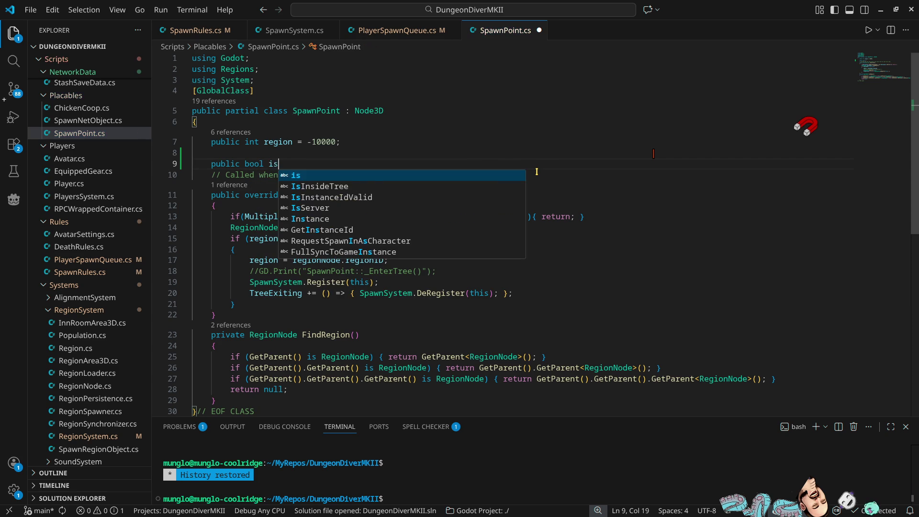
{"action": "key", "text": "BackSpace"}
{"action": "key", "text": "BackSpace"}
{"action": "key", "text": "BackSpace"}
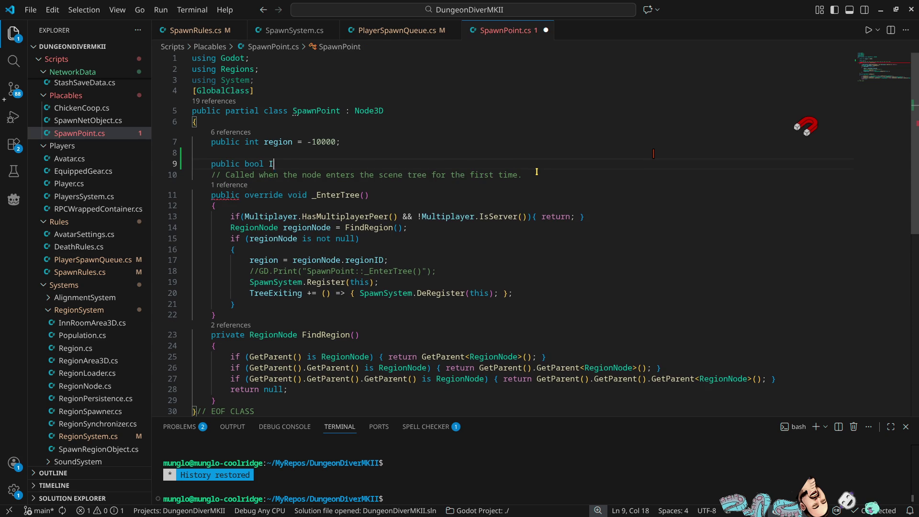
{"action": "type", "text": "IsBlocked ="}
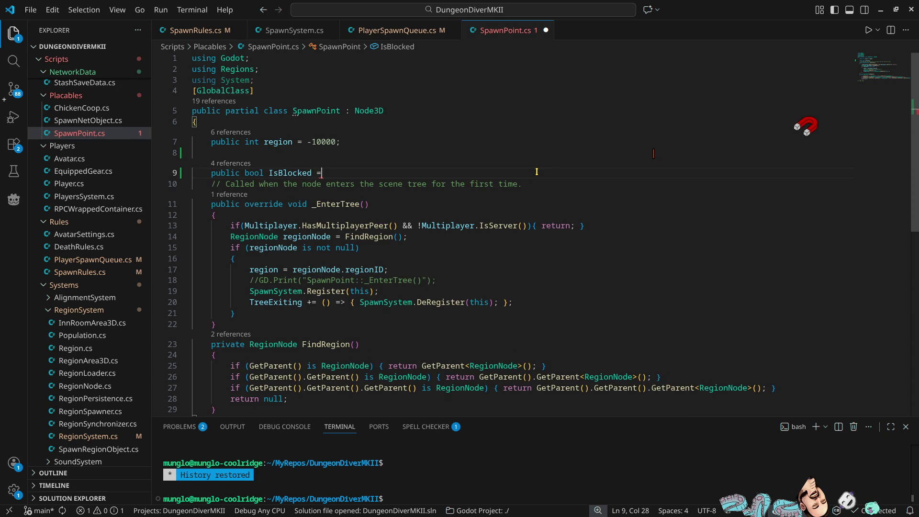
{"action": "type", "text": "> Check"}
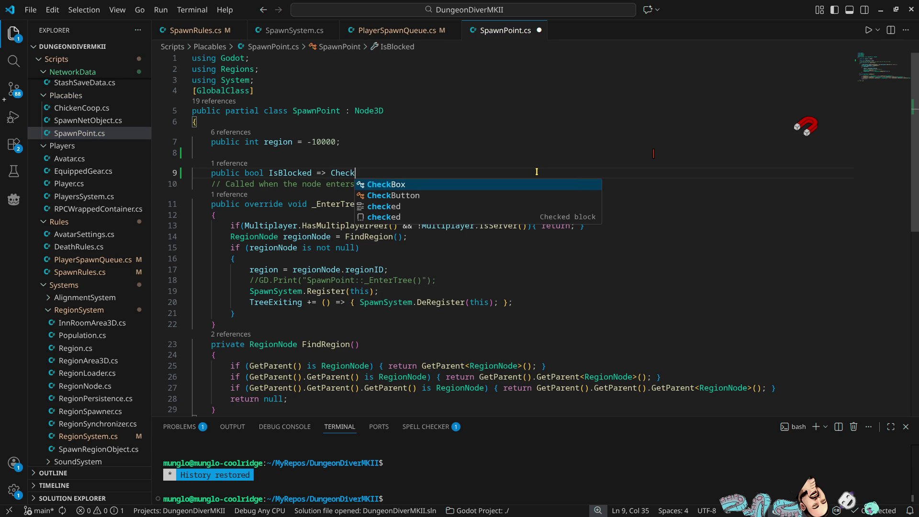
{"action": "type", "text": "IfBlocked();"}
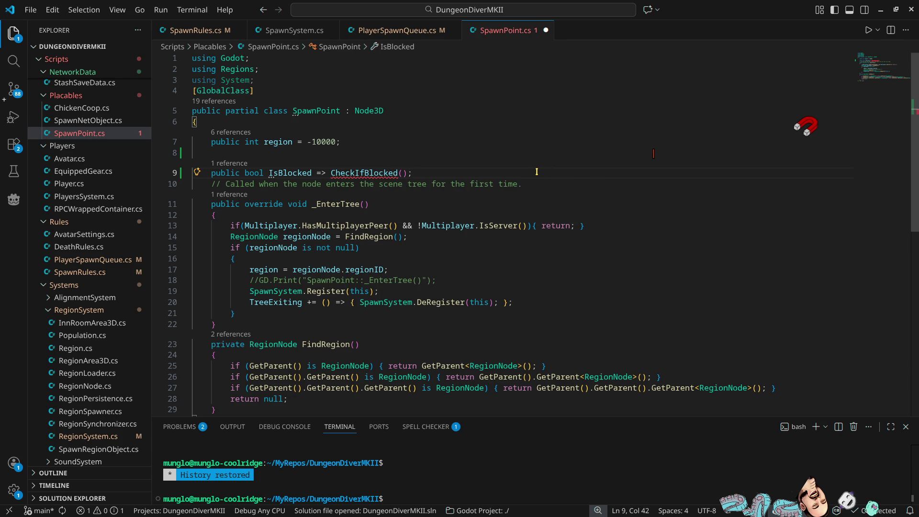
{"action": "key", "text": "ctrl+period"}
{"action": "key", "text": "Return"}
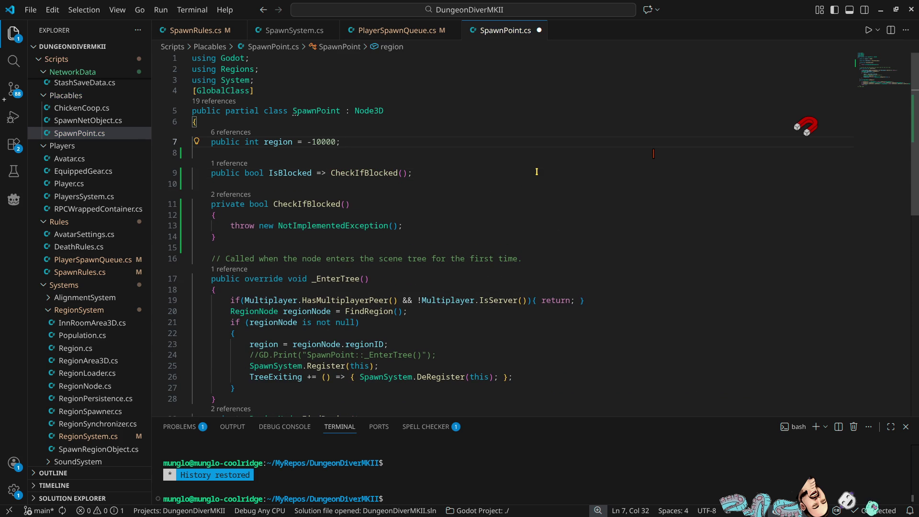
Step: Add an '[Export] Area3D blockArea;' field above the region field
{"action": "key", "text": "ctrl+shift+Return"}
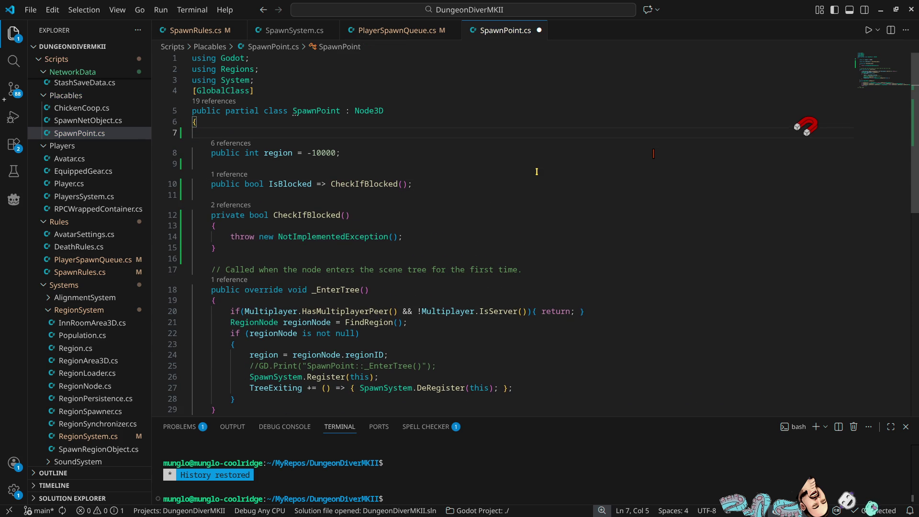
{"action": "type", "text": "[Ee"}
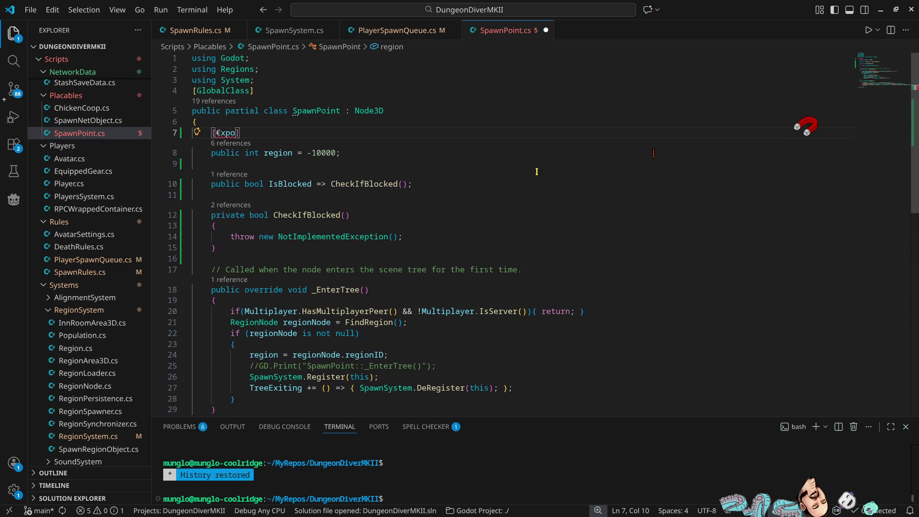
{"action": "key", "text": "BackSpace"}
{"action": "key", "text": "BackSpace"}
{"action": "type", "text": "e"}
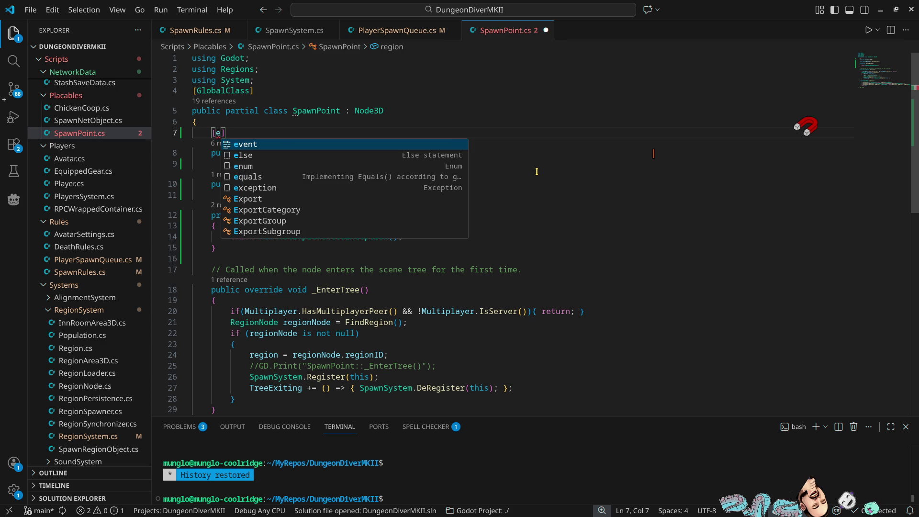
{"action": "type", "text": "xport]"}
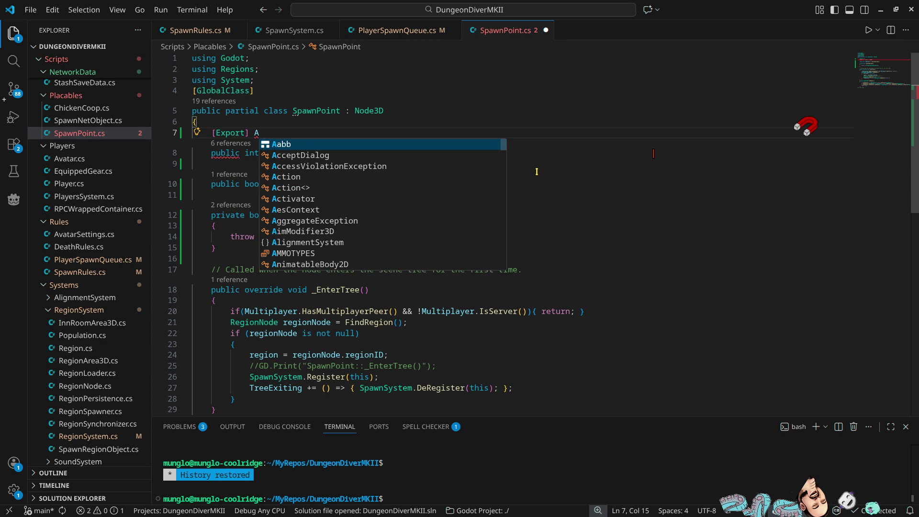
{"action": "type", "text": "rea3"}
{"action": "key", "text": "Return"}
{"action": "type", "text": "ar"}
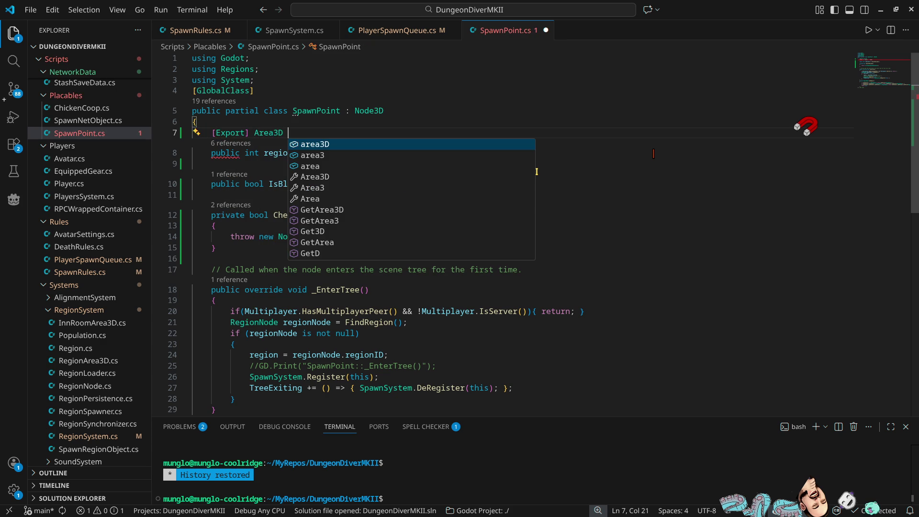
{"action": "key", "text": "BackSpace"}
{"action": "key", "text": "BackSpace"}
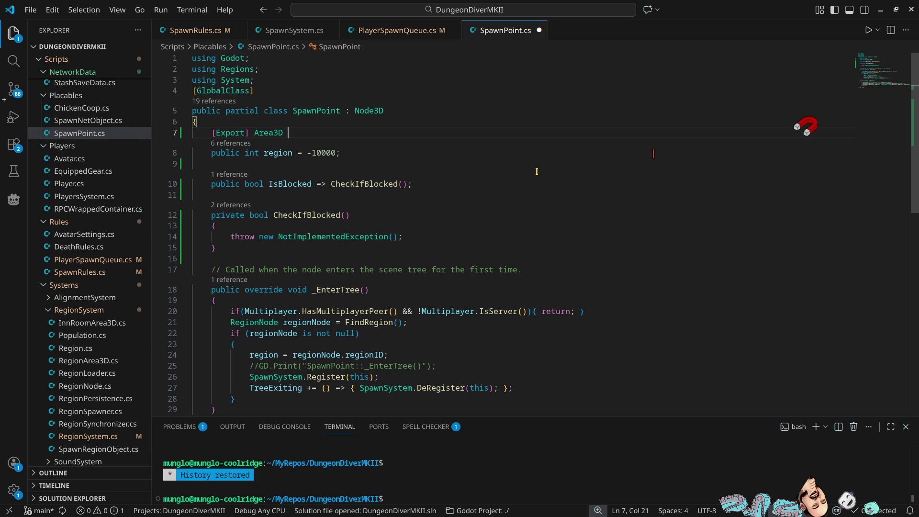
{"action": "type", "text": "blockArea;"}
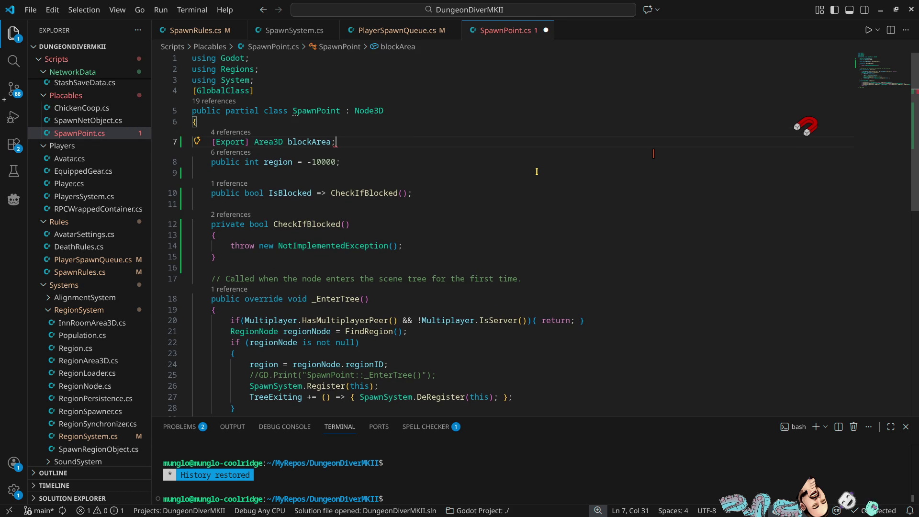
{"action": "key", "text": "Down"}
{"action": "key", "text": "Down"}
{"action": "key", "text": "Down"}
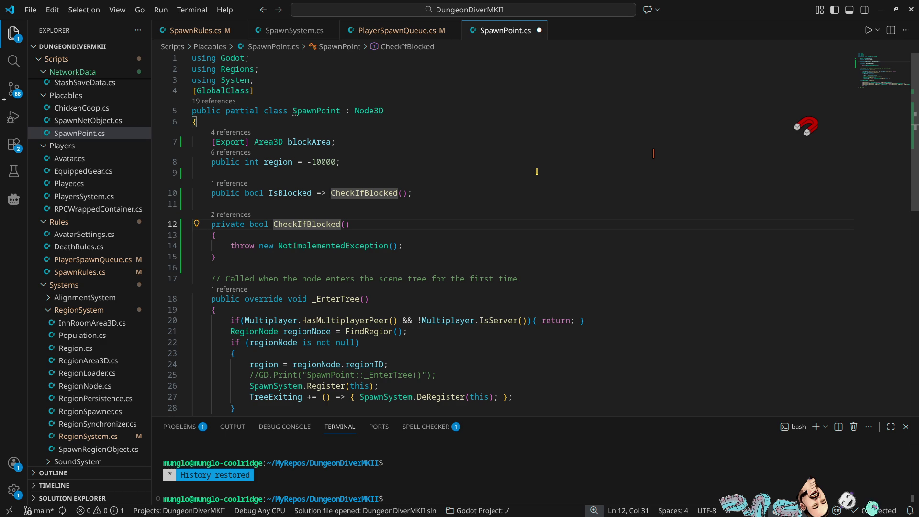
Step: Add an 'if(blockArea is not null){ }' block inside CheckIfBlocked
{"action": "key", "text": "Down"}
{"action": "key", "text": "Return"}
{"action": "type", "text": "if("}
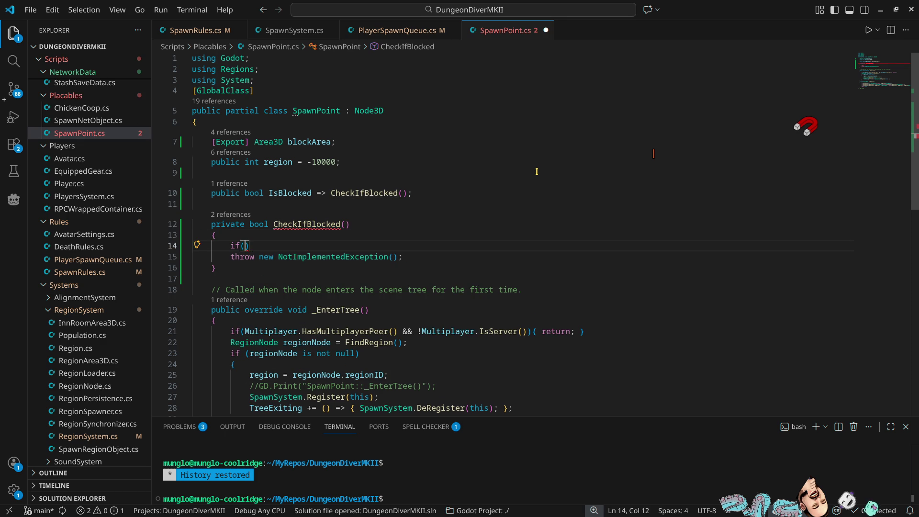
{"action": "type", "text": "blo"}
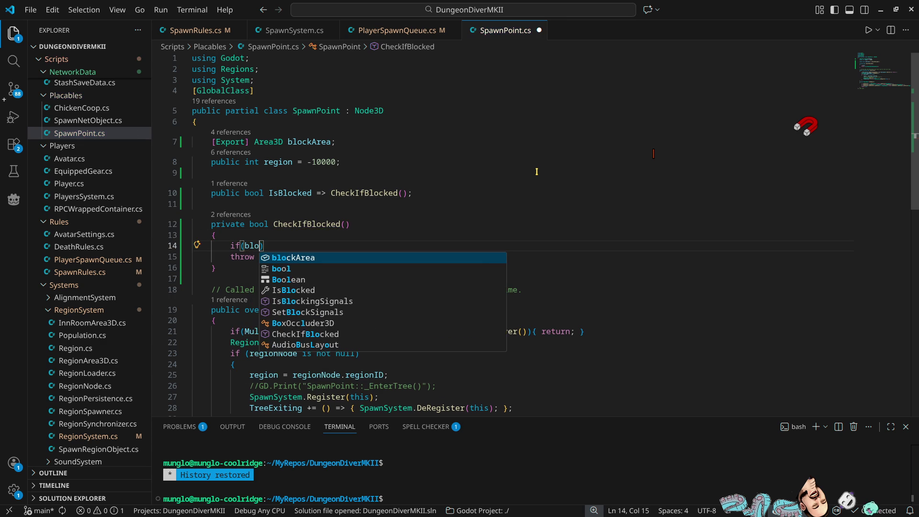
{"action": "key", "text": "Return"}
{"action": "type", "text": "is not null"}
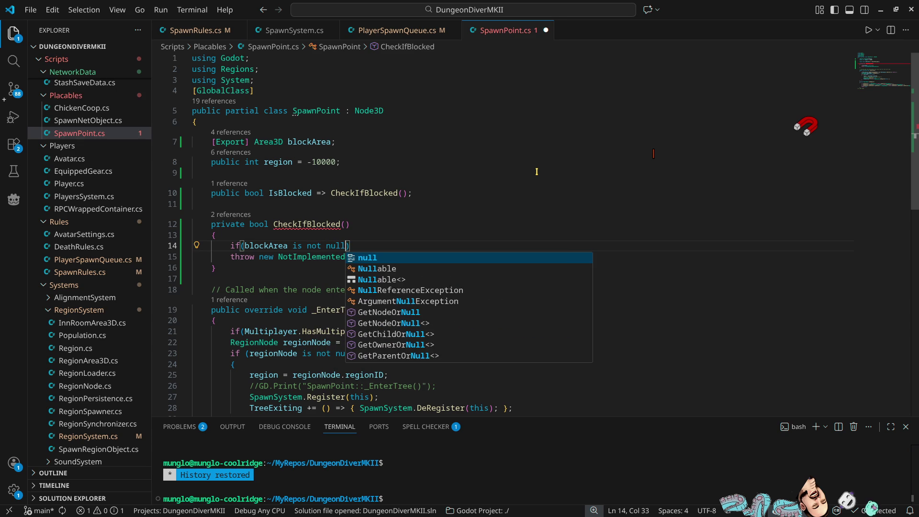
{"action": "key", "text": "Return"}
{"action": "type", "text": "){"}
{"action": "key", "text": "Return"}
Step: Replace the NotImplementedException throw with 'return false;' and begin an inner if(blockArea check
{"action": "key", "text": "Down"}
{"action": "key", "text": "Down"}
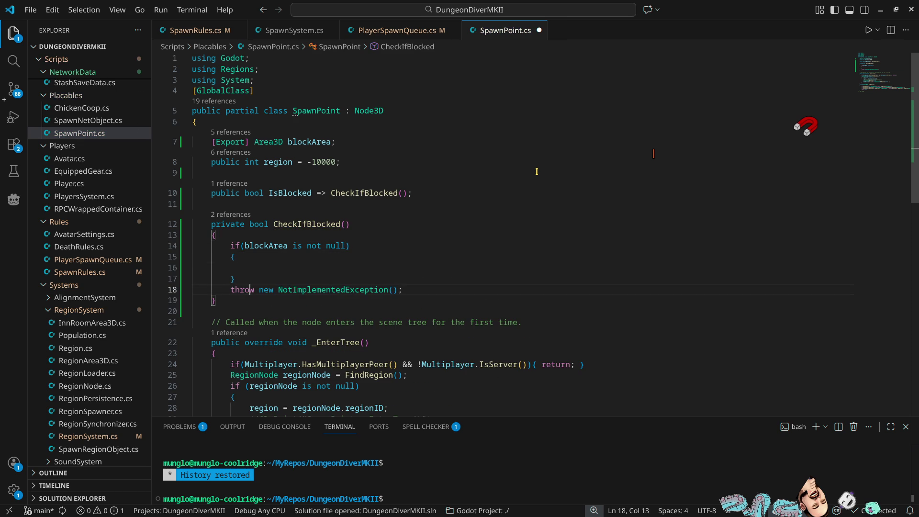
{"action": "key", "text": "ctrl+shift+k"}
{"action": "key", "text": "Left"}
{"action": "key", "text": "Return"}
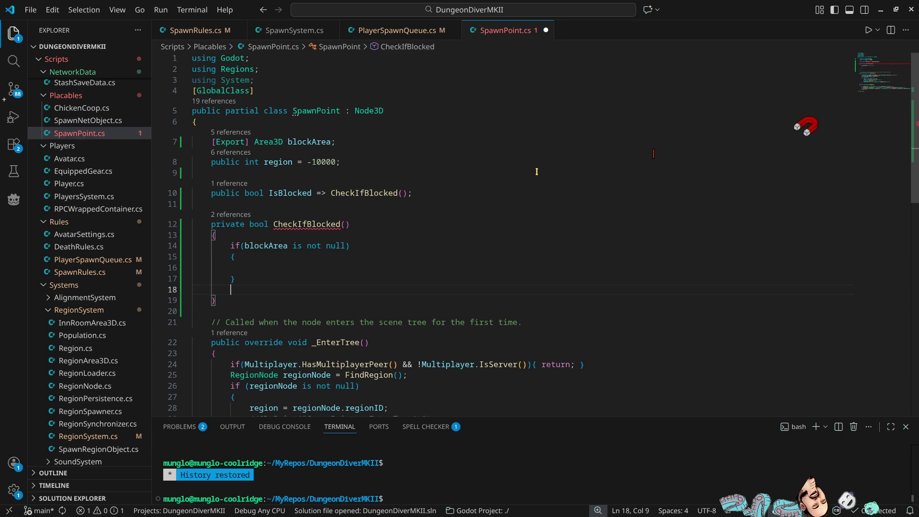
{"action": "type", "text": "return "}
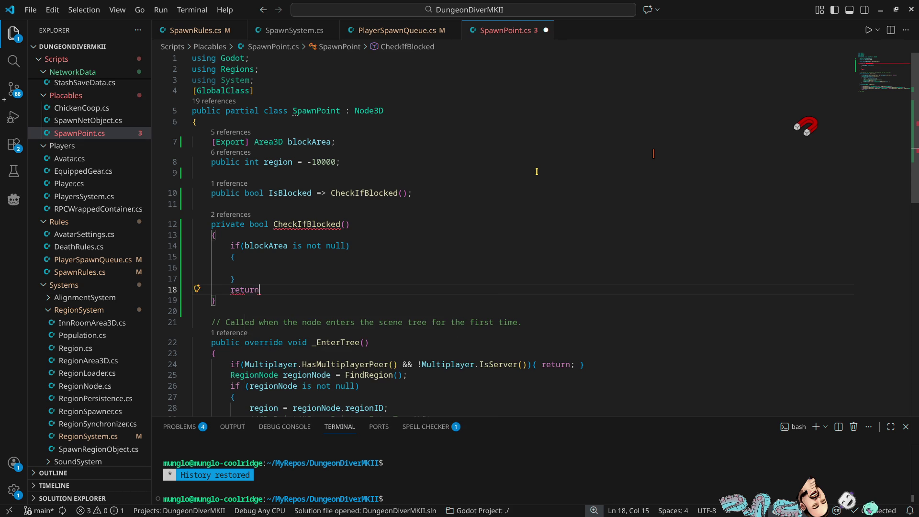
{"action": "type", "text": "false"}
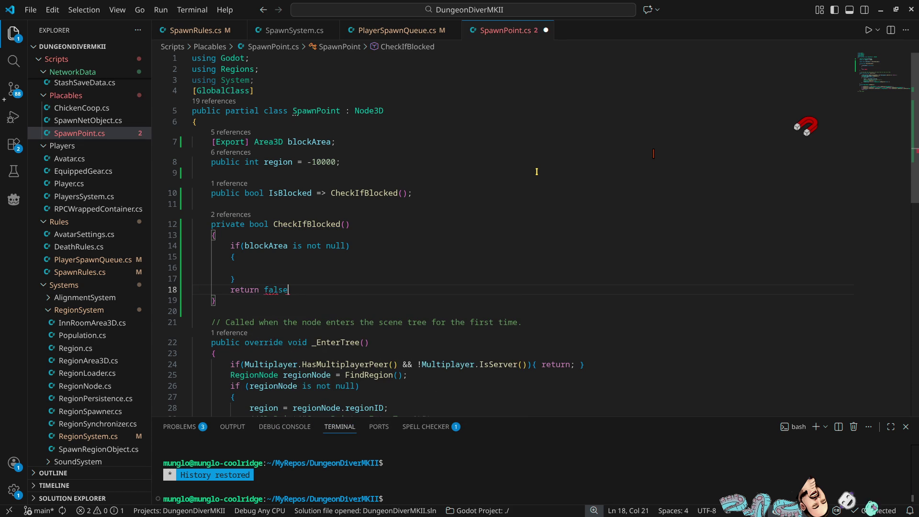
{"action": "type", "text": ";"}
{"action": "key", "text": "Up"}
{"action": "key", "text": "Up"}
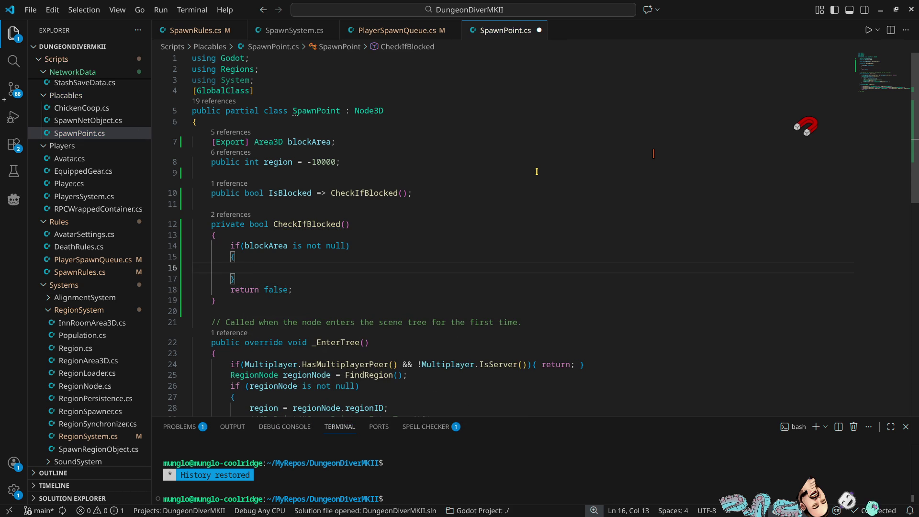
{"action": "type", "text": "if"}
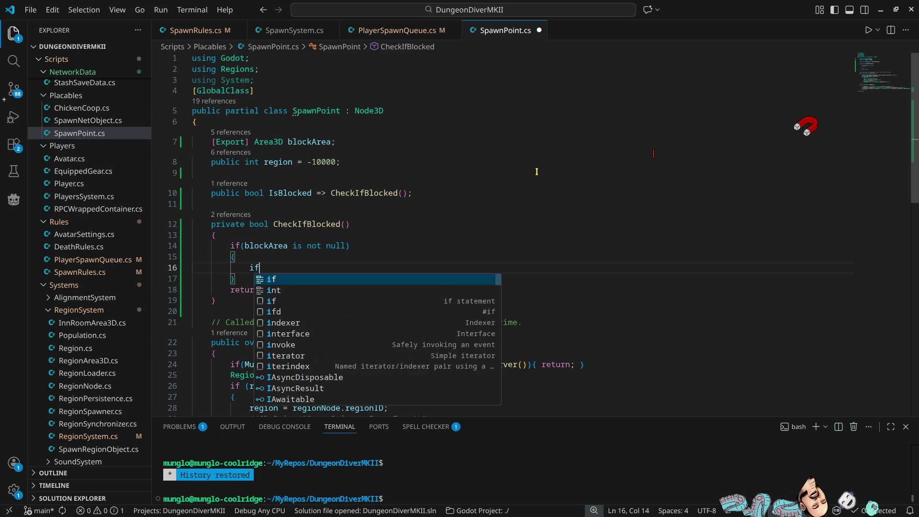
{"action": "type", "text": "(blo"}
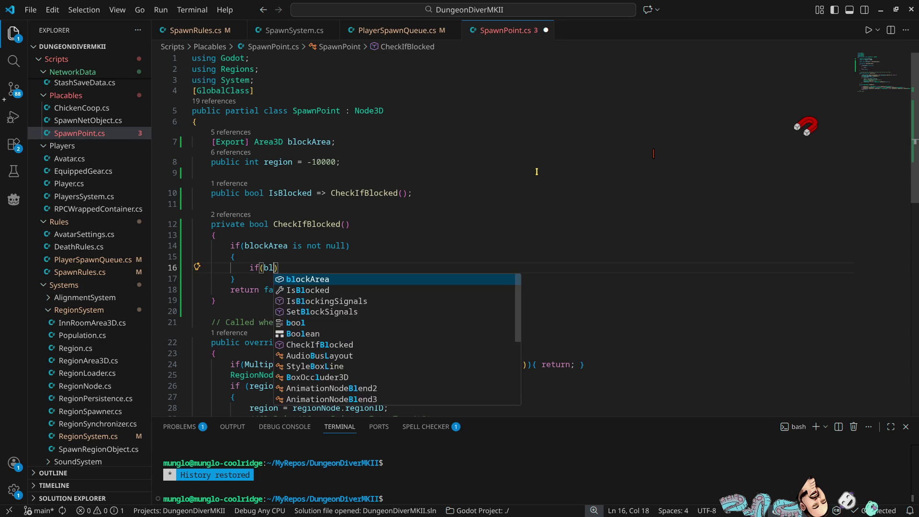
Step: Complete the inner condition as 'if(blockArea.' and insert a blank line above it
{"action": "key", "text": "Tab"}
{"action": "type", "text": "."}
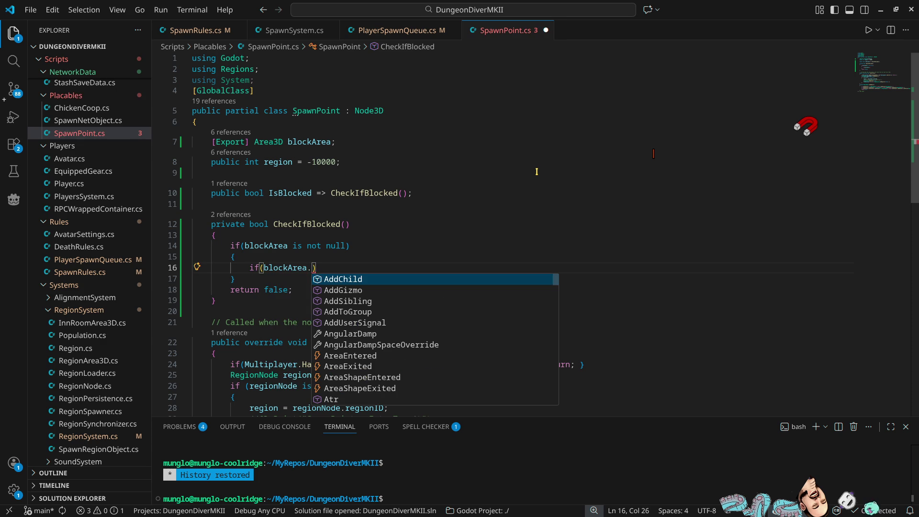
{"action": "key", "text": "Escape"}
{"action": "key", "text": "Up"}
{"action": "key", "text": "Return"}
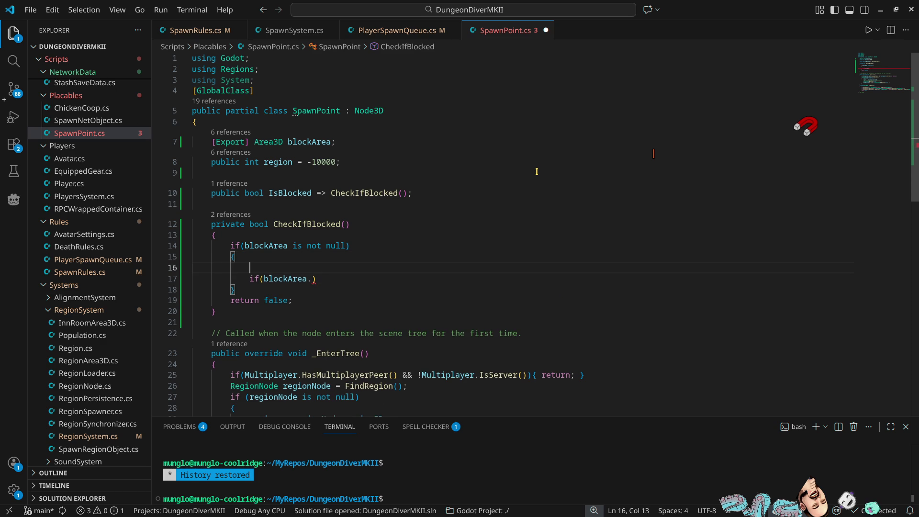
Step: Type 'blockArea.' on the new line, trying and deleting update, check and force members
{"action": "type", "text": "blo"}
{"action": "key", "text": "Tab"}
{"action": "type", "text": ".up"}
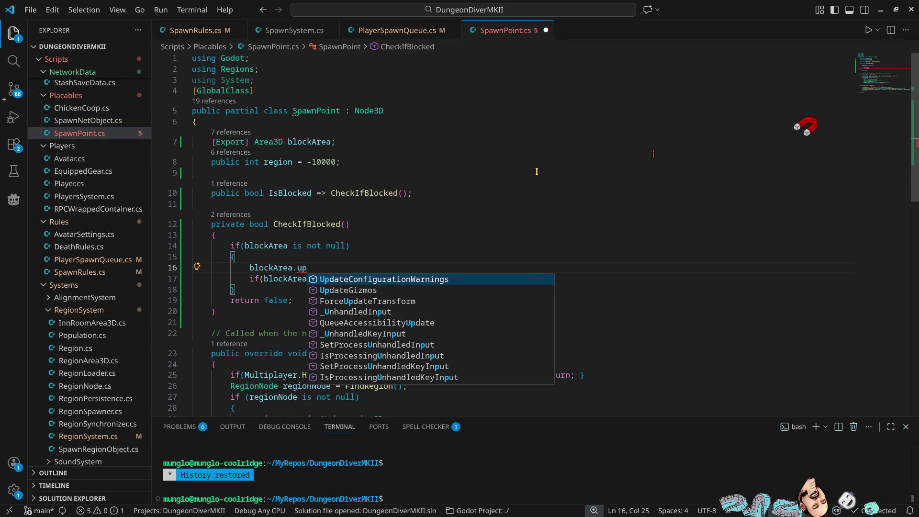
{"action": "key", "text": "BackSpace"}
{"action": "key", "text": "BackSpace"}
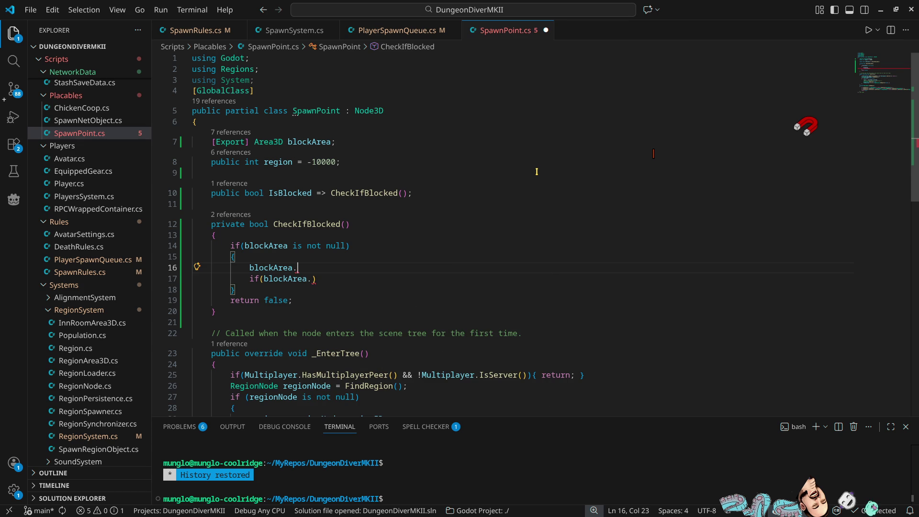
{"action": "type", "text": "update"}
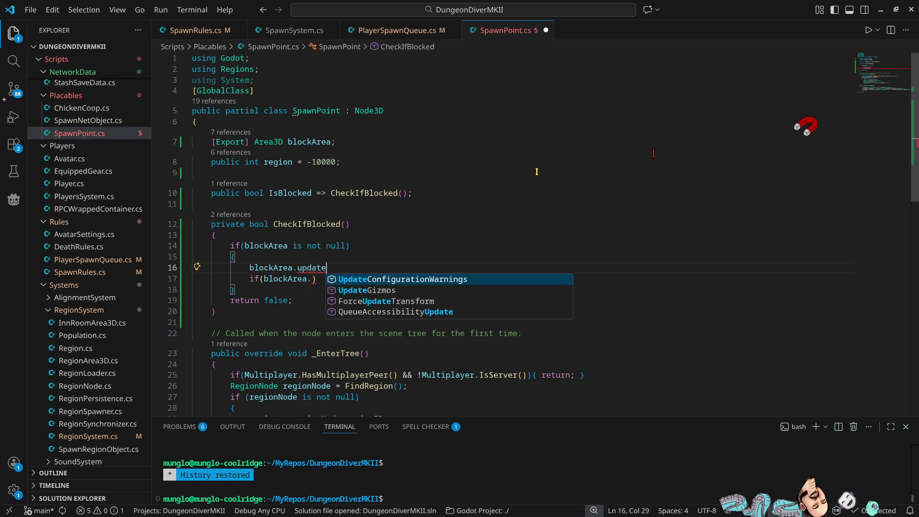
{"action": "key", "text": "BackSpace"}
{"action": "key", "text": "BackSpace"}
{"action": "key", "text": "BackSpace"}
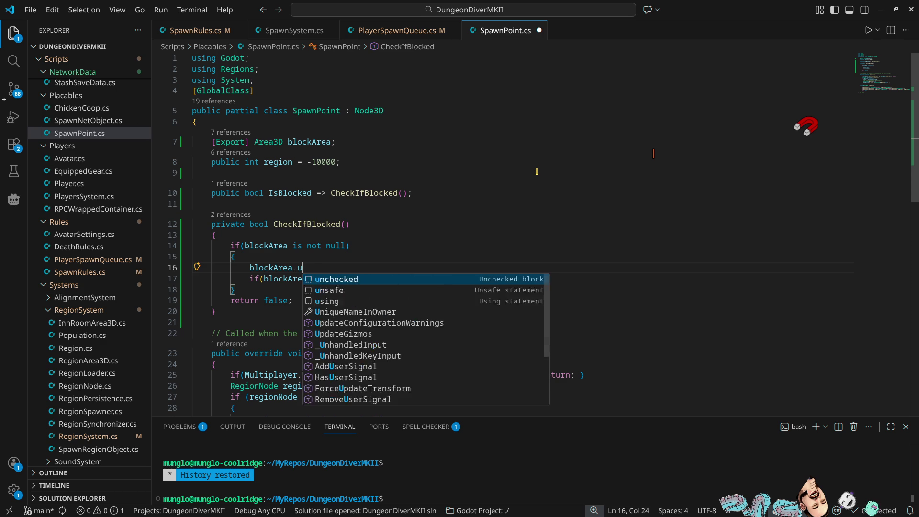
{"action": "type", "text": "chec"}
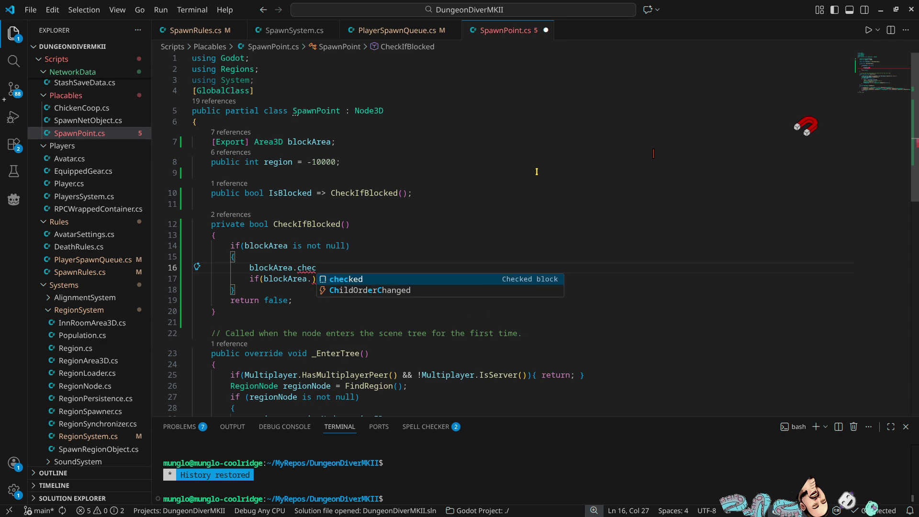
{"action": "key", "text": "BackSpace"}
{"action": "key", "text": "BackSpace"}
{"action": "key", "text": "BackSpace"}
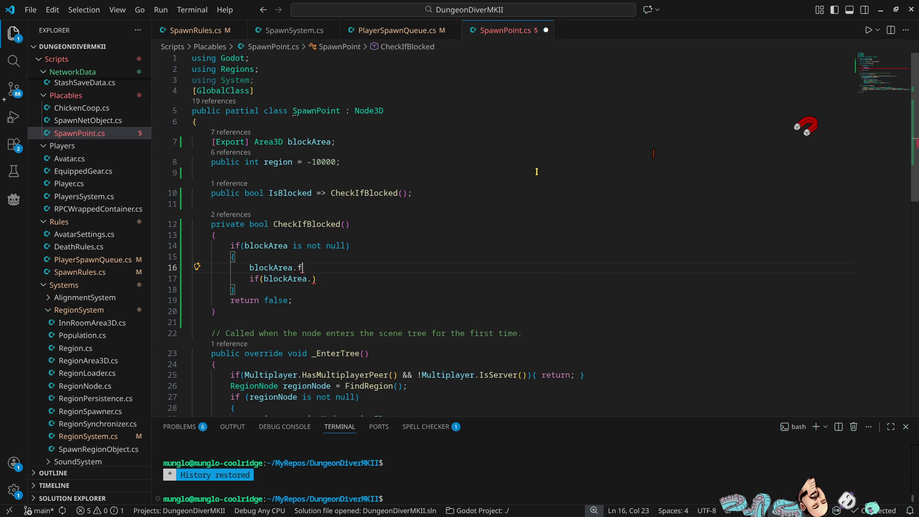
{"action": "type", "text": "forc"}
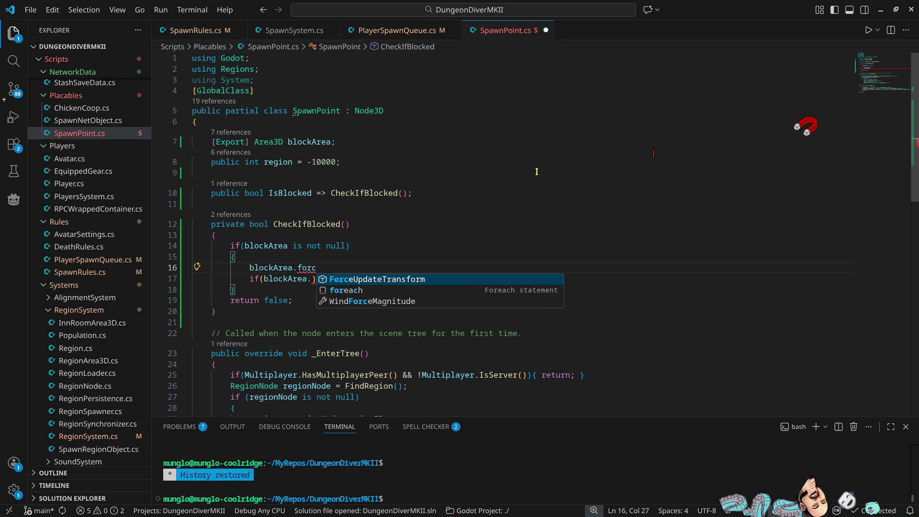
{"action": "key", "text": "BackSpace"}
{"action": "key", "text": "BackSpace"}
{"action": "key", "text": "BackSpace"}
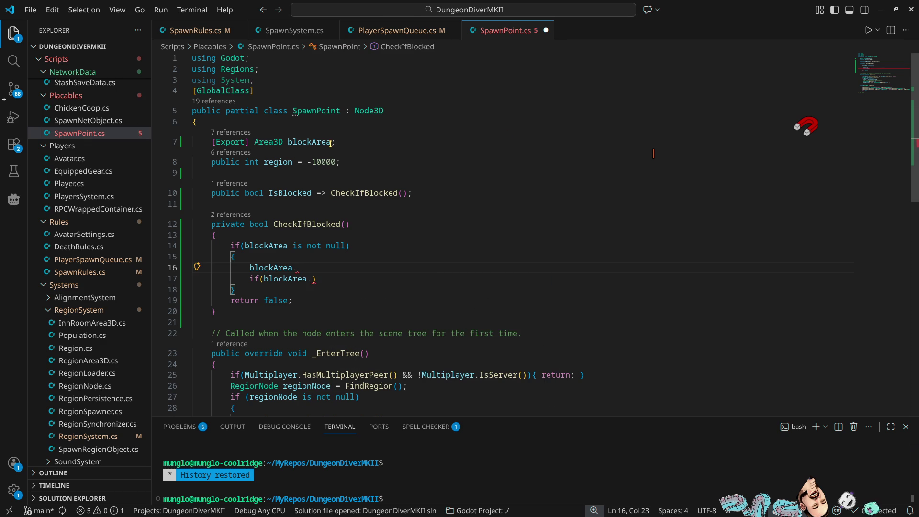
{"action": "double_click", "coordinate": [270, 142]}
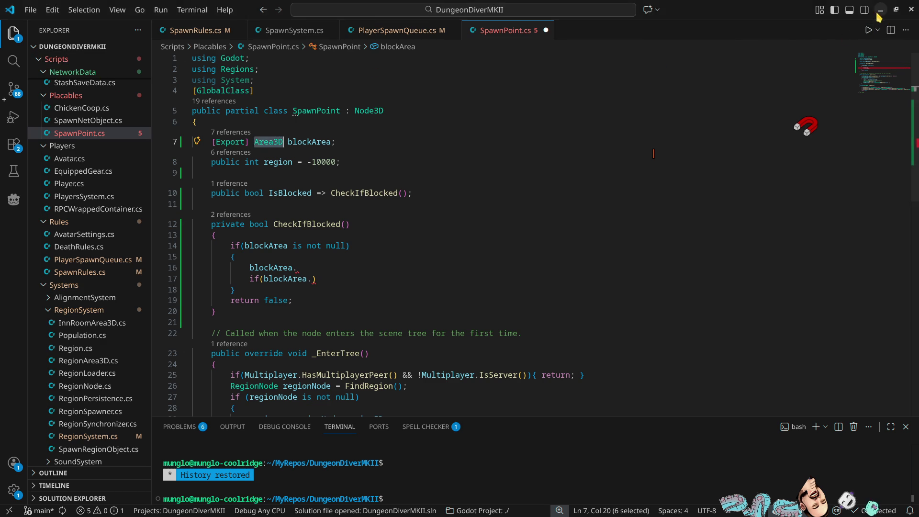
Step: In Godot, filter the FileSystem for 'regionarea', enlarge it, and open RegionArea3D.cs
{"action": "key", "text": "alt+Tab"}
{"action": "double_click", "coordinate": [100, 490]}
{"action": "type", "text": "regionarea"}
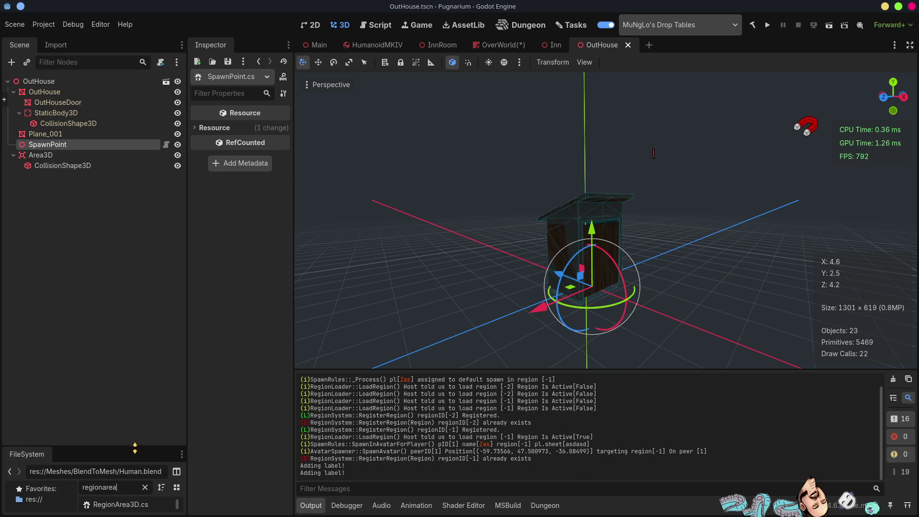
{"action": "left_click_drag", "start_coordinate": [134, 446], "coordinate": [130, 305]}
{"action": "double_click", "coordinate": [115, 369]}
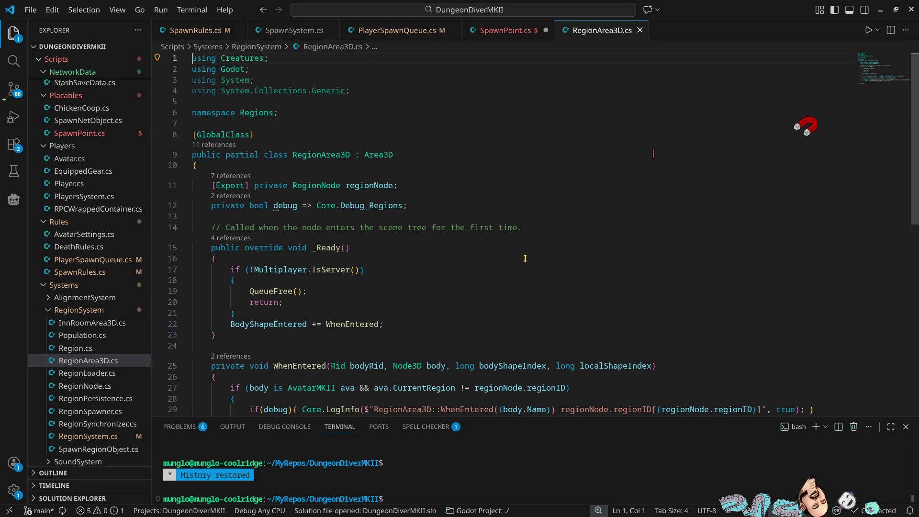
Step: Review the WhenEntered method in RegionArea3D.cs, then minimise VS Code to return to Godot
{"action": "scroll", "coordinate": [556, 279], "scroll_direction": "down", "scroll_amount": 5}
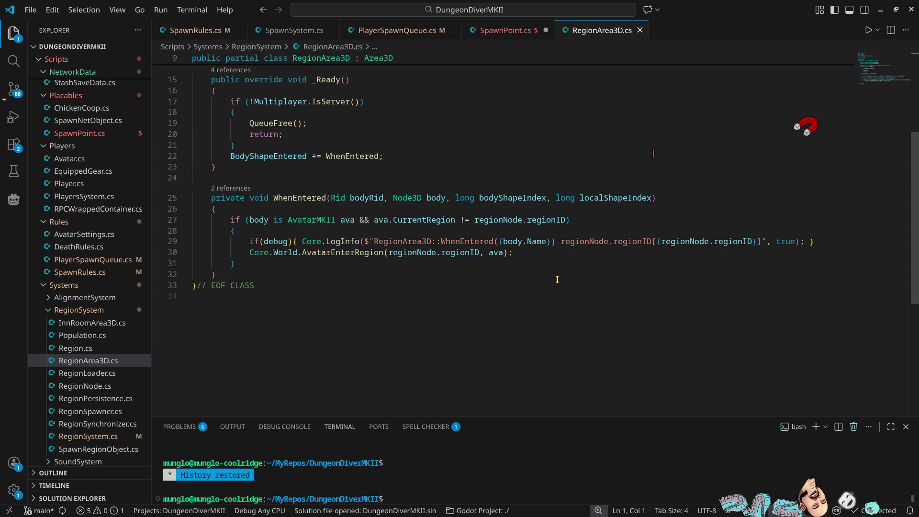
{"action": "double_click", "coordinate": [297, 198]}
{"action": "scroll", "coordinate": [408, 285], "scroll_direction": "up", "scroll_amount": 5}
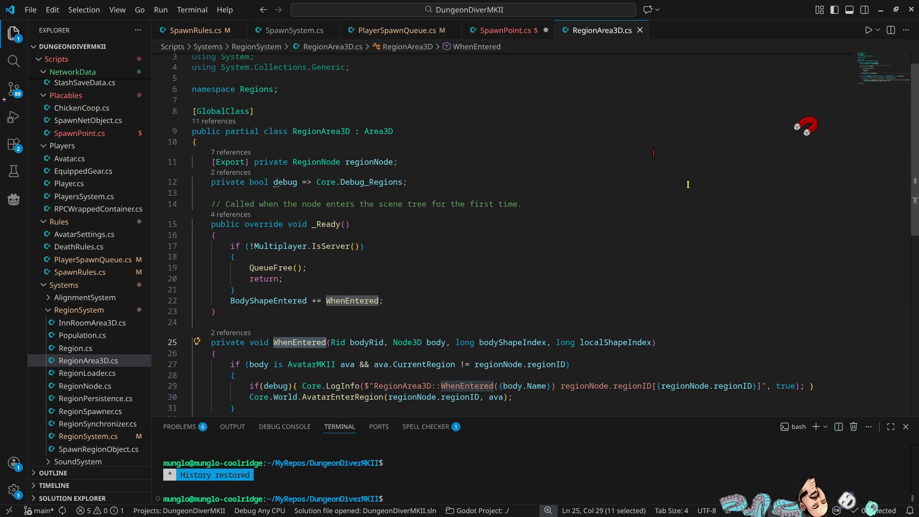
{"action": "left_click", "coordinate": [880, 9]}
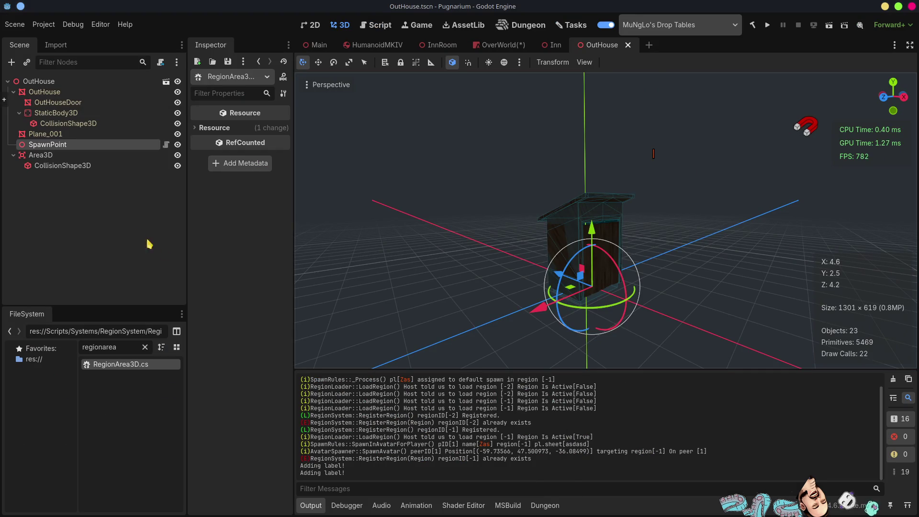
Step: Select the Area3D, turn Monitorable off and Monitoring on, and widen the Inspector
{"action": "left_click", "coordinate": [108, 213]}
{"action": "left_click", "coordinate": [41, 155]}
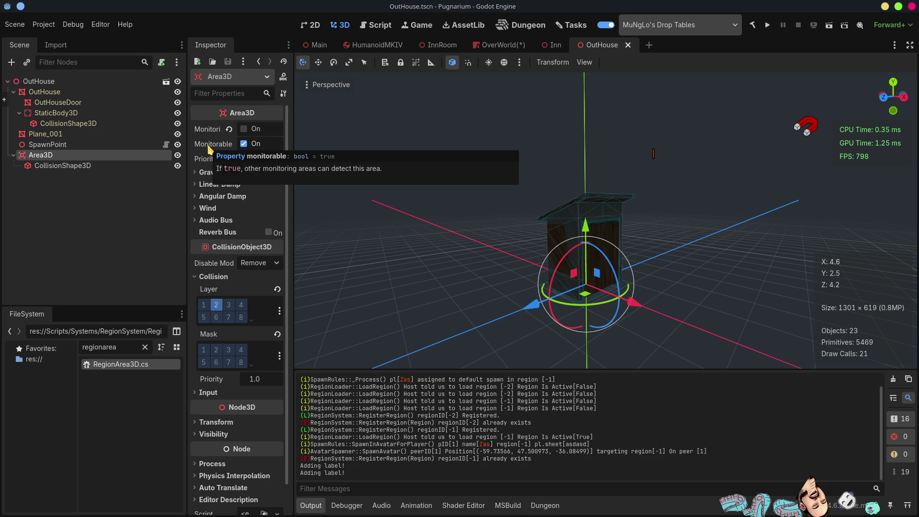
{"action": "left_click", "coordinate": [244, 143]}
{"action": "left_click", "coordinate": [244, 129]}
{"action": "mouse_move", "coordinate": [293, 187]}
{"action": "left_mouse_down"}
{"action": "mouse_move", "coordinate": [451, 185]}
{"action": "mouse_move", "coordinate": [399, 194]}
{"action": "left_mouse_up"}
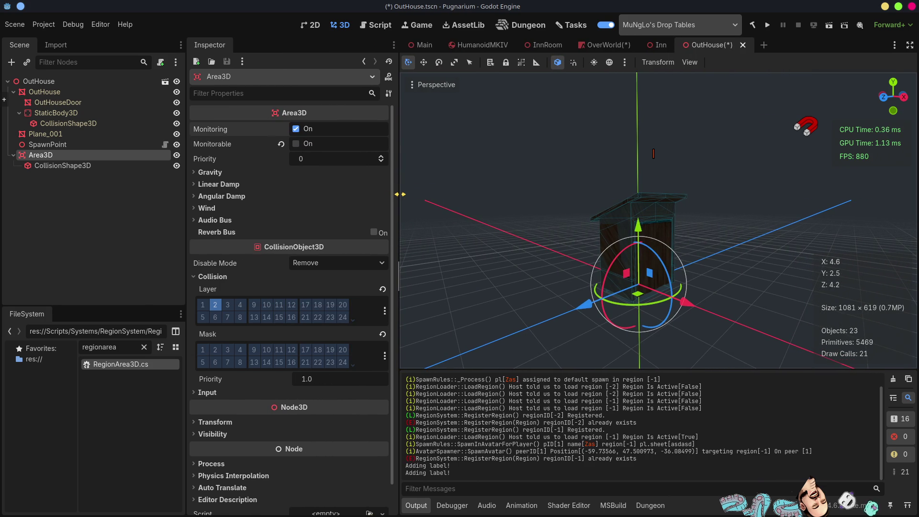
Step: Collapse the Area3D's Audio Bus section and expand its Wind section
{"action": "left_click", "coordinate": [210, 220]}
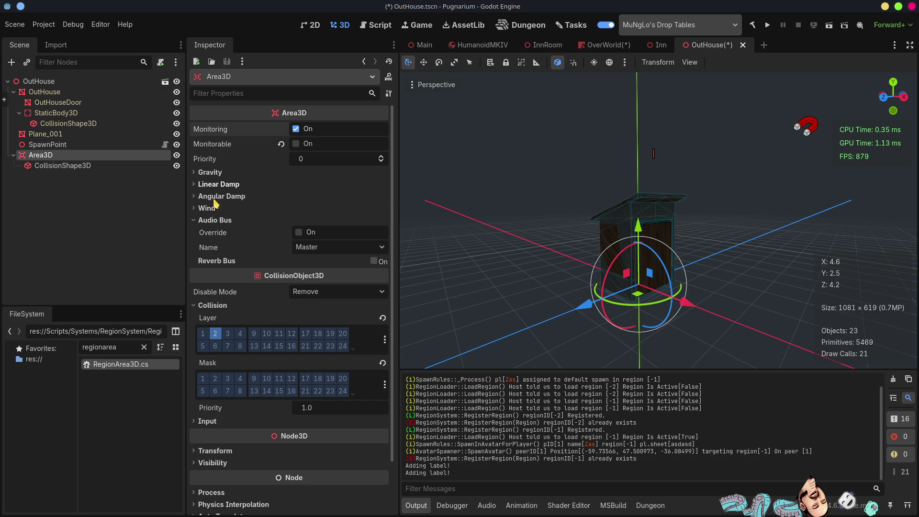
{"action": "left_click", "coordinate": [195, 220]}
{"action": "left_click", "coordinate": [194, 209]}
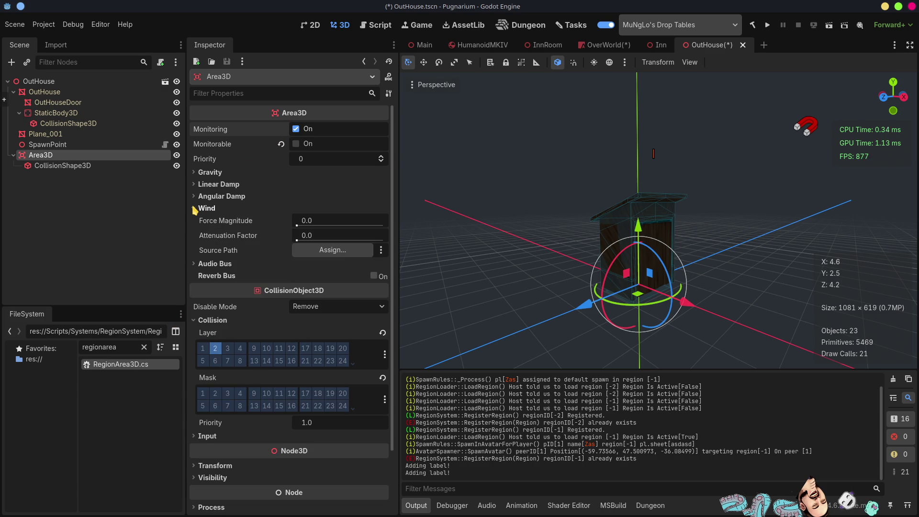